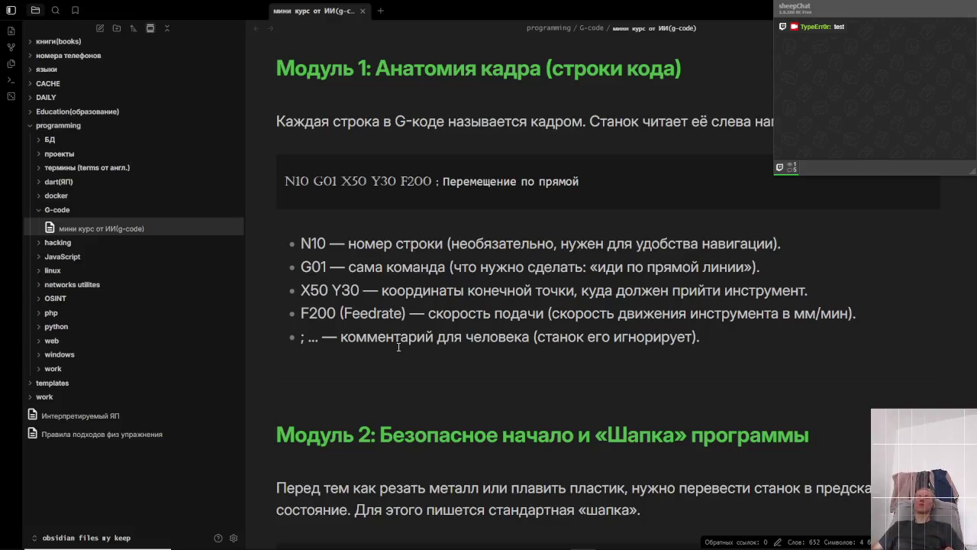
- Scroll the G-code course note from Module 1 down to Module 4's square-milling program block
scroll(398, 347, "down", 3)
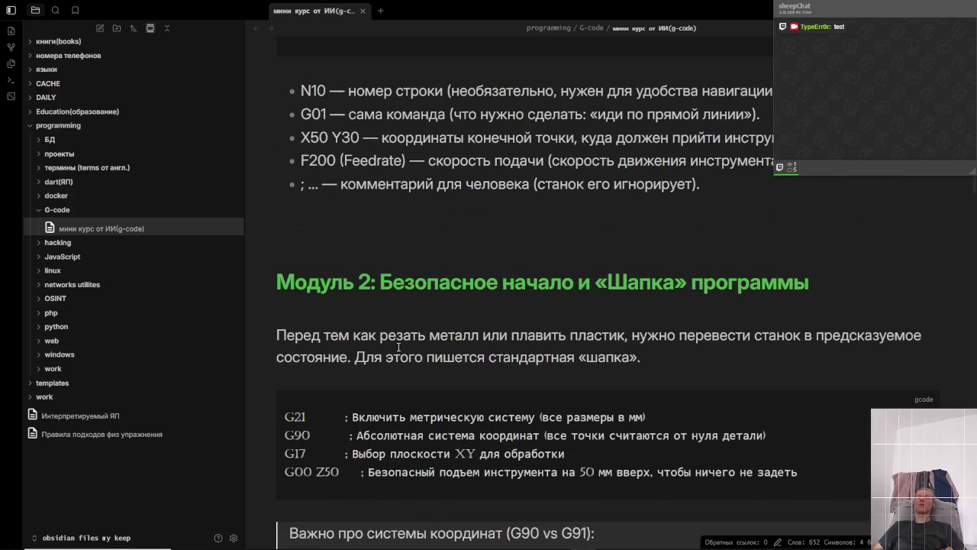
scroll(398, 345, "up", 2)
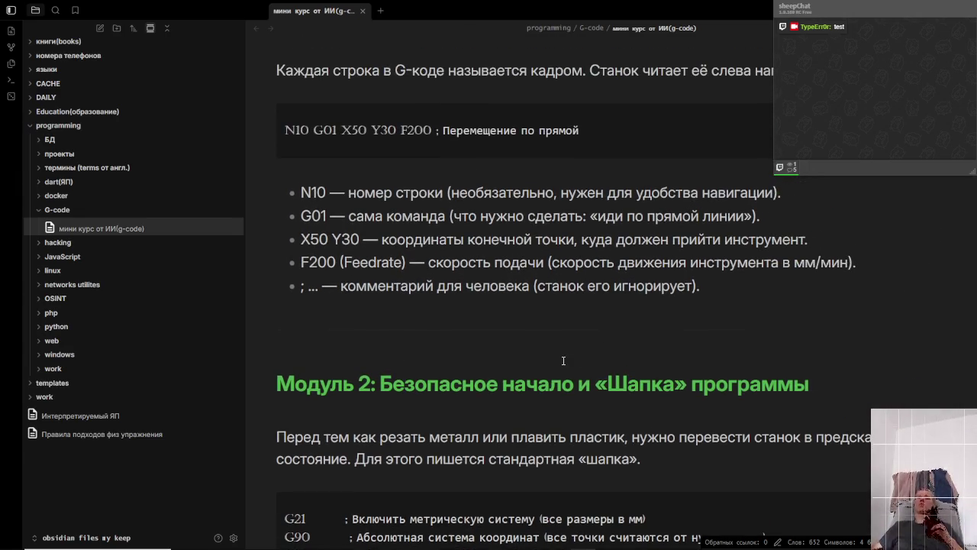
scroll(563, 360, "down", 5)
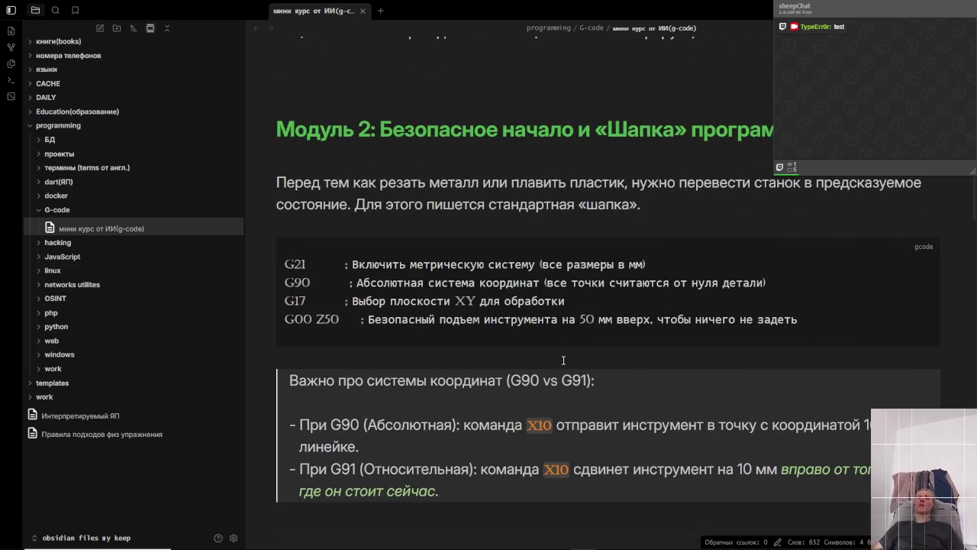
scroll(563, 359, "down", 2)
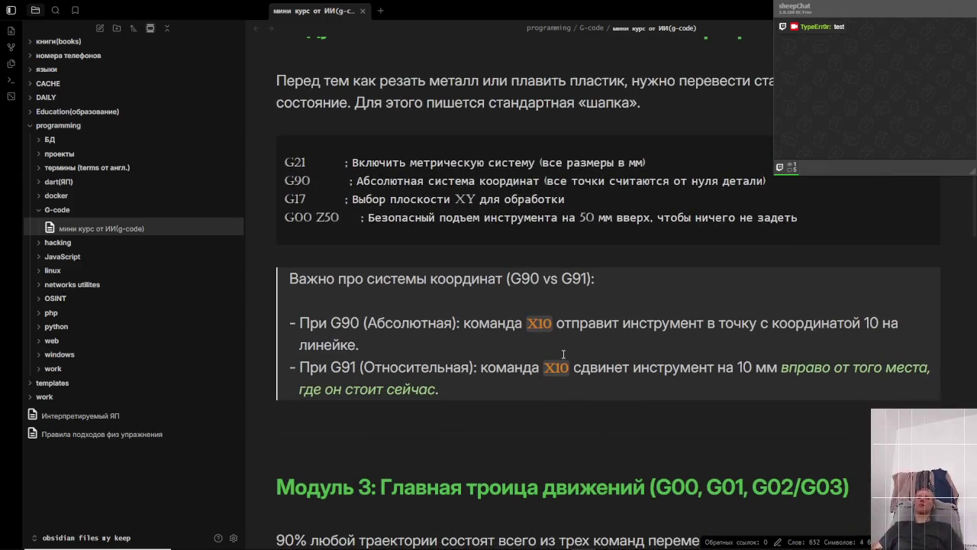
scroll(564, 353, "down", 6)
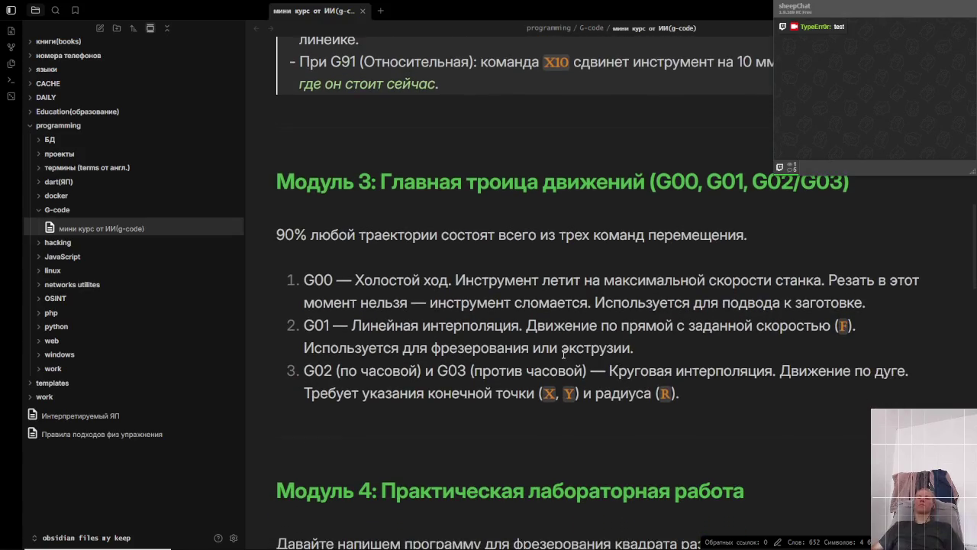
scroll(563, 354, "down", 5)
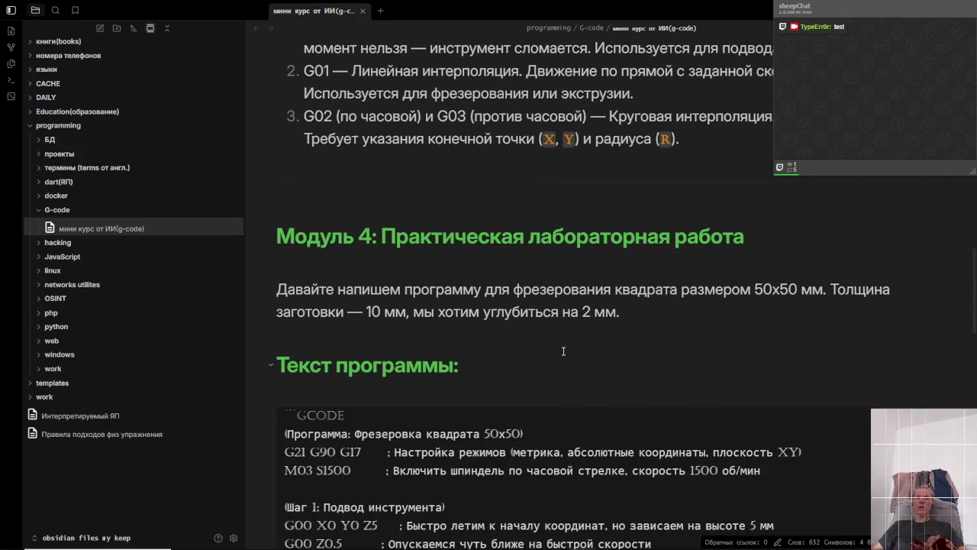
scroll(563, 350, "down", 2)
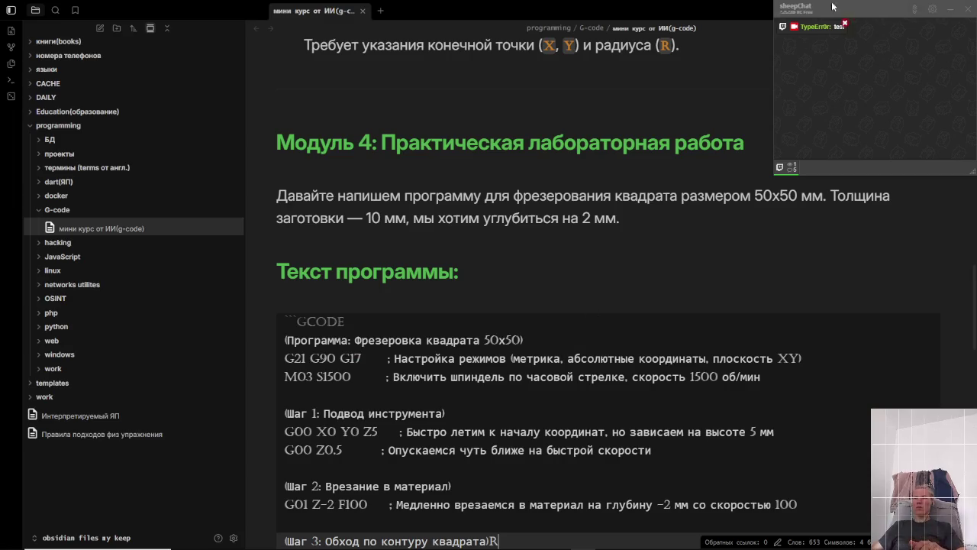
- Move the chat overlay aside and undo an accidental character typed into the Module 4 heading
mouse_move(857, 15)
left_mouse_down()
mouse_move(848, 85)
mouse_move(653, 218)
mouse_move(784, 162)
left_mouse_up()
left_click_drag(852, 87, 592, 160)
scroll(591, 261, "up", 2)
left_click(591, 261)
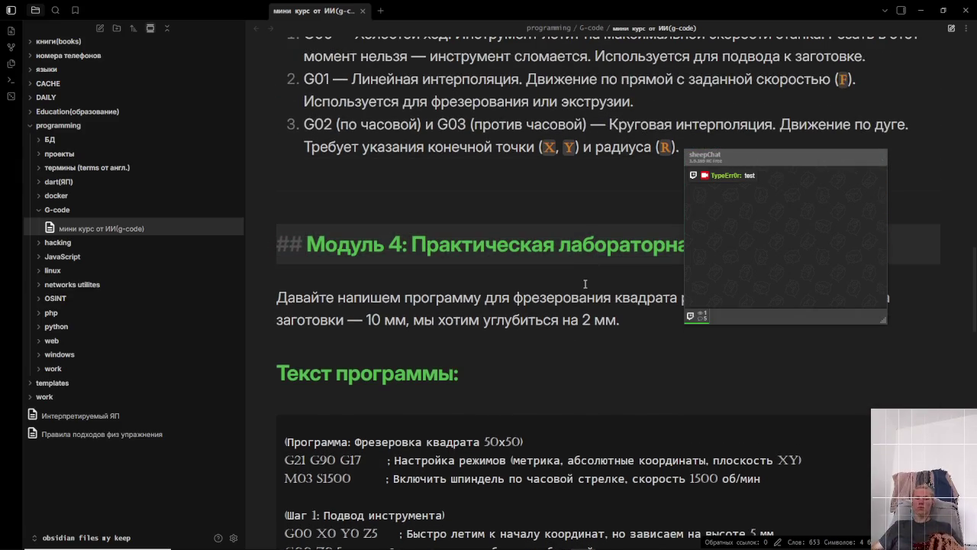
type("О")
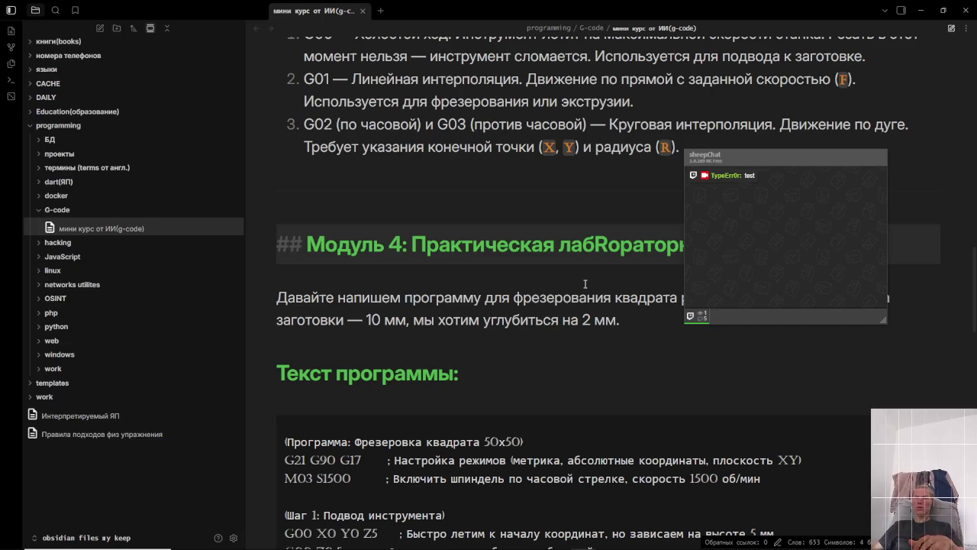
key("BackSpace")
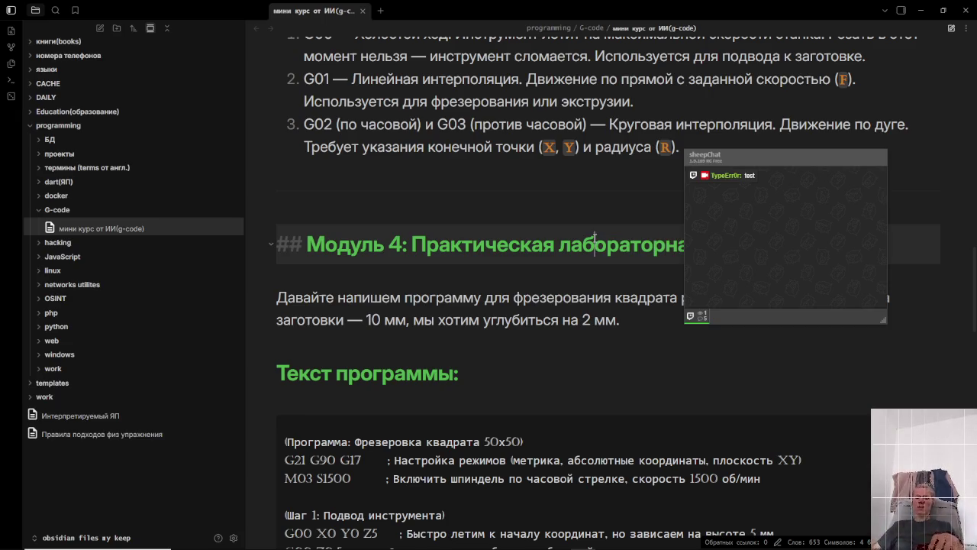
- Search the note for 'R' and jump to the stray match after the Шаг 3 line
key("ctrl+f")
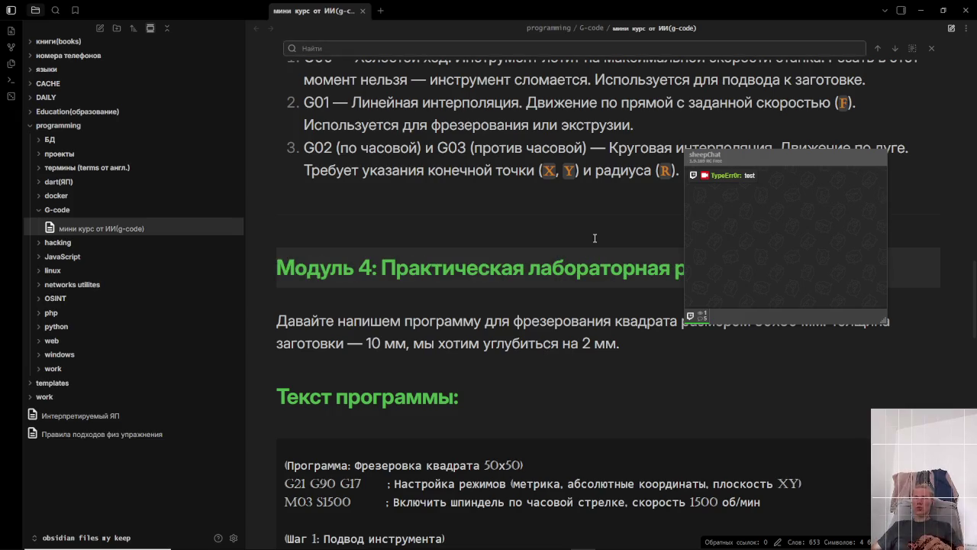
type("R")
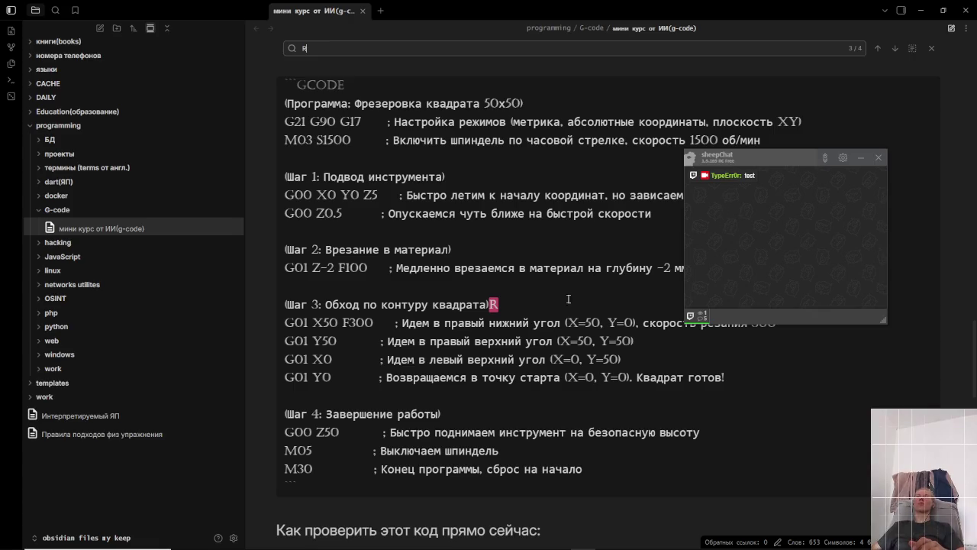
left_click(542, 300)
- Delete the stray R after 'квадрата)', then select the words 'NC Viewer' in step 2 of the checks
key("BackSpace")
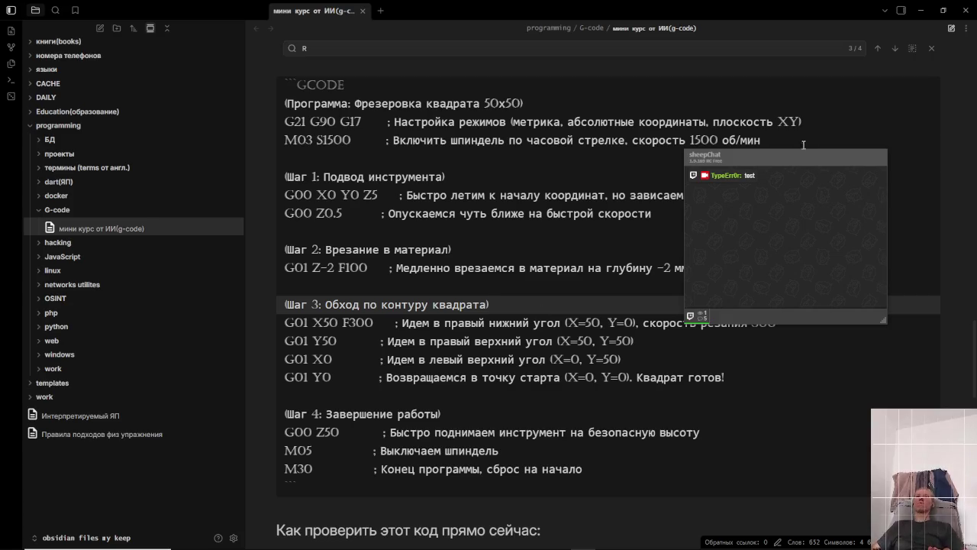
mouse_move(770, 162)
left_mouse_down()
mouse_move(815, 52)
mouse_move(848, 28)
left_mouse_up()
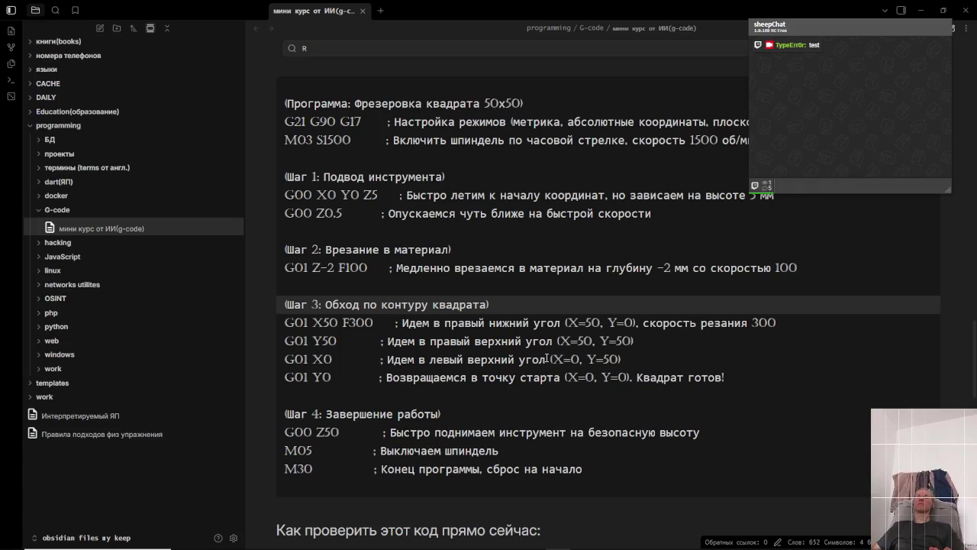
scroll(550, 360, "down", 1)
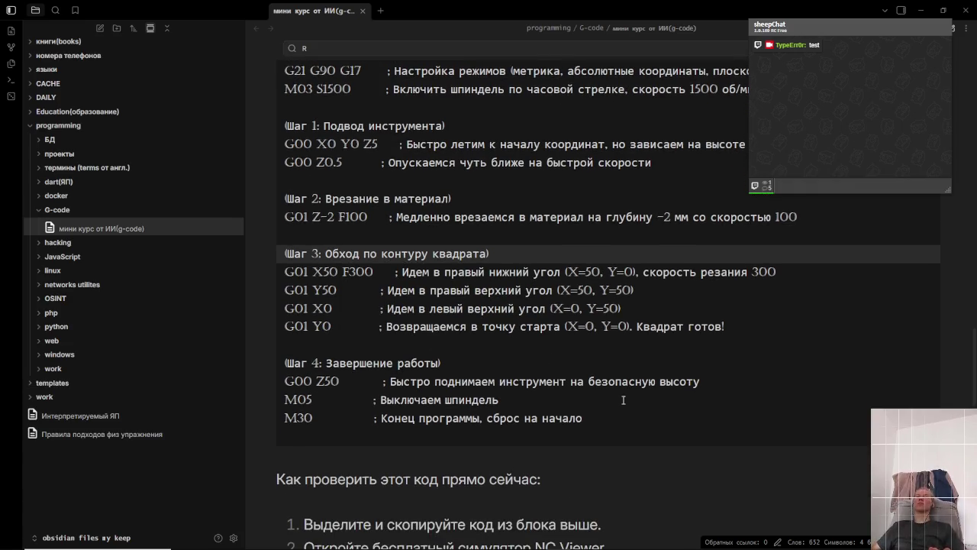
scroll(619, 436, "down", 1)
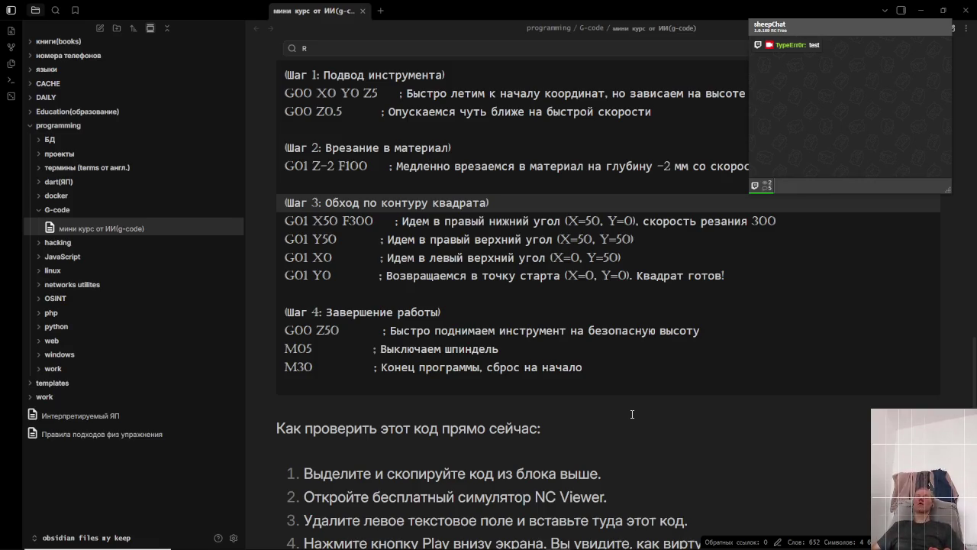
scroll(632, 413, "down", 2)
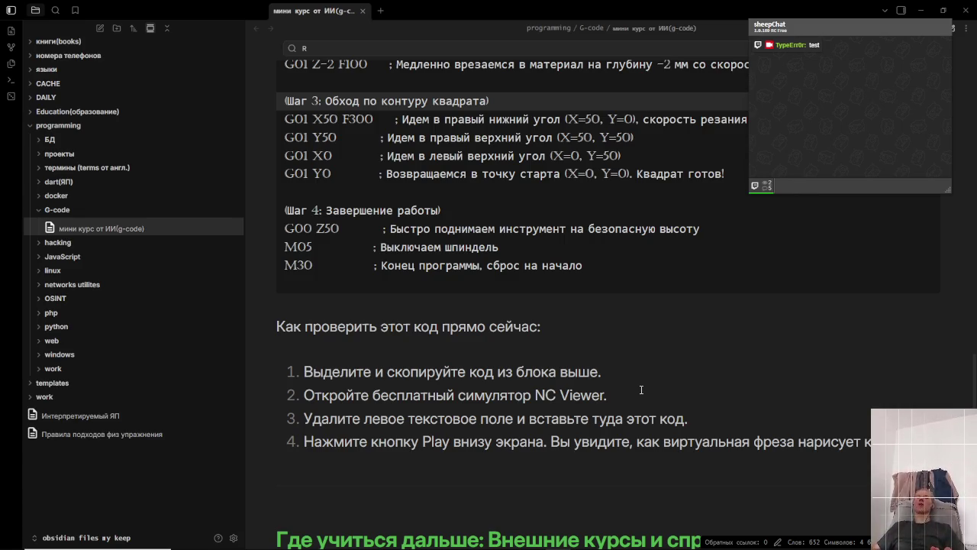
left_click_drag(534, 395, 602, 395)
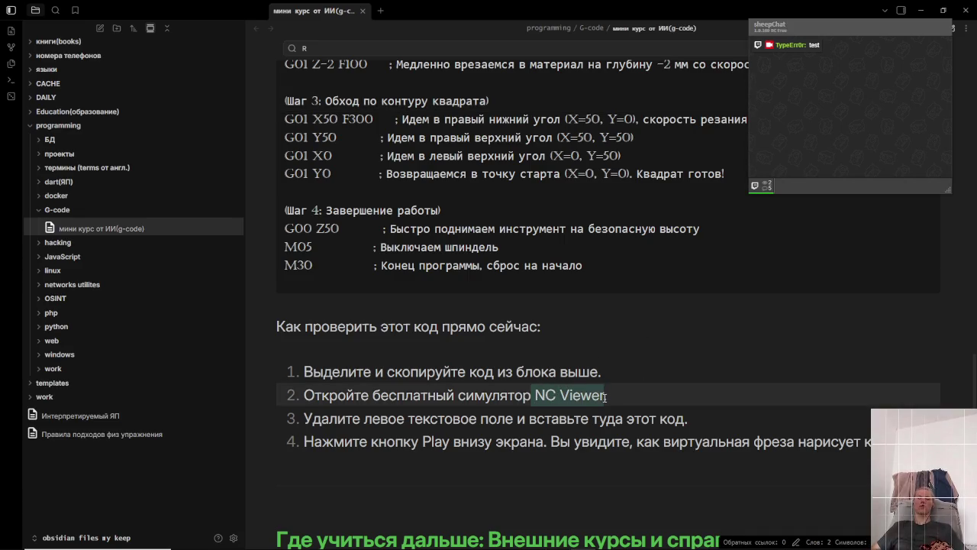
key("alt+Tab")
- Google 'NC Viewer' in a new Chrome tab and open the ncviewer.com result
key("Tab")
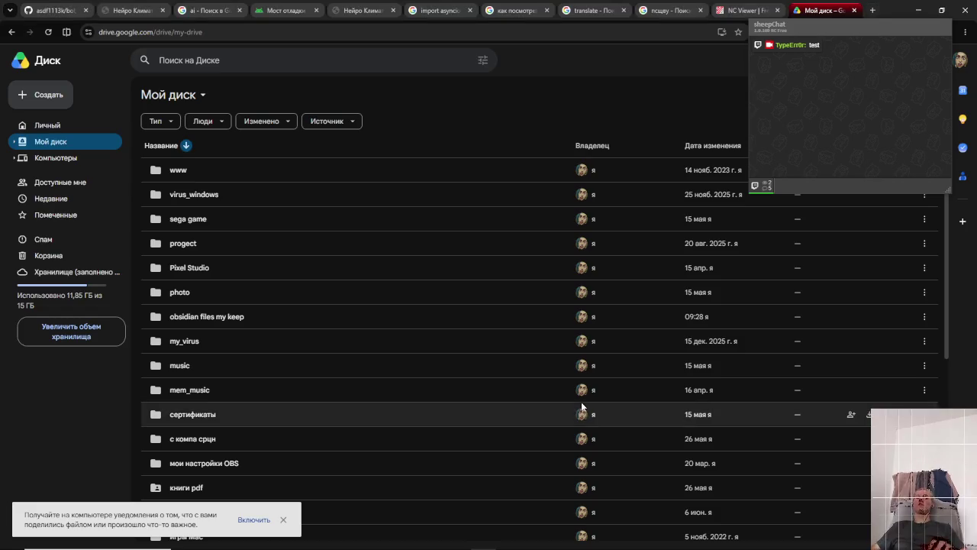
key("ctrl+t")
key("ctrl+v")
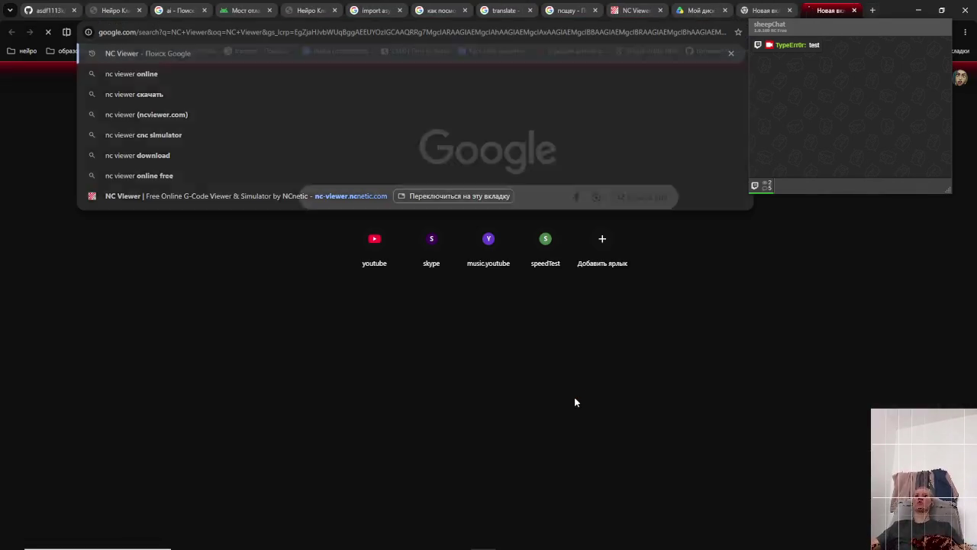
key("Return")
left_click(265, 162)
middle_click(775, 6)
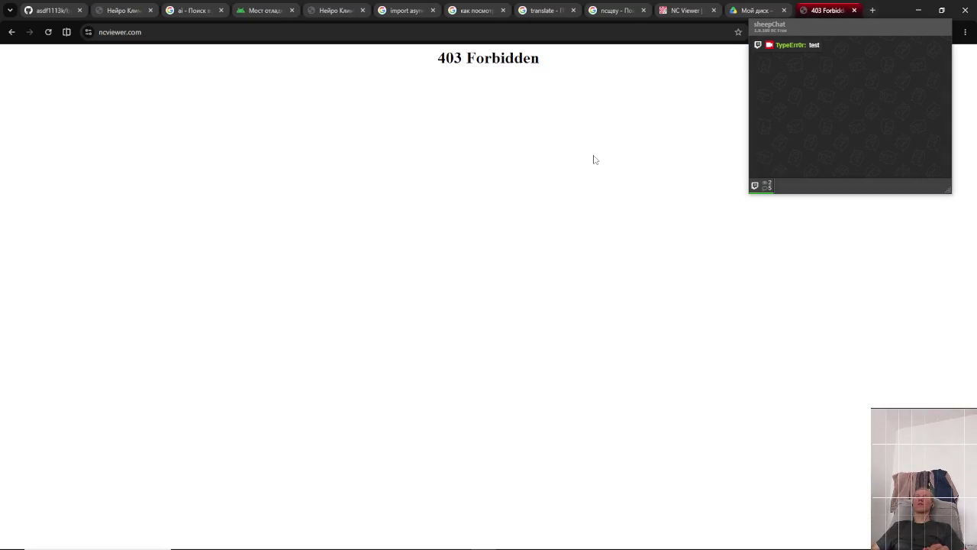
- Reload ncviewer.com through the proxy extension, which still returns 403 Forbidden
left_click_drag(837, 34, 784, 281)
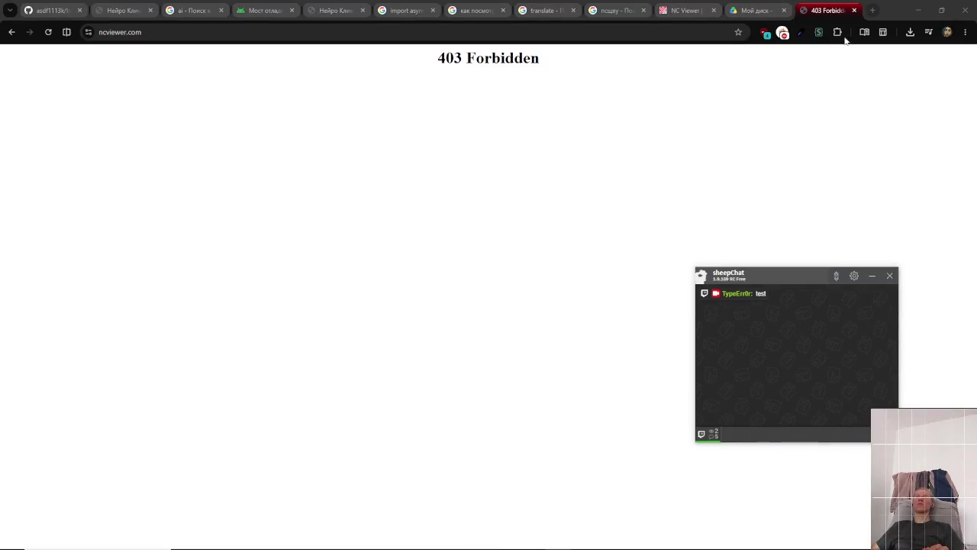
left_click(782, 32)
left_click(704, 110)
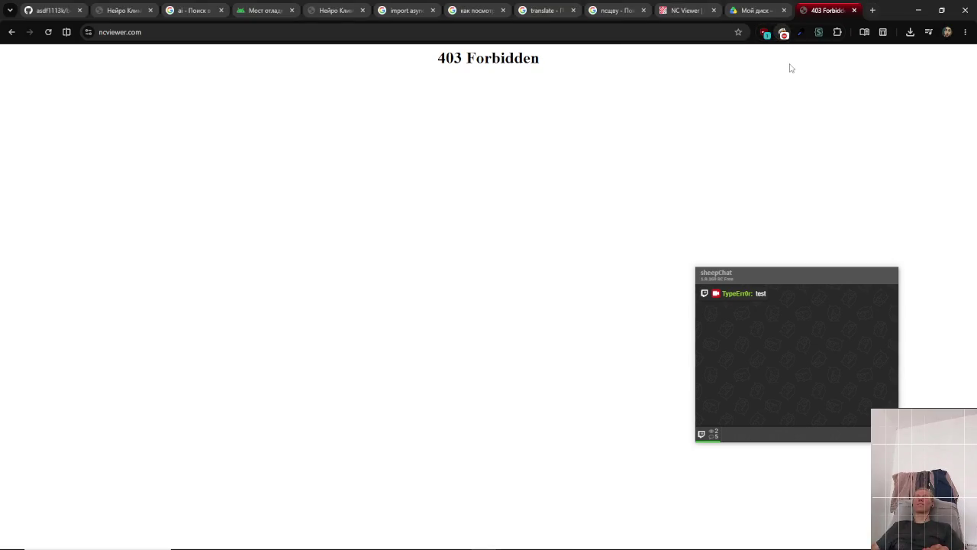
key("super+e")
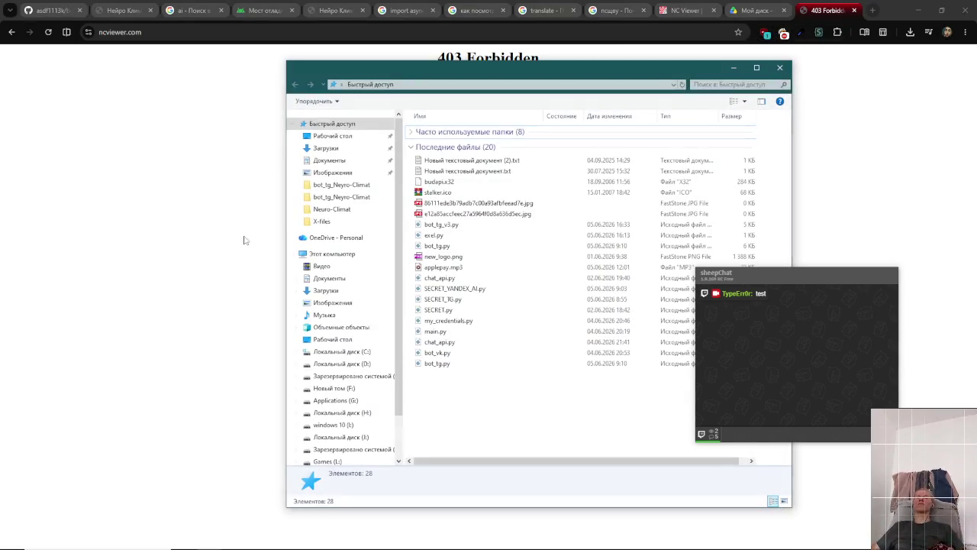
- Launch opera-proxy.windows-amd64.exe from the Объемные объекты folder
left_click(326, 290)
left_click(324, 315)
left_click(337, 329)
double_click(496, 149)
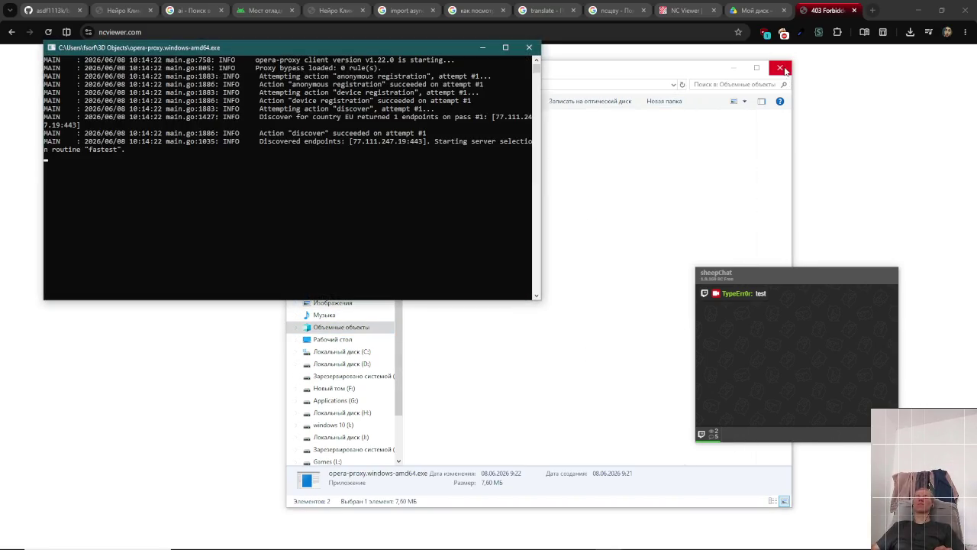
left_click(261, 200)
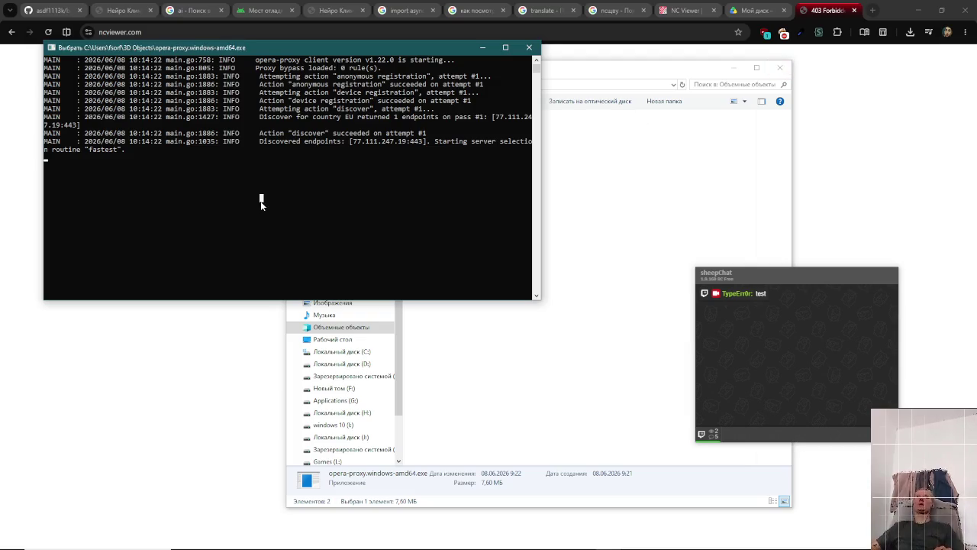
right_click(260, 200)
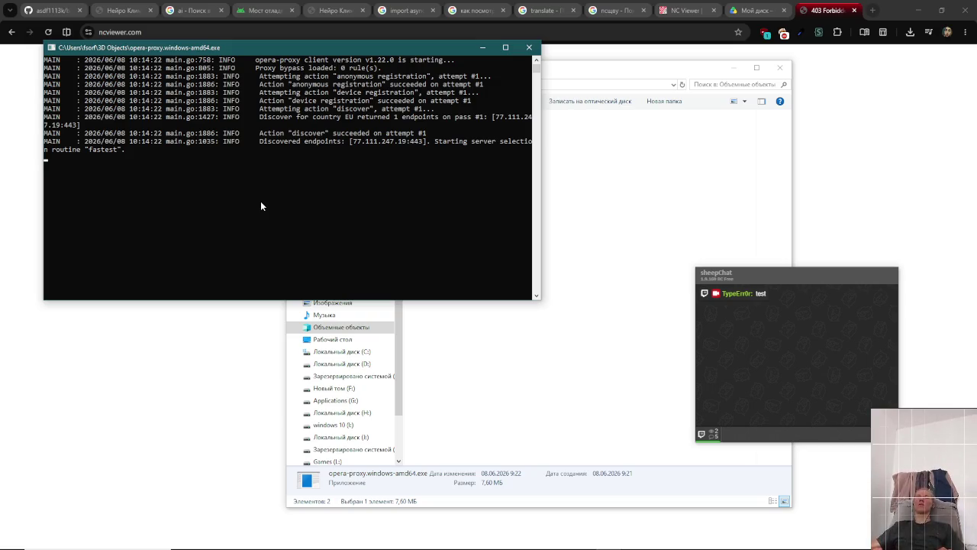
- Restart the opera-proxy client, then close its console and the File Explorer window
key("ctrl+c")
key("Return")
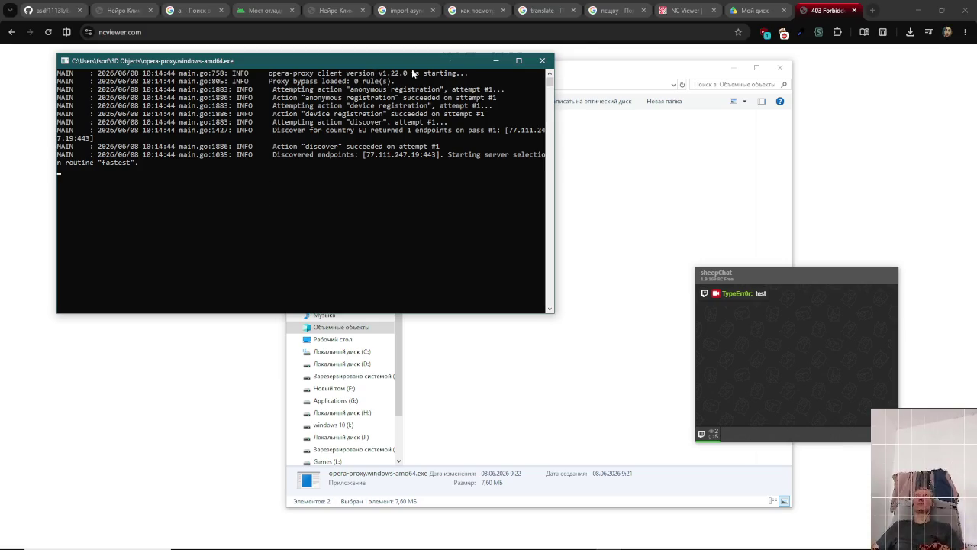
left_click(546, 61)
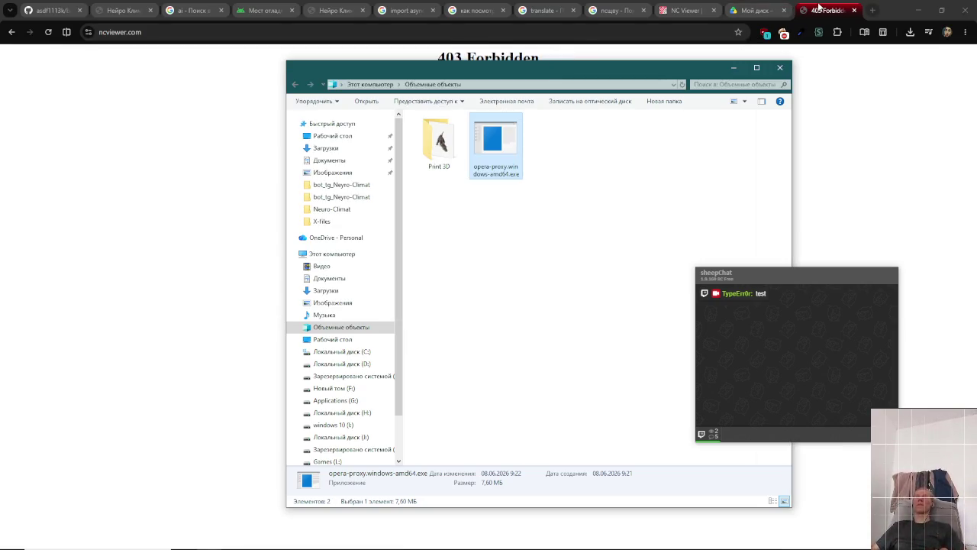
left_click(779, 68)
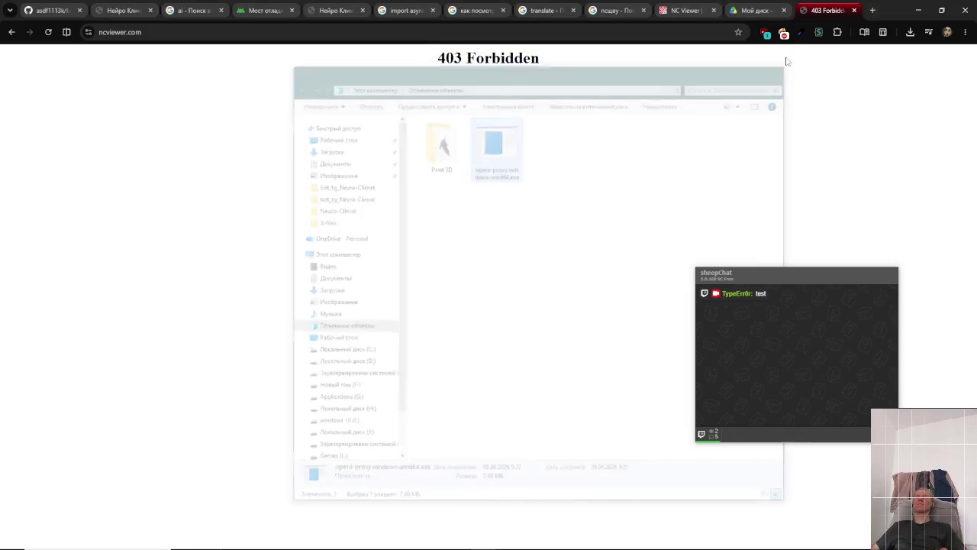
- Return to Obsidian and place the caret on the empty line below the G-code block
key("alt+Tab")
key("alt+Tab")
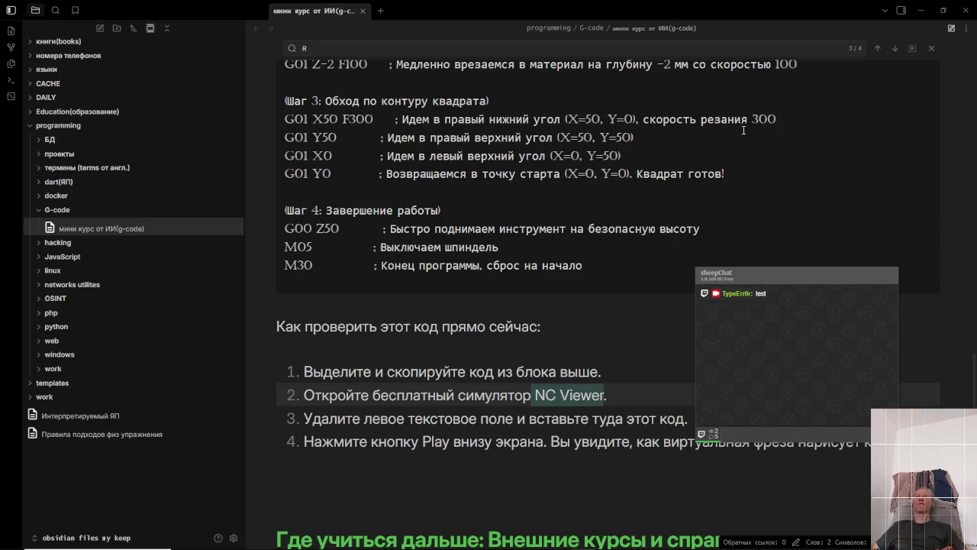
key("alt+Tab")
key("alt+Tab")
key("alt+Tab")
key("alt+Tab")
key("alt+Tab")
key("alt+Tab")
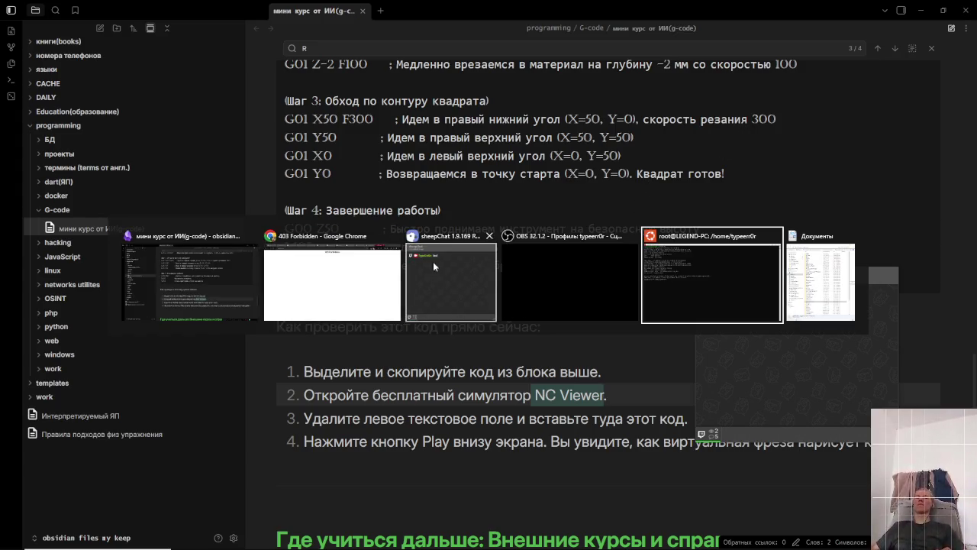
left_click(177, 309)
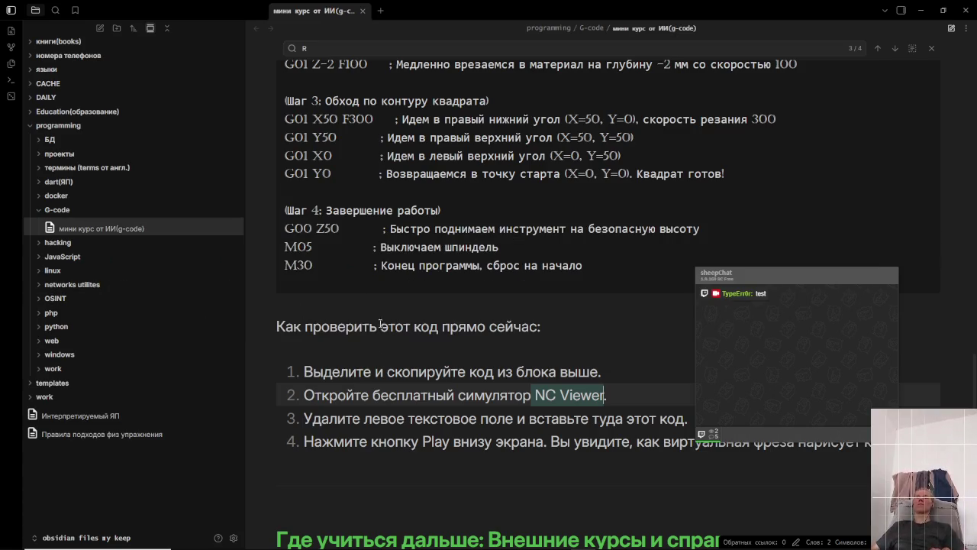
left_click(398, 289)
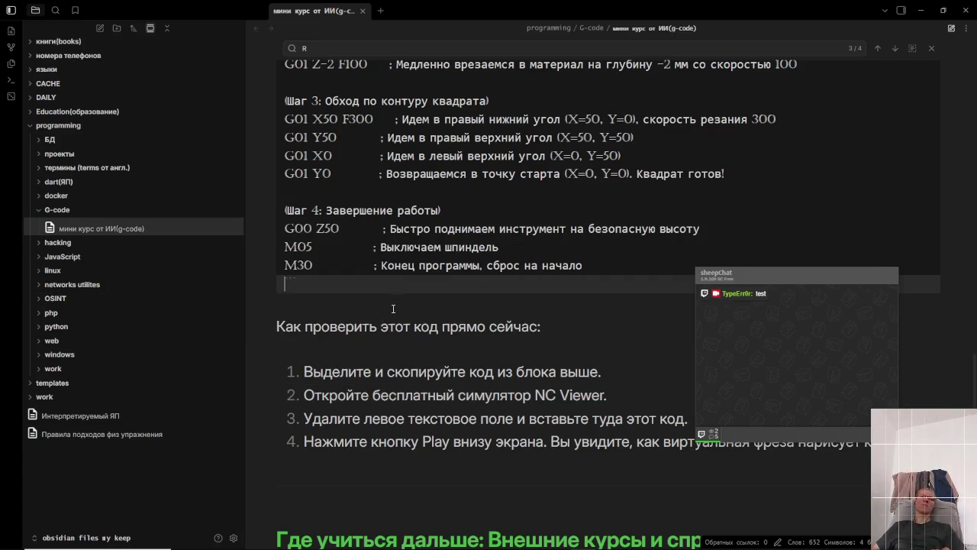
left_click(391, 311)
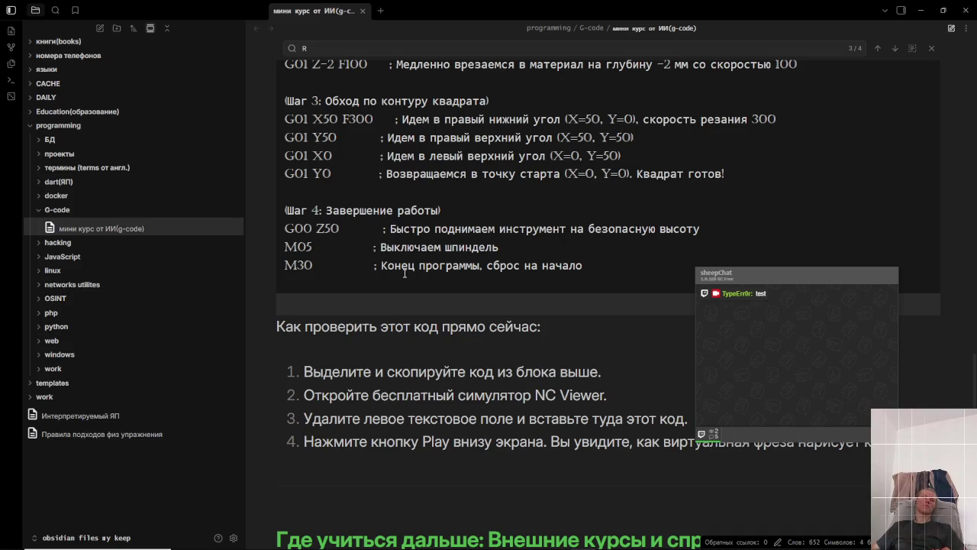
key("alt+Tab")
key("alt+Tab")
key("alt+Tab")
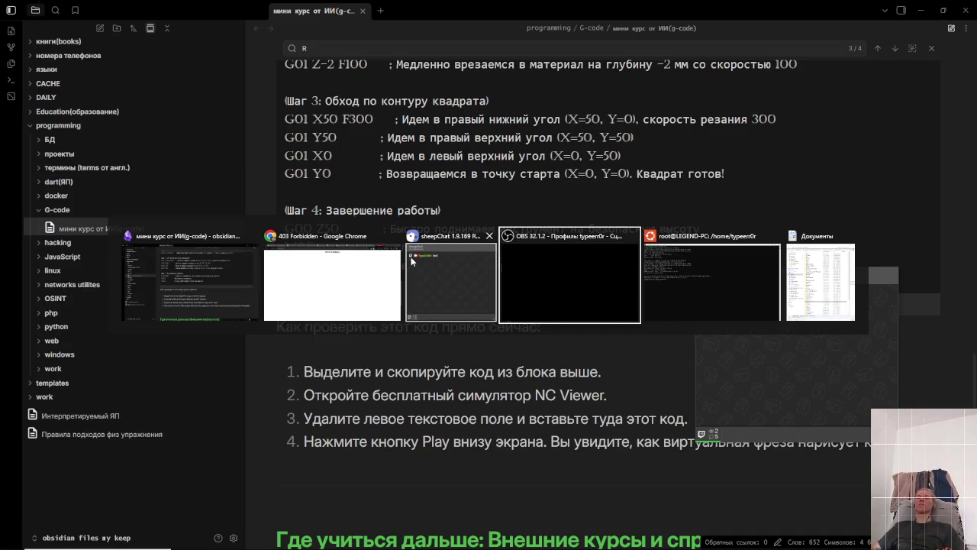
key("alt+Tab")
key("alt+Tab")
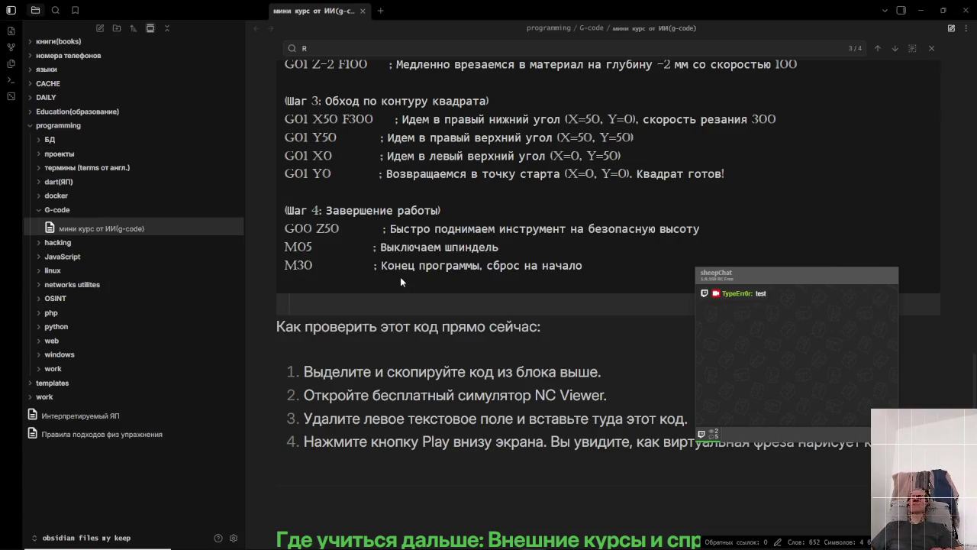
mouse_move(775, 277)
left_mouse_down()
mouse_move(590, 420)
mouse_move(637, 355)
mouse_move(637, 402)
mouse_move(652, 382)
left_mouse_up()
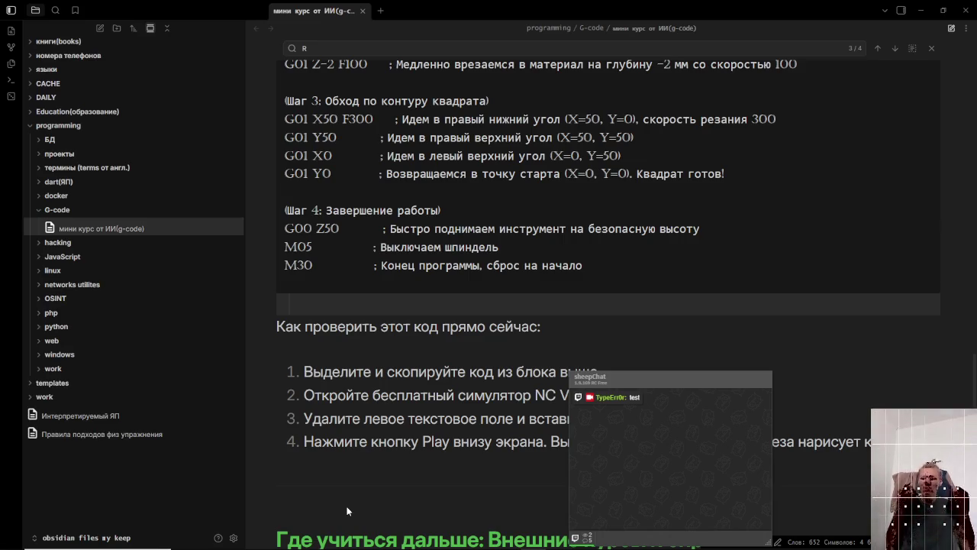
key("alt+Tab")
key("alt+Tab")
key("alt+Tab")
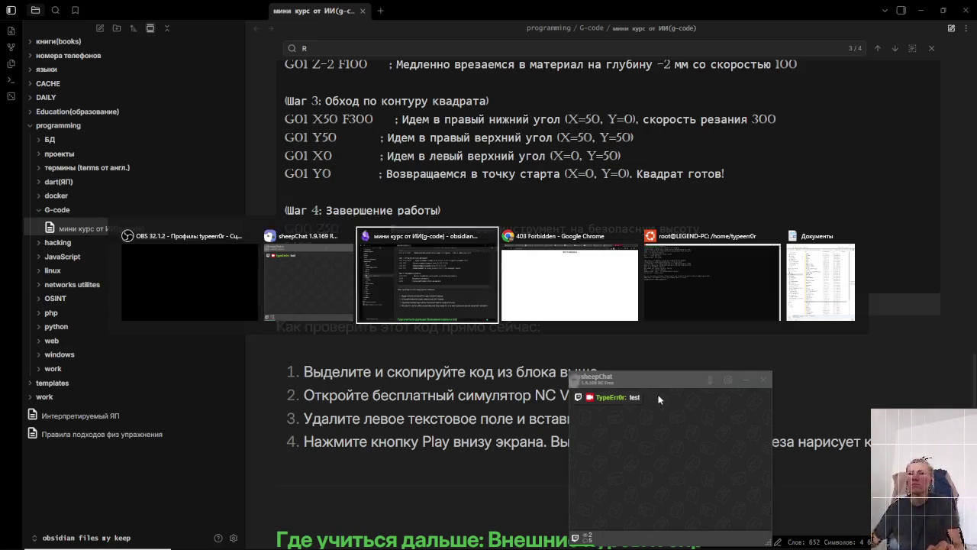
- Reopen the IP Webcam tab, scroll through its settings, and close it again
key("ctrl+shift+t")
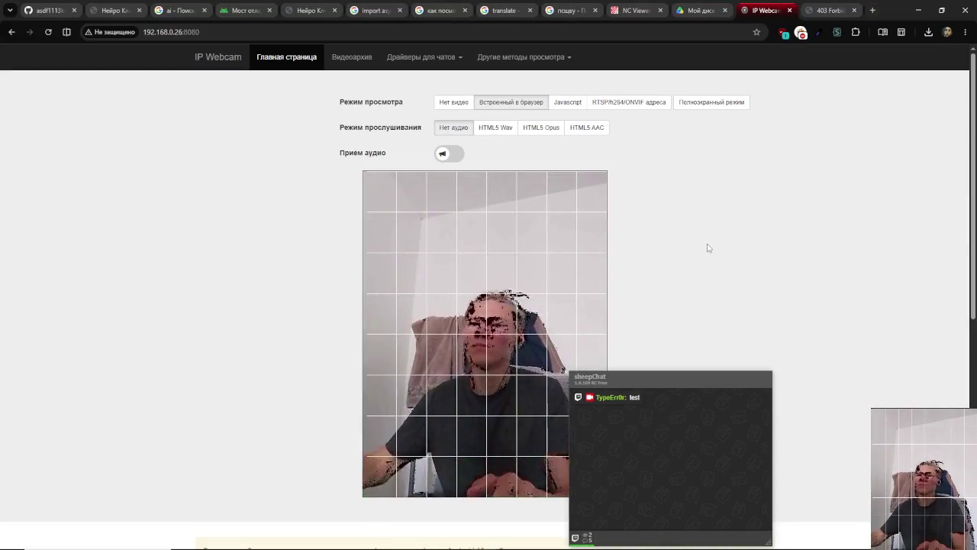
scroll(708, 248, "down", 5)
left_click_drag(620, 349, 686, 350)
scroll(740, 248, "up", 2)
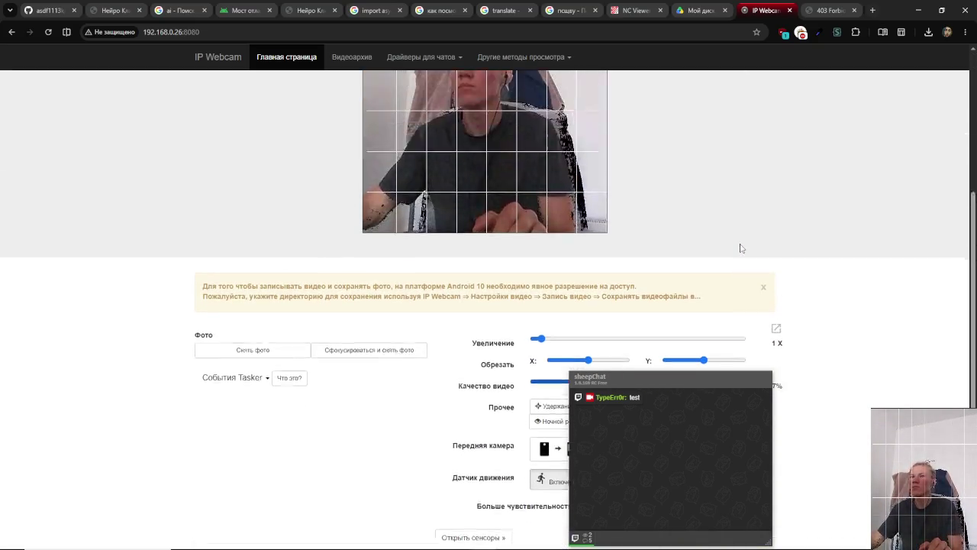
key("ctrl+w")
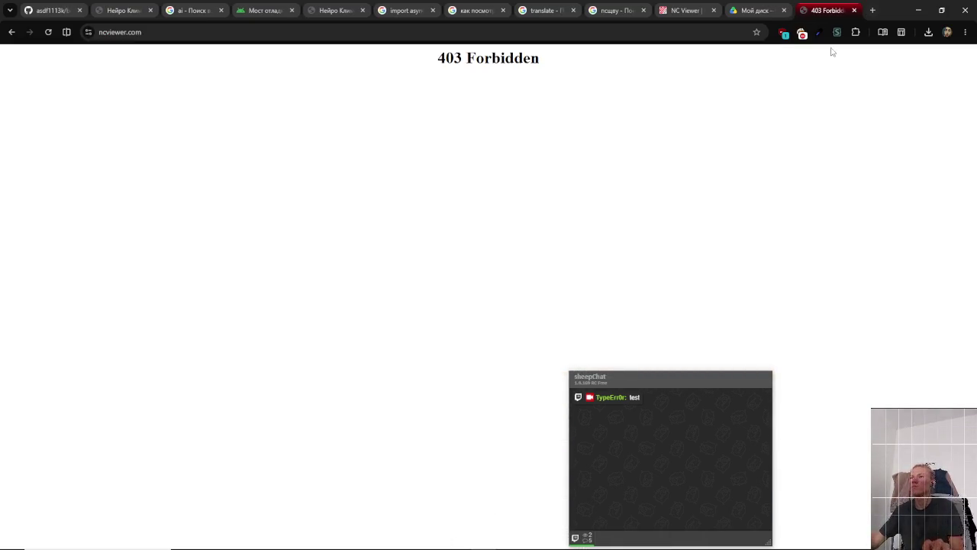
- Close the ncviewer.com 403 tab and switch to the terminal showing the nmap results
key("ctrl+w")
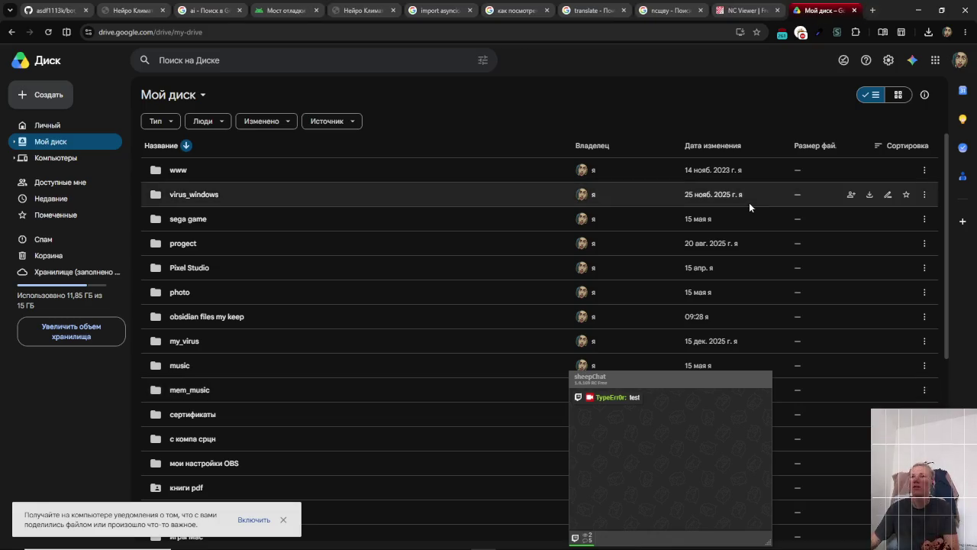
key("alt+Tab")
key("Escape")
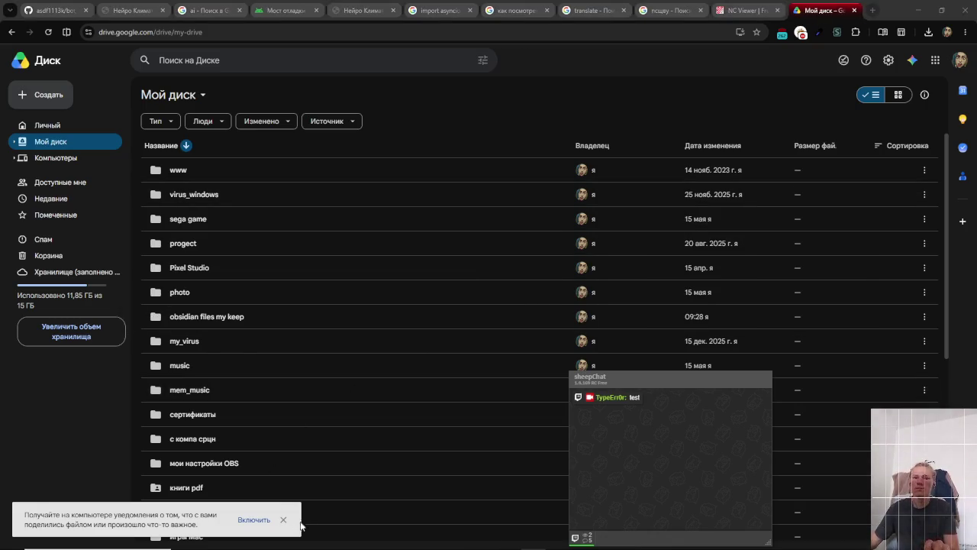
key("alt+Tab")
key("alt+Tab")
key("alt+Tab")
key("alt+Tab")
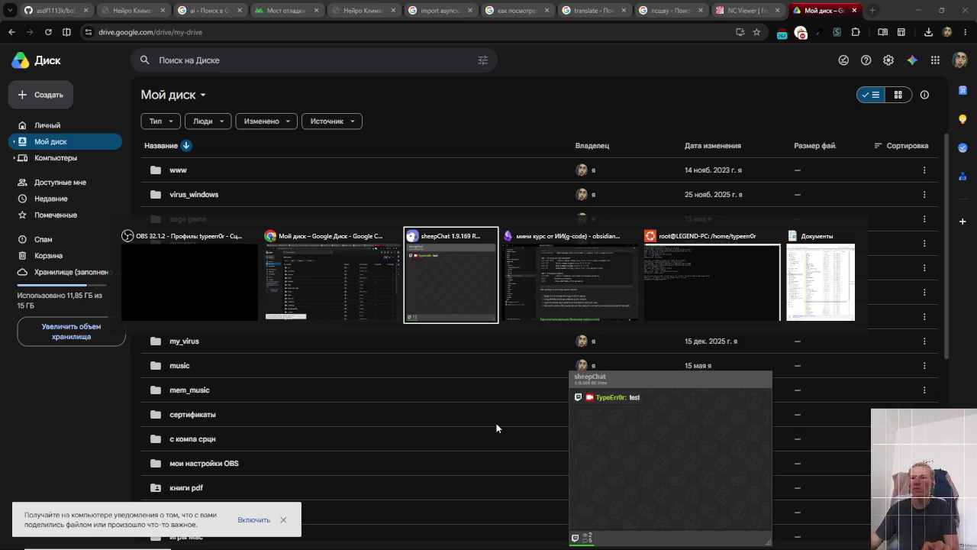
key("alt+Tab")
key("alt+Tab")
key("alt+Tab")
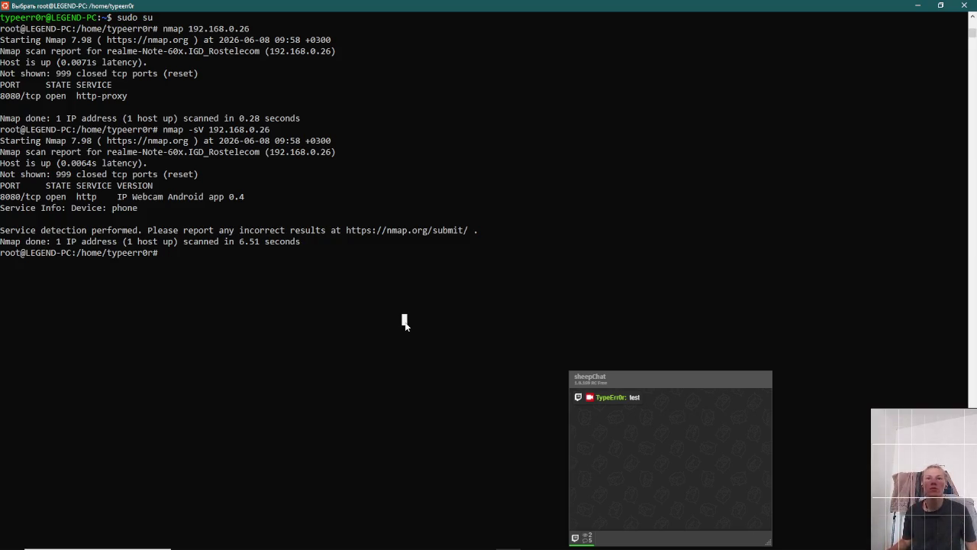
- Run 'clear' to wipe the nmap output, then go back to the Obsidian G-code note
type("clear")
key("Return")
key("alt+Tab")
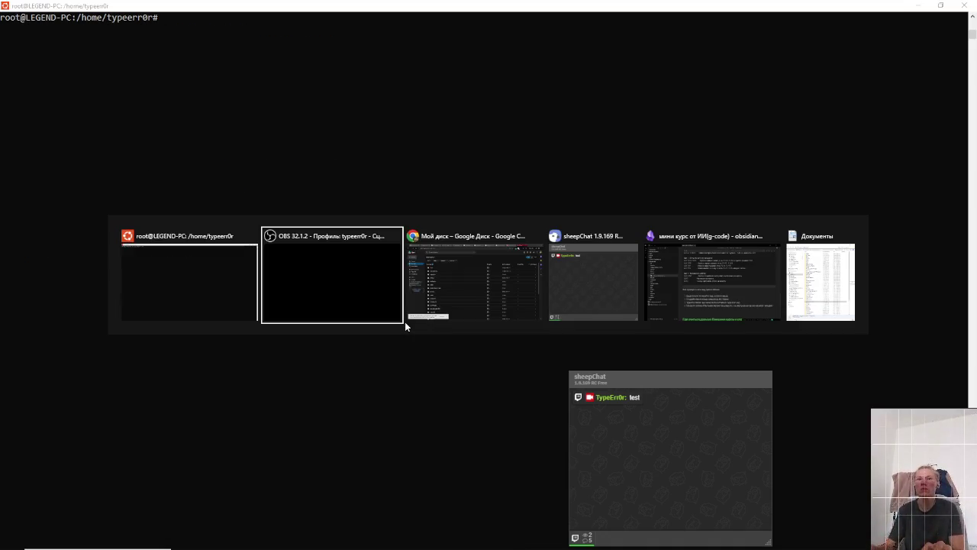
key("alt+Tab")
key("Tab")
key("Tab")
key("Tab")
key("Tab")
key("Tab")
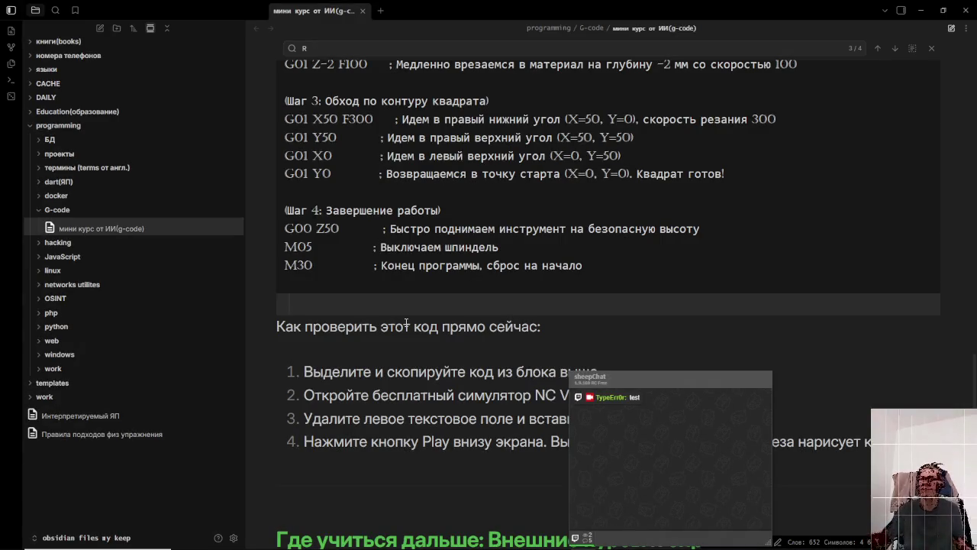
- Scroll through the note's checking steps, then bring up Chrome's NC Viewer tab at nc-viewer.ncnetic.com
scroll(460, 297, "down", 4)
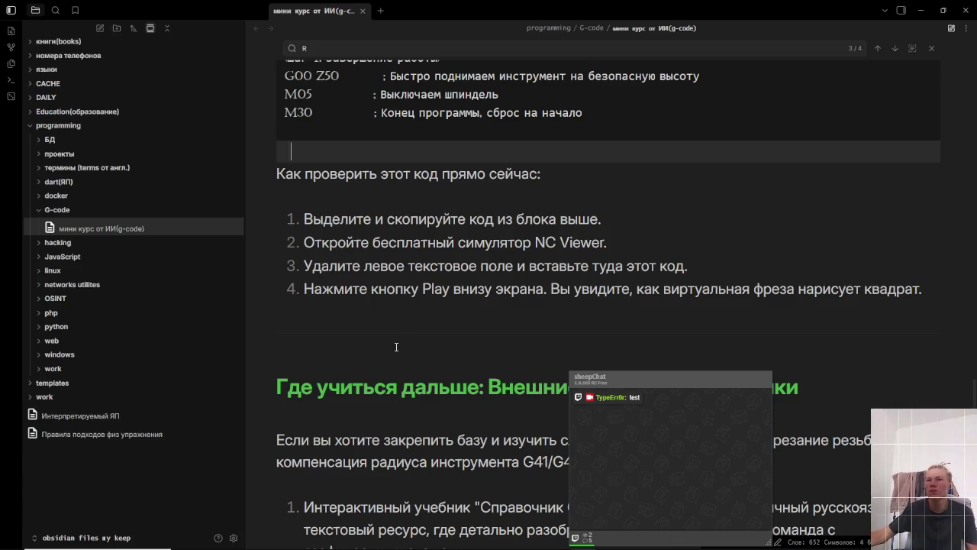
scroll(403, 345, "down", 1)
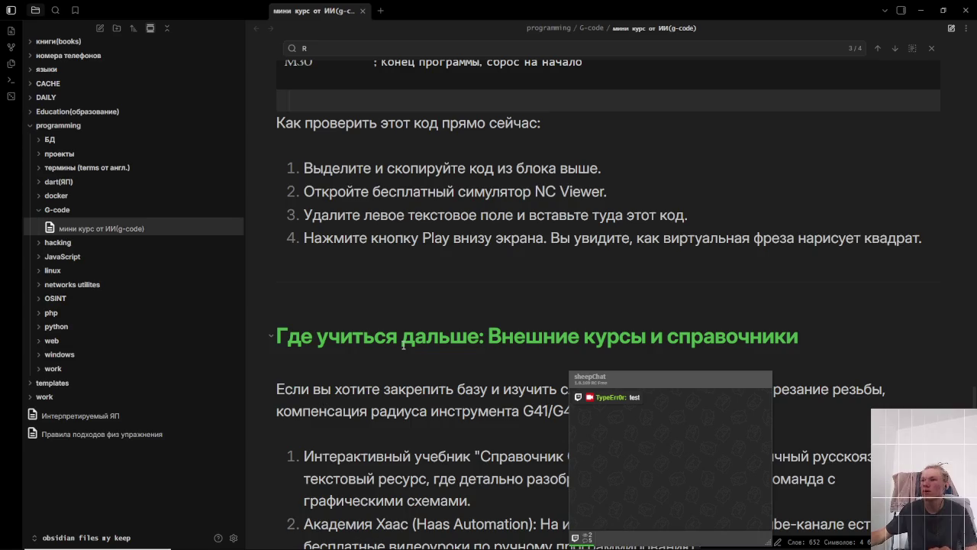
key("alt+Tab")
key("alt+Tab")
key("alt+Tab")
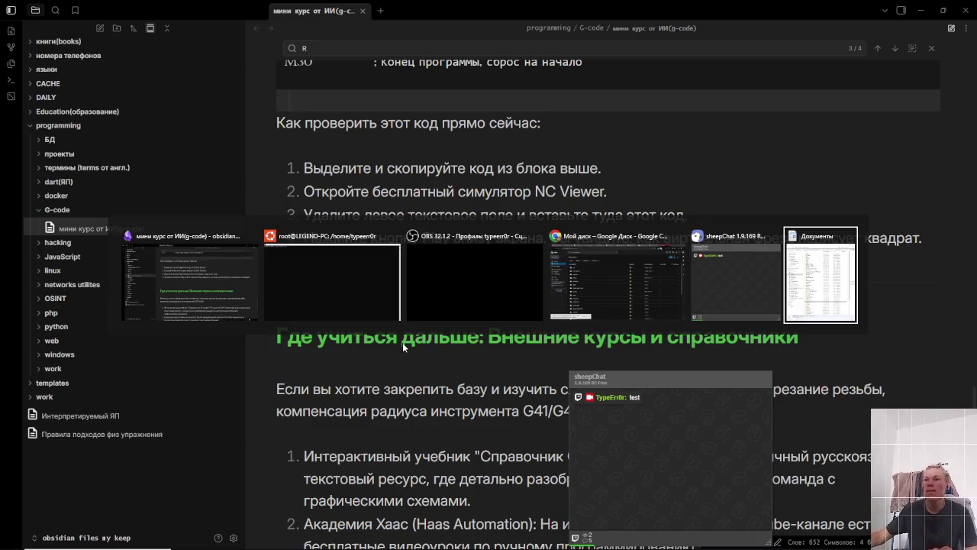
key("alt+Tab")
key("alt+Tab")
key("ctrl+shift+Tab")
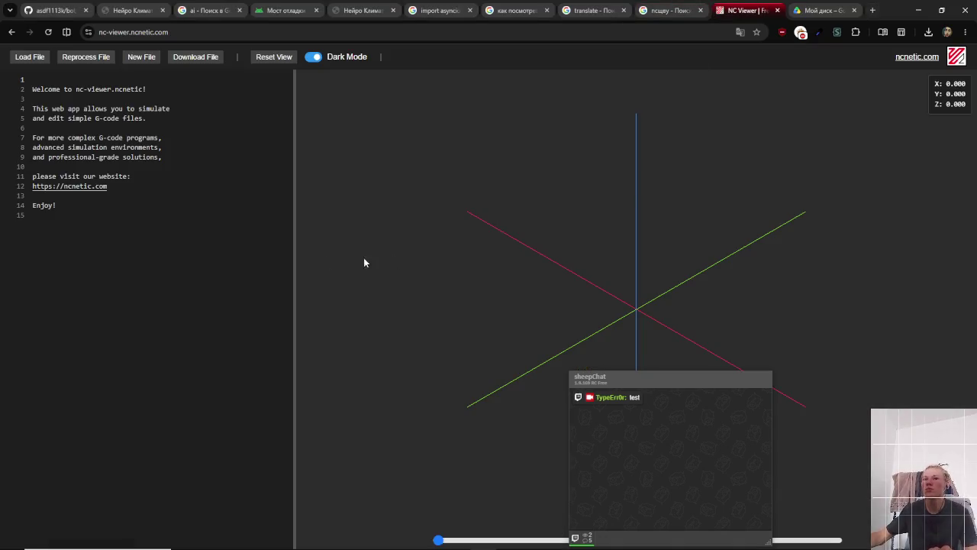
- Clear NC Viewer's sample text and paste in the 21-line square-milling program copied from the Obsidian note
mouse_move(138, 224)
left_mouse_down()
mouse_move(46, 132)
mouse_move(2, 25)
left_mouse_up()
key("BackSpace")
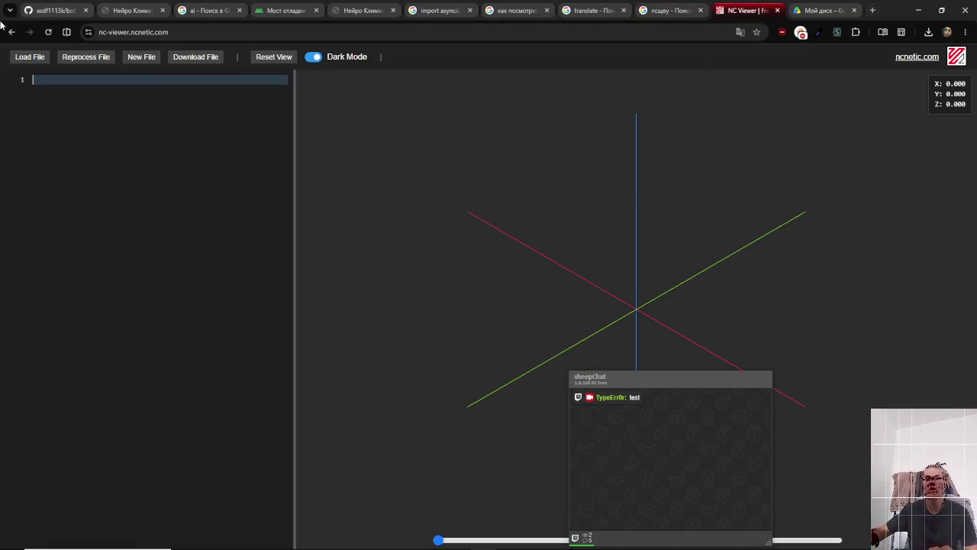
key("alt+Tab")
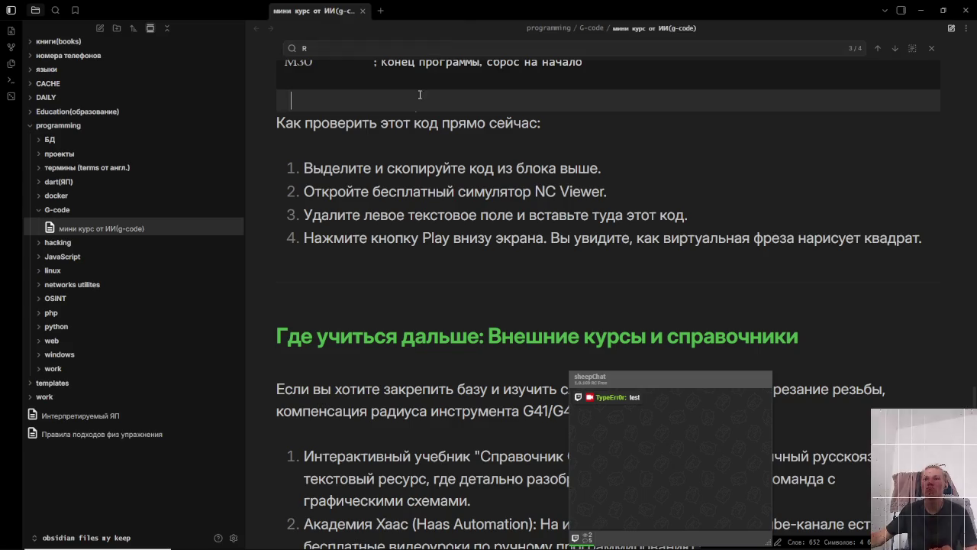
scroll(368, 197, "up", 3)
scroll(465, 433, "down", 2)
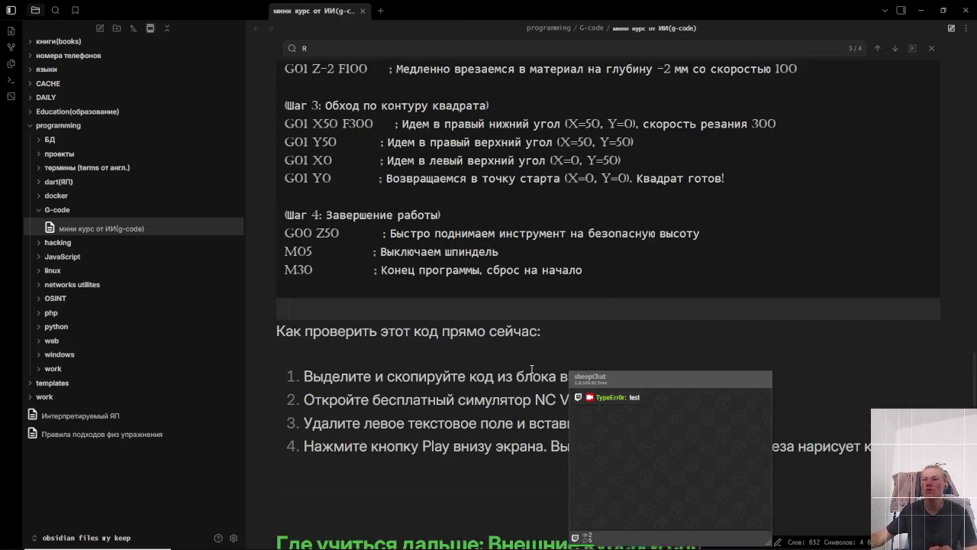
mouse_move(584, 273)
left_mouse_down()
mouse_move(284, 129)
mouse_move(262, 226)
mouse_move(263, 216)
left_mouse_up()
scroll(271, 213, "up", 2)
key("alt+Tab")
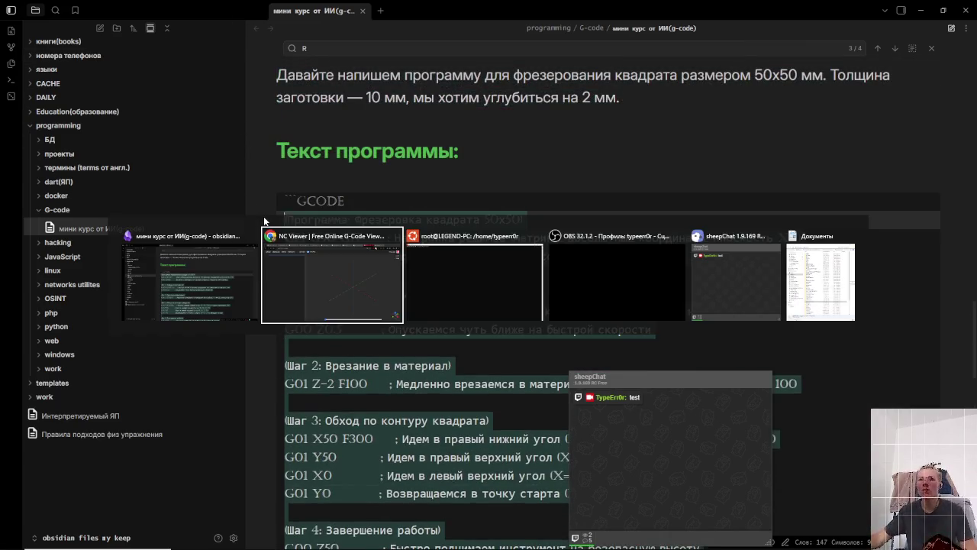
key("ctrl+v")
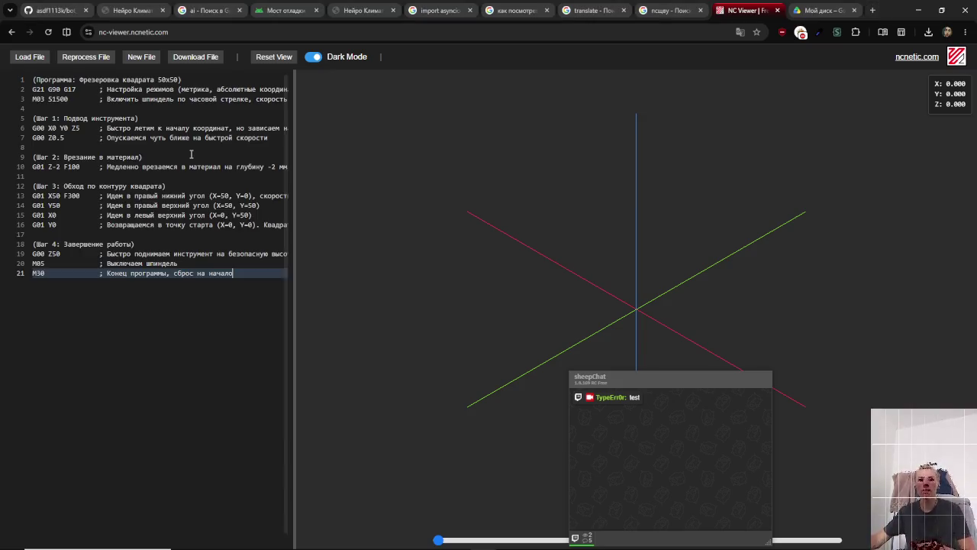
- Scrub the simulation forward to the program's end and orbit the view to a front-on angle
mouse_move(645, 375)
left_mouse_down()
mouse_move(475, 372)
mouse_move(166, 335)
left_mouse_up()
mouse_move(448, 539)
left_mouse_down()
mouse_move(837, 540)
mouse_move(542, 540)
left_mouse_up()
mouse_move(594, 401)
left_mouse_down()
mouse_move(547, 336)
mouse_move(489, 360)
left_mouse_up()
mouse_move(542, 540)
left_mouse_down()
mouse_move(439, 539)
mouse_move(857, 537)
mouse_move(338, 530)
left_mouse_up()
- Step the editor caret through the program, from line 10's plunge command back to line 1
mouse_move(177, 356)
left_mouse_down()
mouse_move(522, 359)
mouse_move(356, 359)
left_mouse_up()
left_click(77, 254)
left_click(76, 273)
left_click(130, 166)
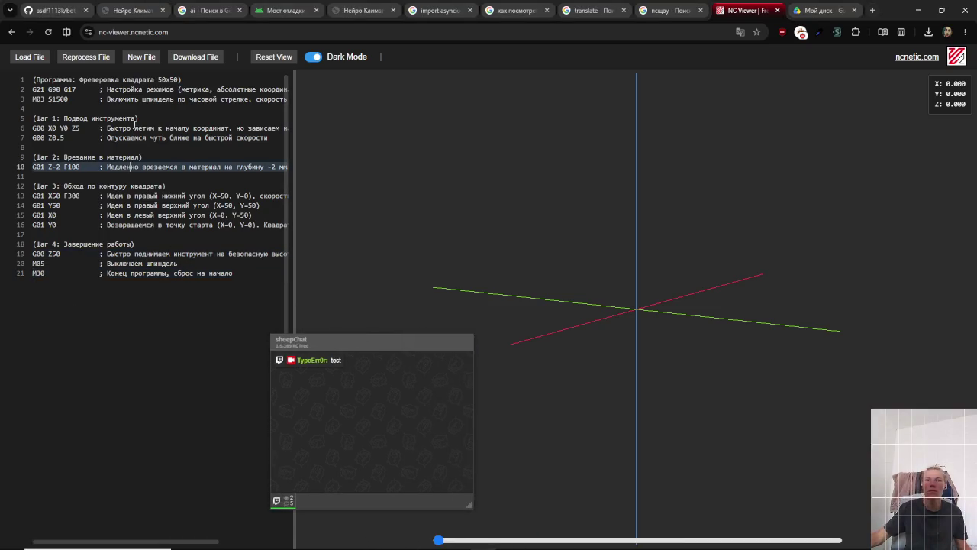
left_click(138, 99)
left_click(157, 79)
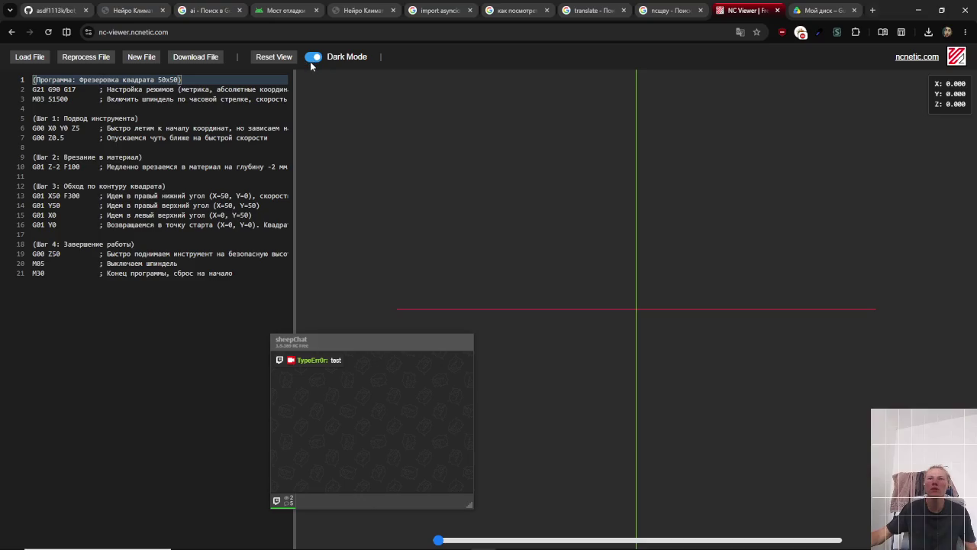
- Play the program to its last step, rewind partway, and orbit the 3D view looking for the toolpath
mouse_move(437, 540)
left_mouse_down()
mouse_move(653, 541)
mouse_move(843, 522)
left_mouse_up()
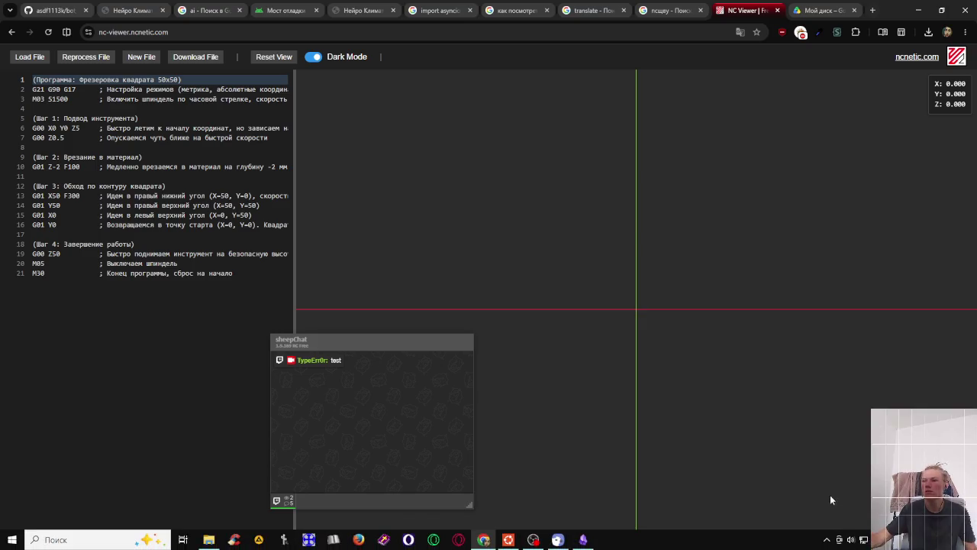
mouse_move(839, 541)
mouse_move(837, 540)
left_mouse_down()
mouse_move(576, 543)
mouse_move(467, 528)
left_mouse_up()
mouse_move(588, 420)
left_mouse_down()
mouse_move(598, 286)
mouse_move(641, 373)
mouse_move(635, 357)
mouse_move(839, 397)
left_mouse_up()
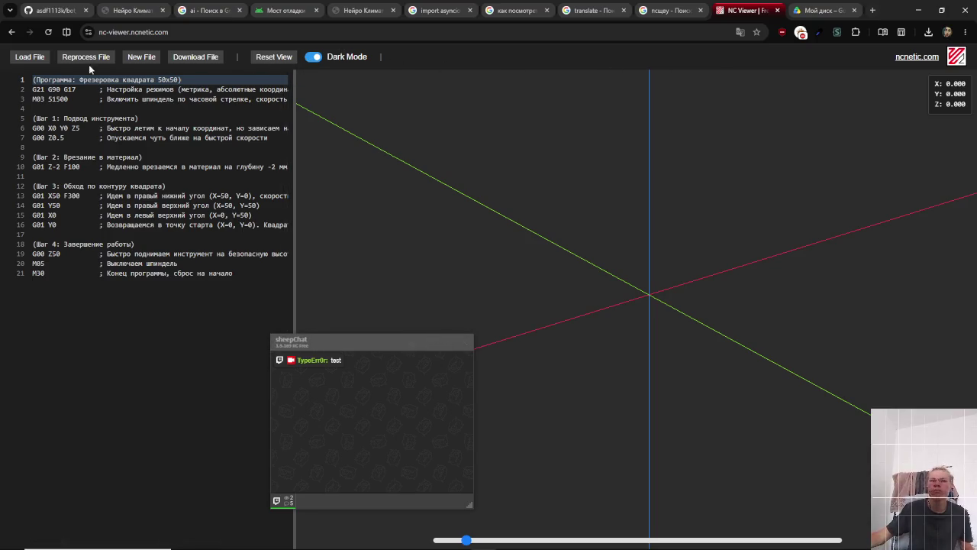
- Select from the end of line 21 in the editor, then go back to the NC Viewer search results
left_click(225, 281)
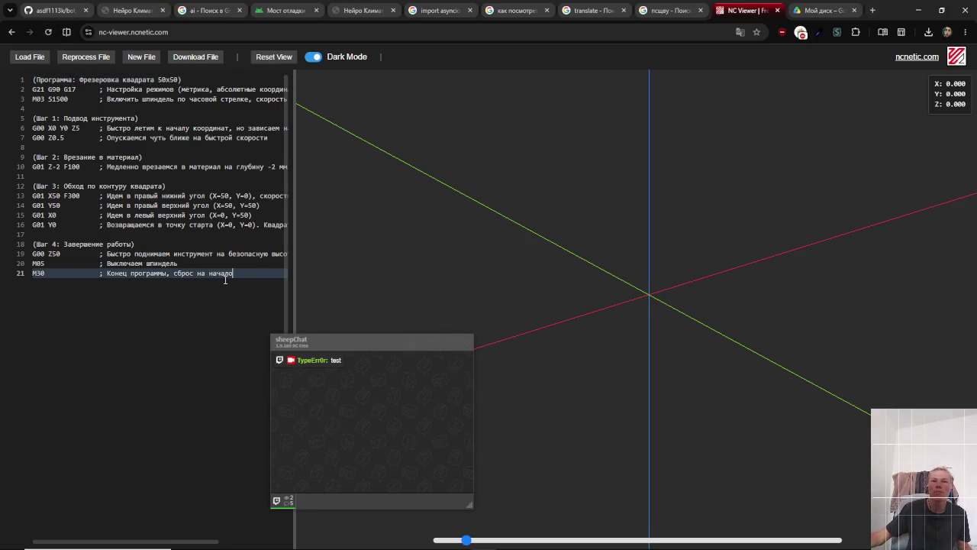
mouse_move(245, 276)
left_mouse_down()
mouse_move(46, 187)
mouse_move(191, 284)
mouse_move(151, 544)
mouse_move(222, 545)
left_mouse_up()
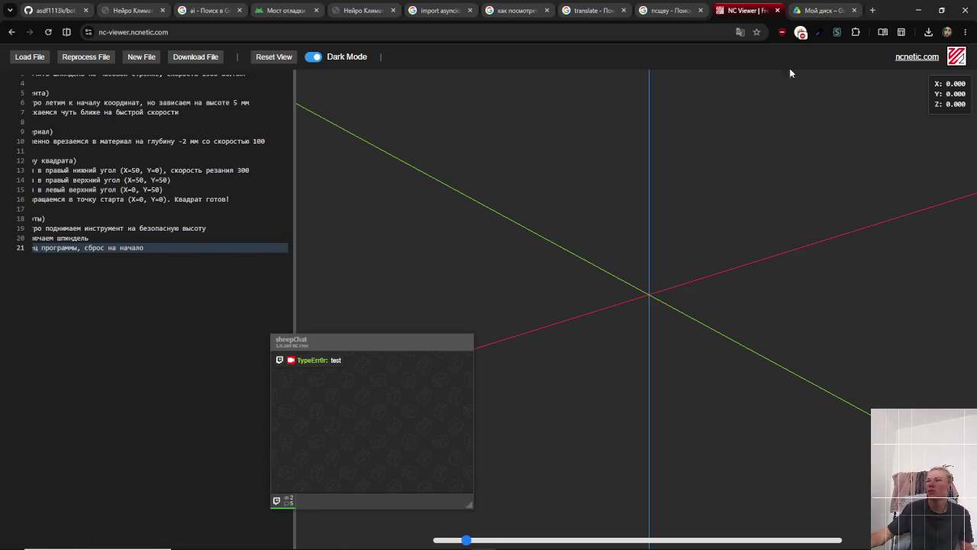
key("alt+Left")
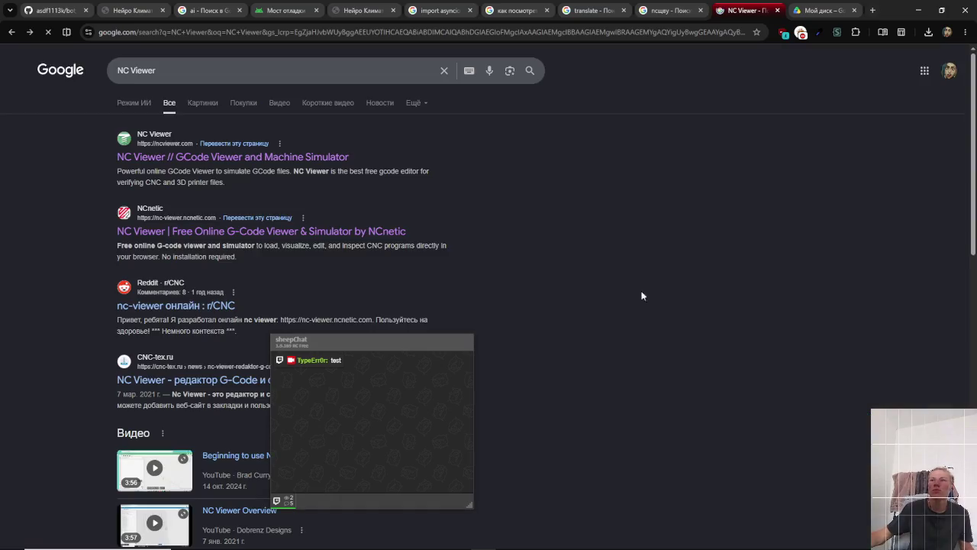
- Skim down and back up through the CNC-tex.ru article
scroll(286, 281, "down", 2)
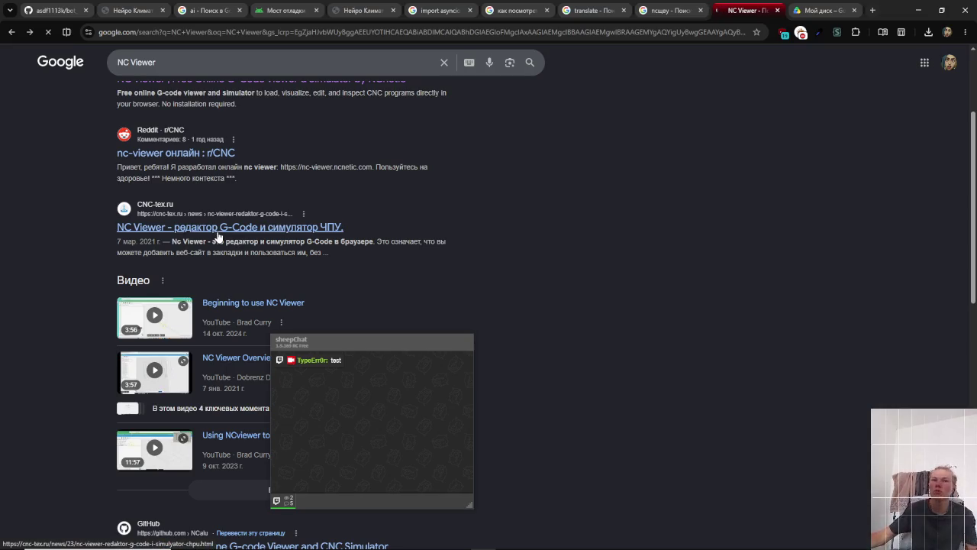
scroll(218, 237, "down", 2)
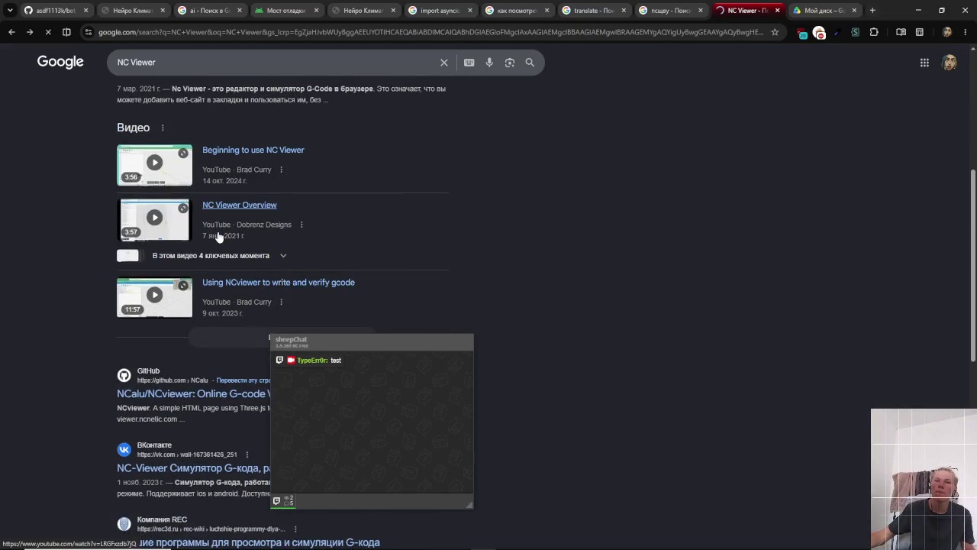
scroll(218, 233, "down", 1)
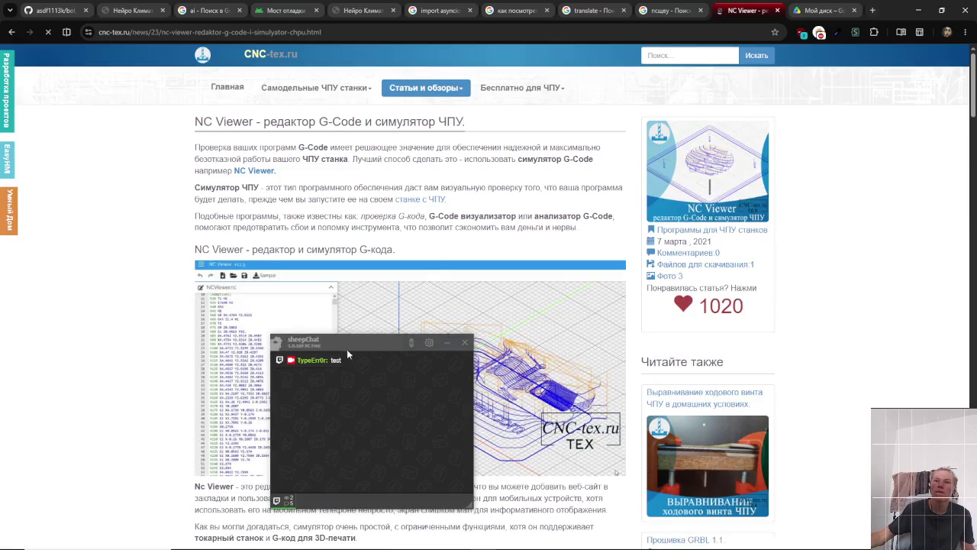
mouse_move(348, 347)
left_mouse_down()
mouse_move(412, 334)
mouse_move(781, 159)
left_mouse_up()
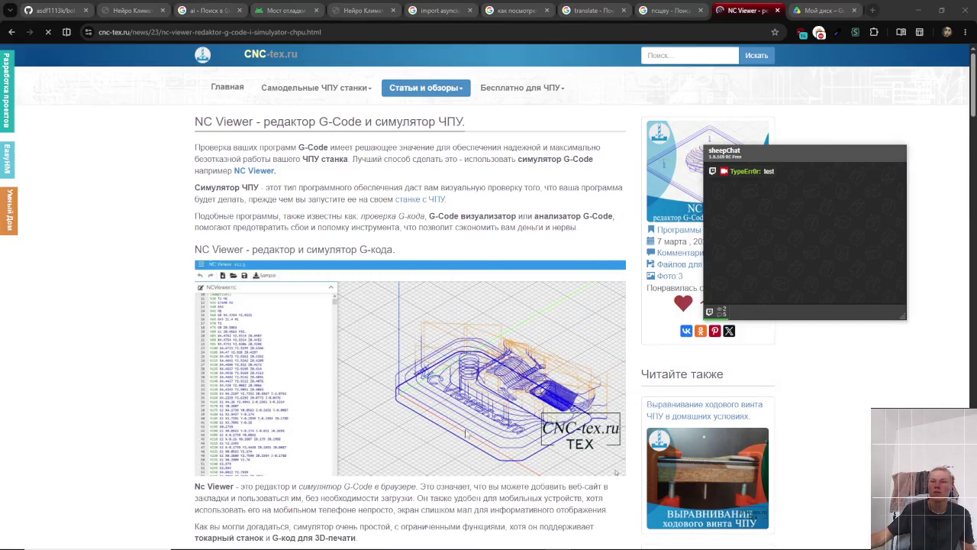
scroll(438, 447, "down", 3)
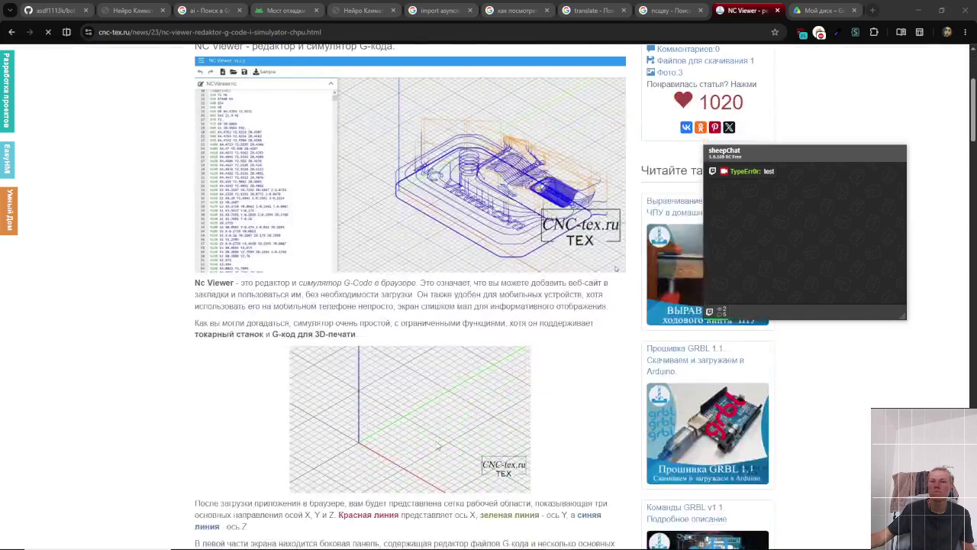
scroll(437, 446, "down", 7)
scroll(439, 443, "up", 6)
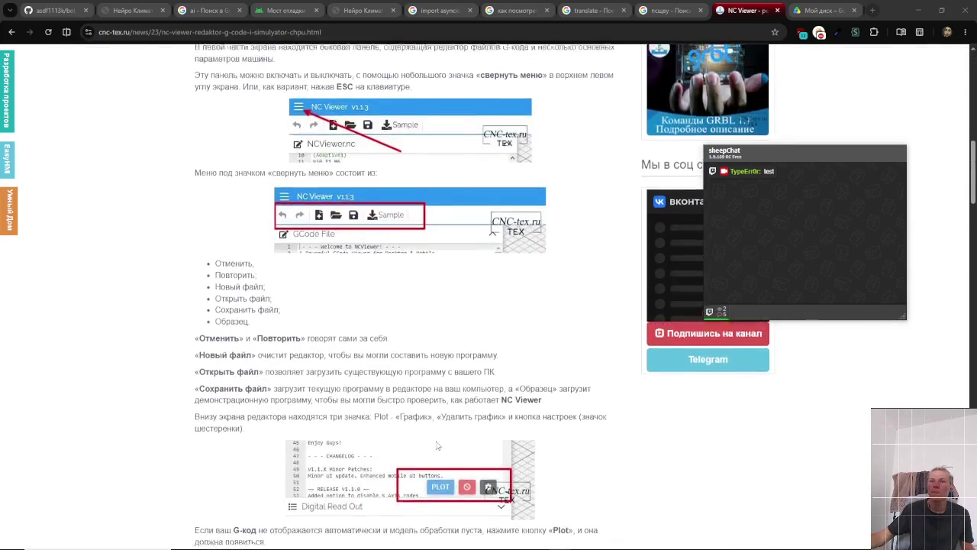
scroll(439, 443, "up", 3)
- Return to the NC Viewer results and open the NCalu/NCviewer GitHub repository
key("alt+Left")
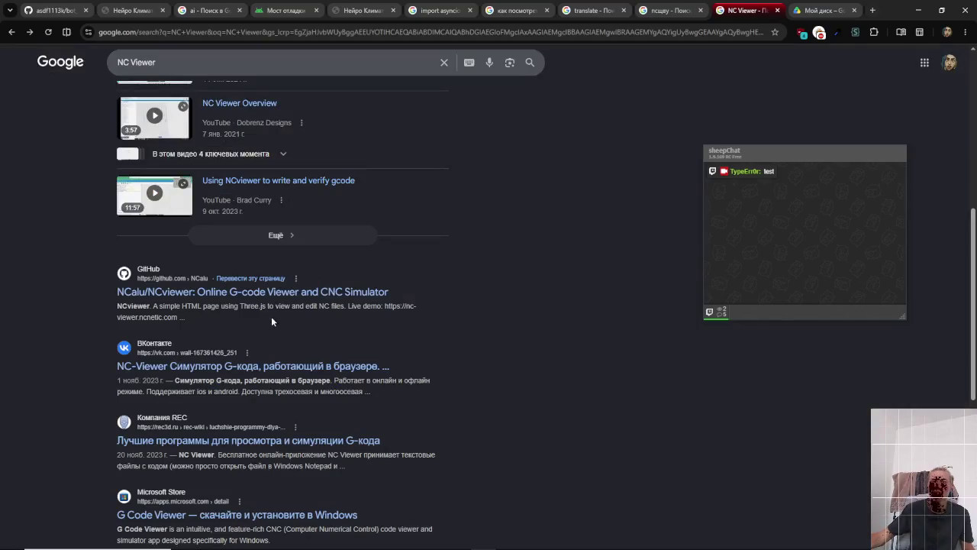
left_click(238, 295)
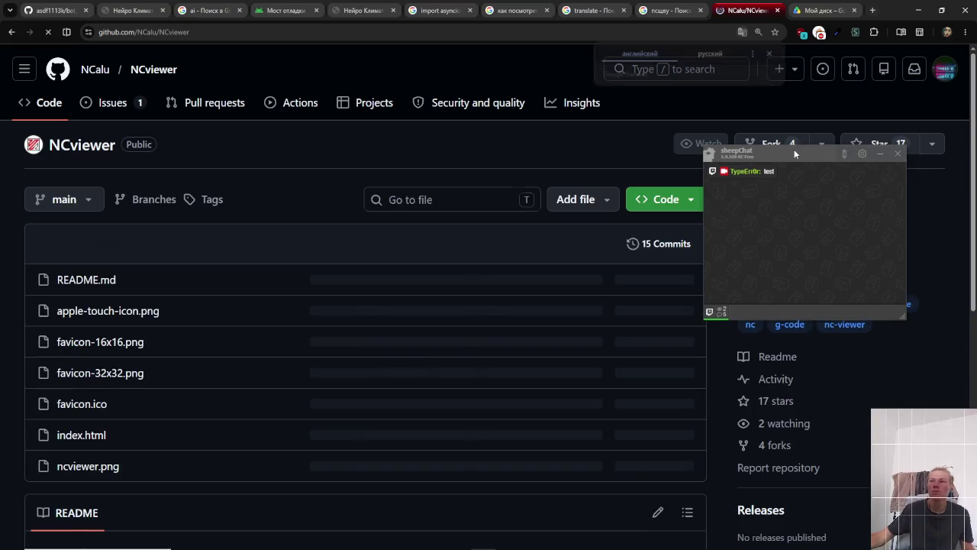
left_click_drag(794, 149, 470, 122)
scroll(662, 284, "down", 3)
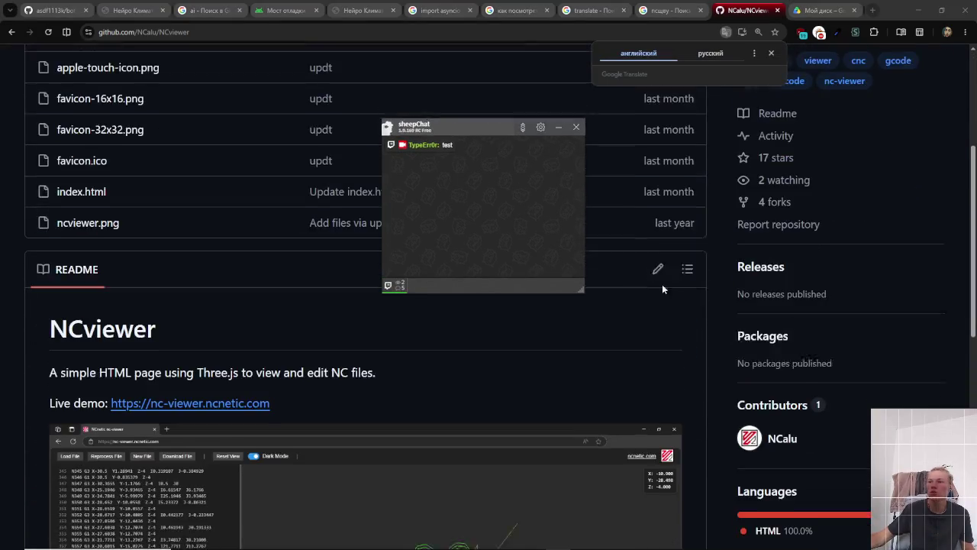
- Scroll through the NCviewer README and its gear toolpath screenshot
scroll(670, 351, "down", 1)
scroll(393, 367, "up", 3)
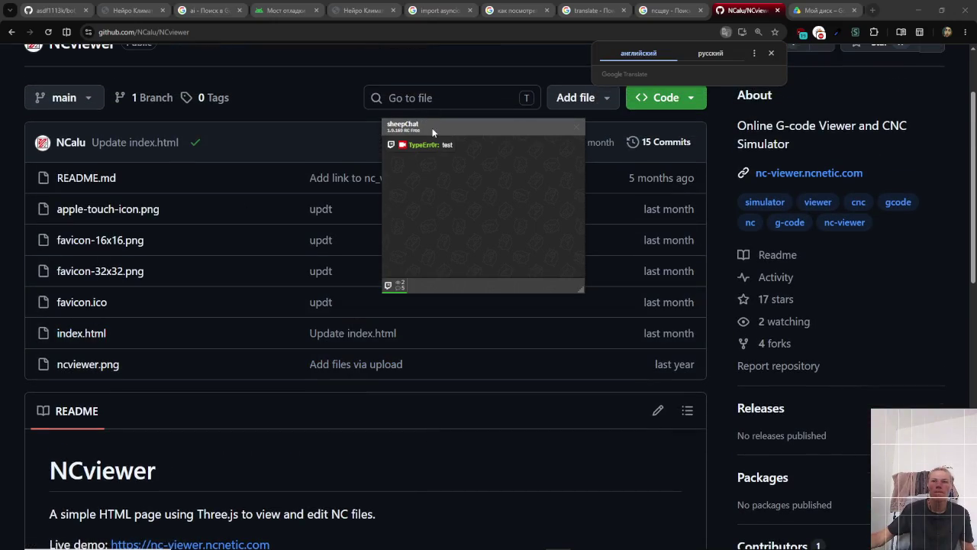
left_click_drag(432, 128, 552, 113)
scroll(181, 309, "down", 4)
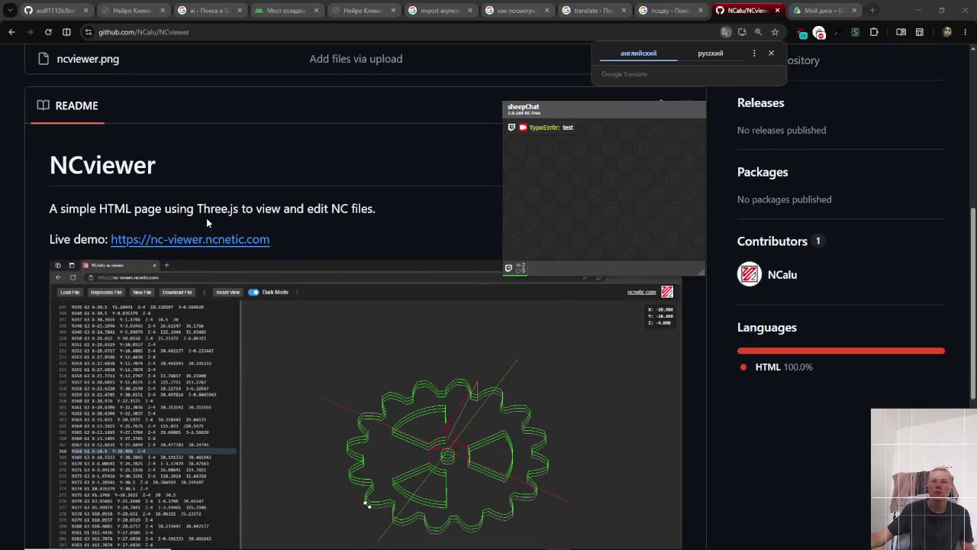
scroll(342, 313, "down", 1)
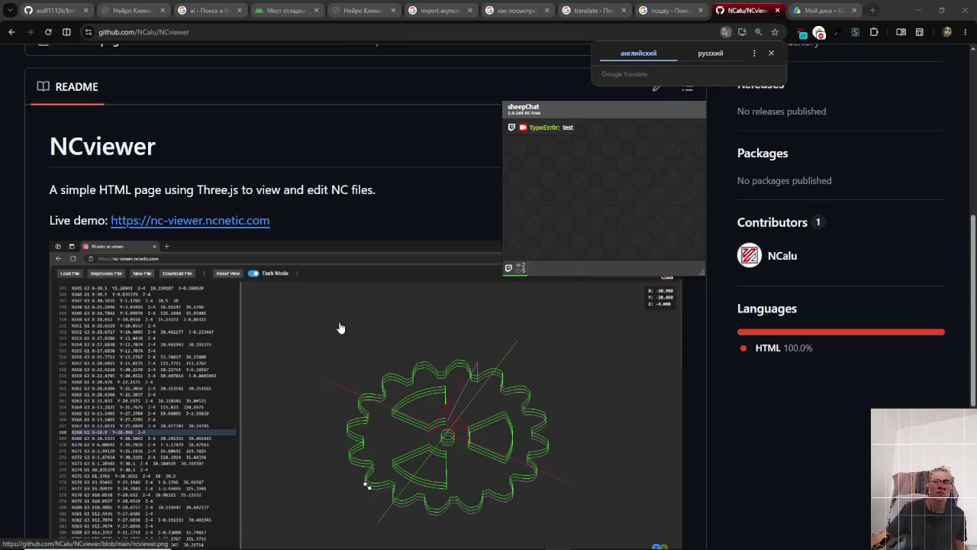
mouse_move(595, 110)
left_mouse_down()
mouse_move(743, 126)
mouse_move(800, 73)
left_mouse_up()
scroll(397, 400, "up", 1)
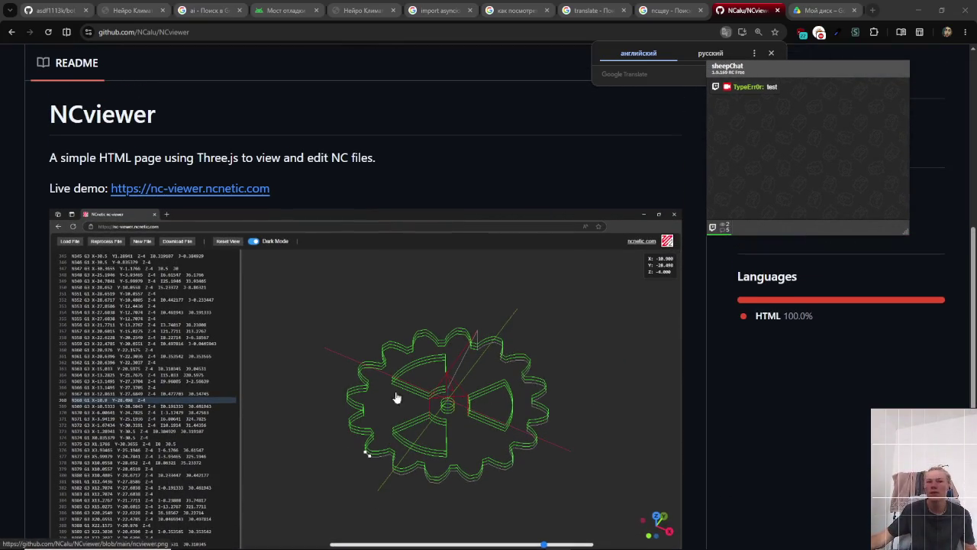
scroll(295, 396, "down", 3)
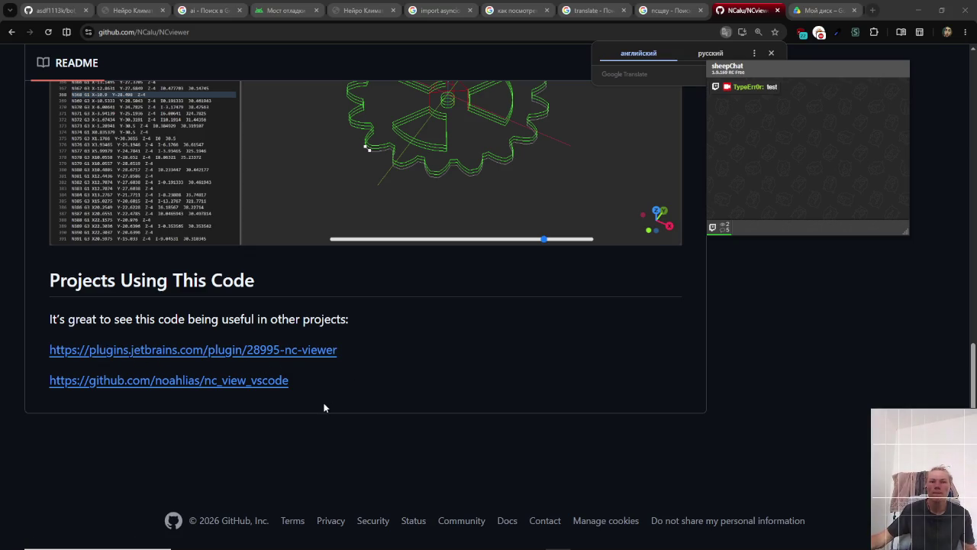
scroll(322, 406, "up", 3)
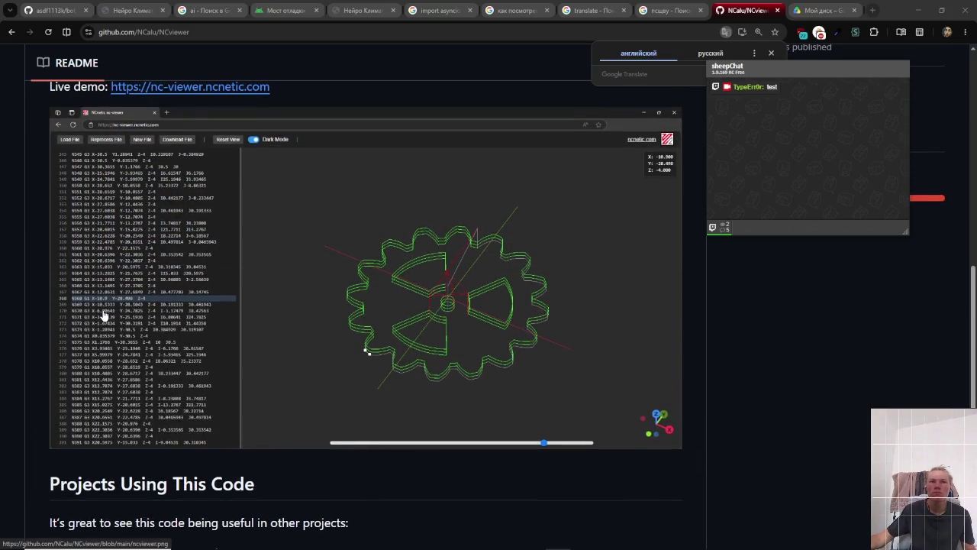
scroll(104, 315, "up", 3)
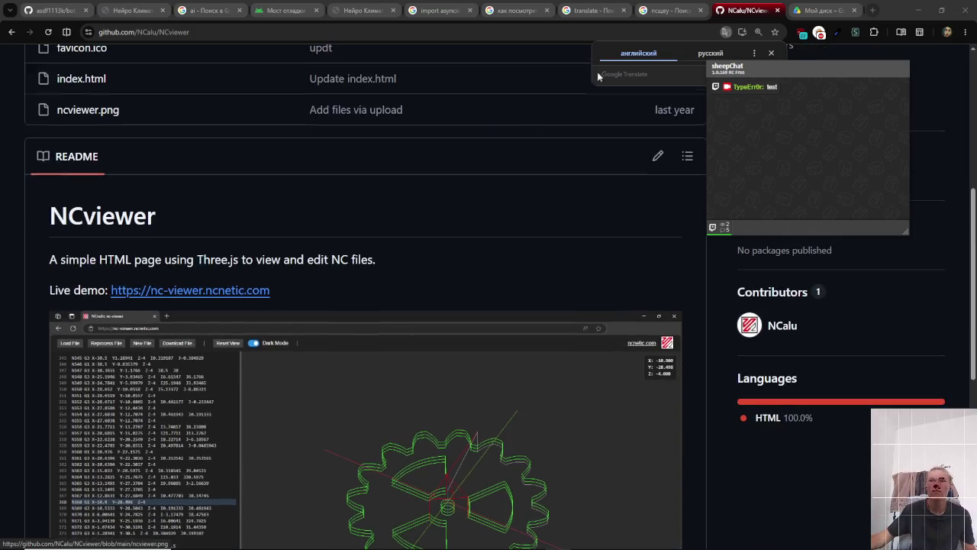
- Switch to the Google Drive My Drive tab and close the translate search tab
left_click(668, 10)
left_click(820, 10)
left_click(621, 11)
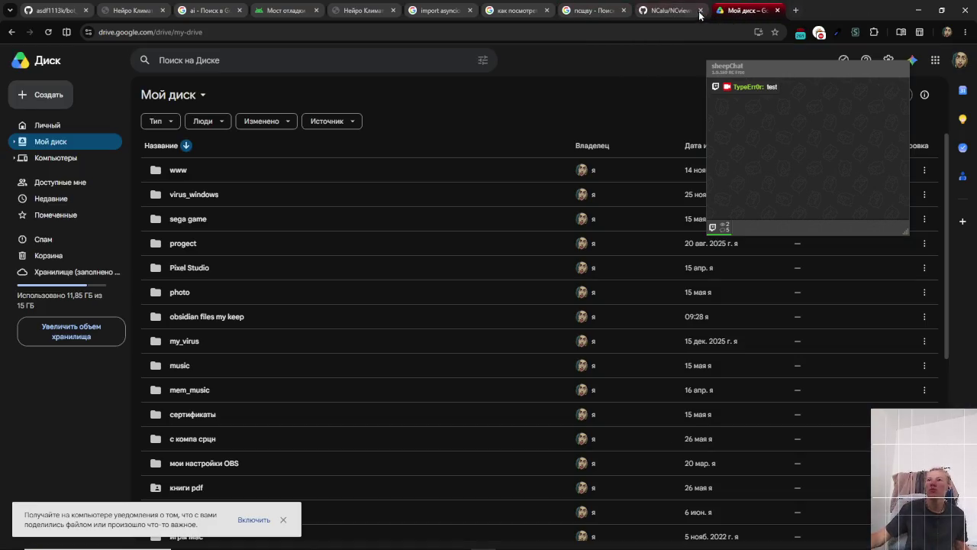
- Reopen the closed translate tab and go back to the NC Viewer search results from the GitHub tab
key("alt+Left")
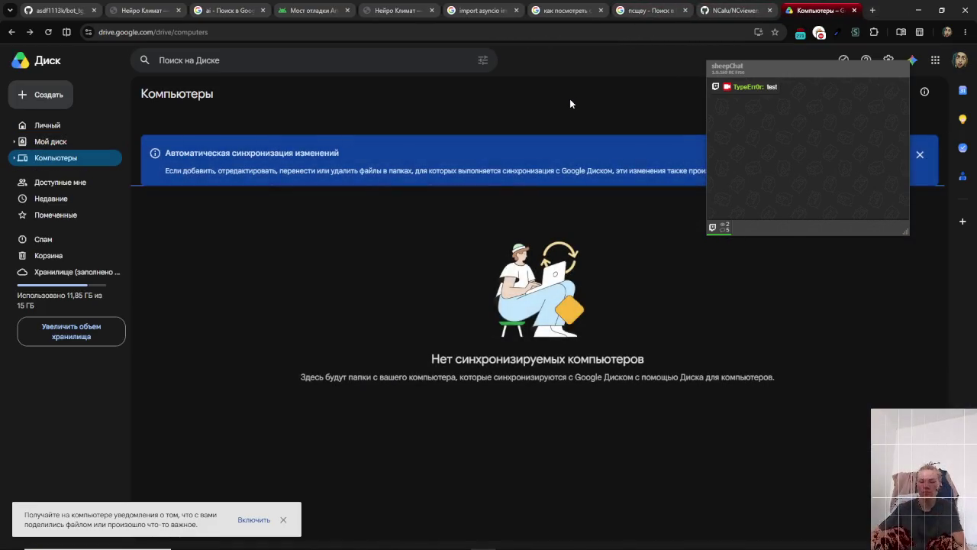
key("ctrl+shift+t")
left_click(739, 7)
key("alt+Left")
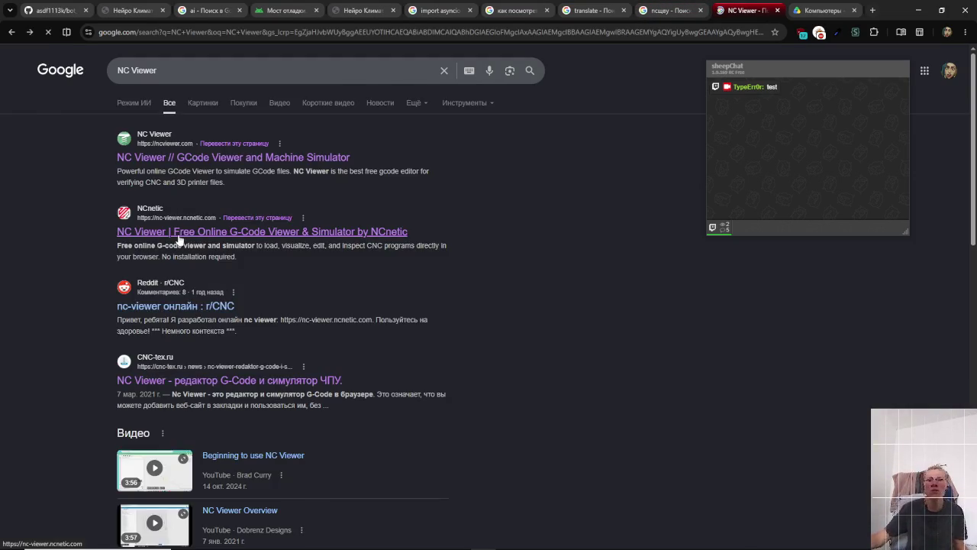
- Open the 'NC Viewer | Free Online G-Code Viewer & Simulator by NCnetic' result at nc-viewer.ncnetic.com
left_click(180, 239)
mouse_move(742, 70)
left_mouse_down()
mouse_move(682, 168)
mouse_move(563, 315)
mouse_move(645, 126)
left_mouse_up()
mouse_move(633, 130)
left_mouse_down()
mouse_move(307, 322)
mouse_move(782, 57)
mouse_move(824, 71)
left_mouse_up()
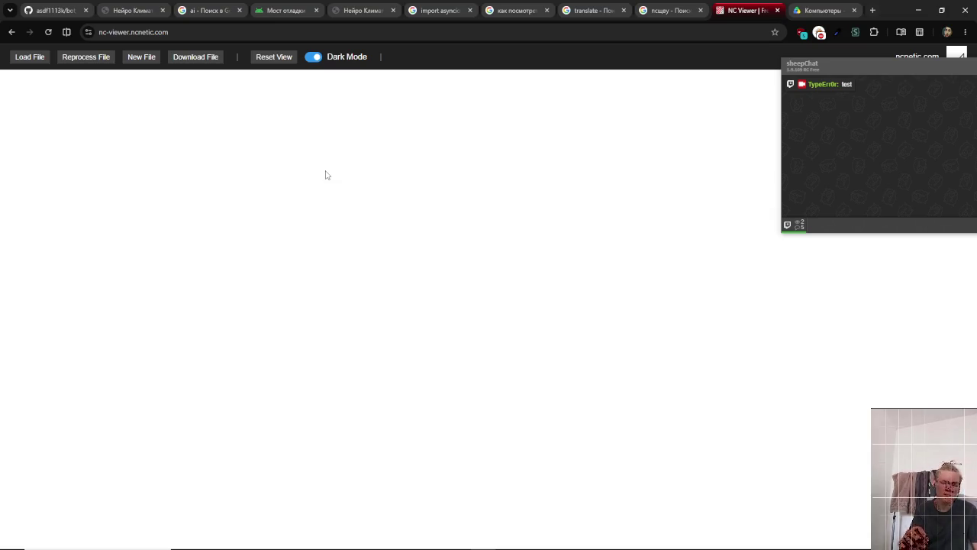
key("alt+Tab")
key("alt+Tab")
key("alt+Tab")
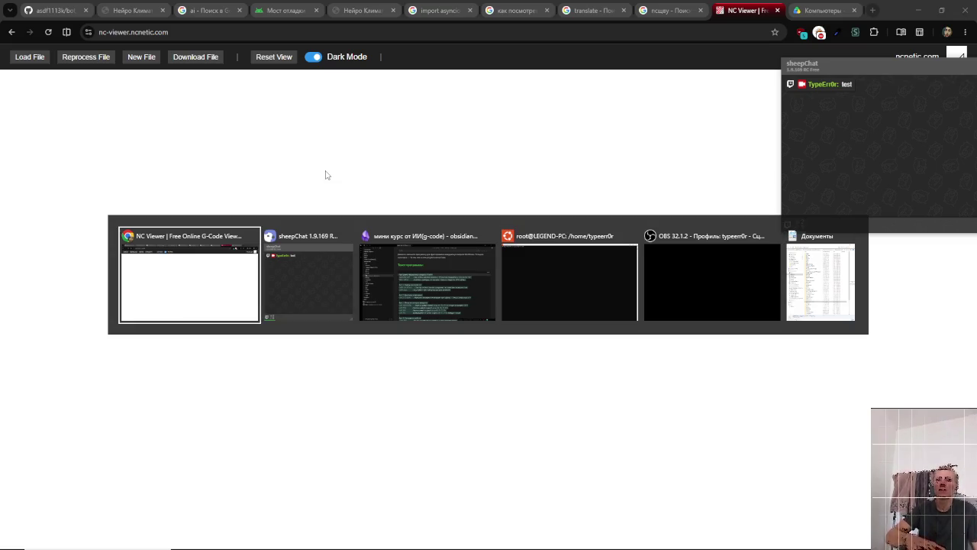
- Reload NC Viewer to bring up the dark viewer with its X/Y/Z readout, then open a new tab
key("alt+Tab")
key("alt+Tab")
key("alt+Tab")
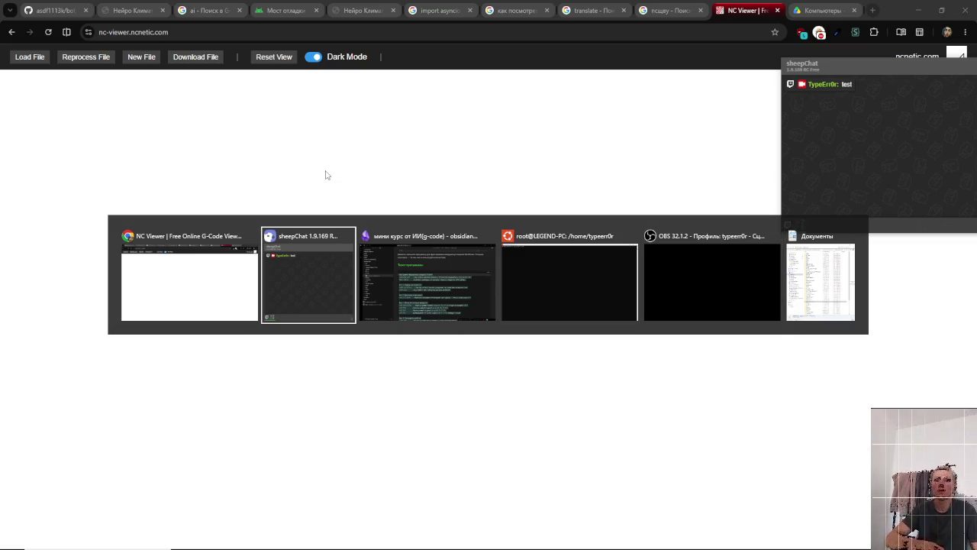
key("alt+Tab")
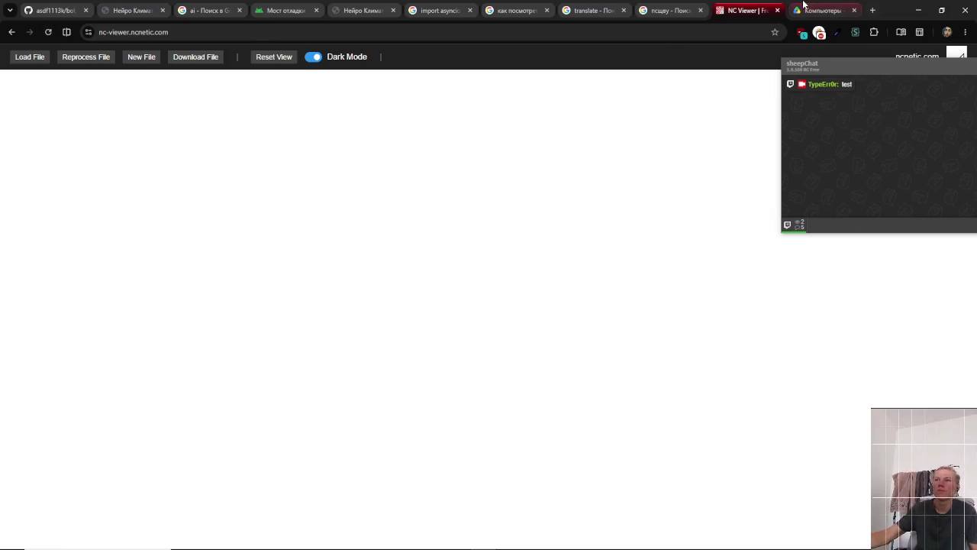
left_click(48, 32)
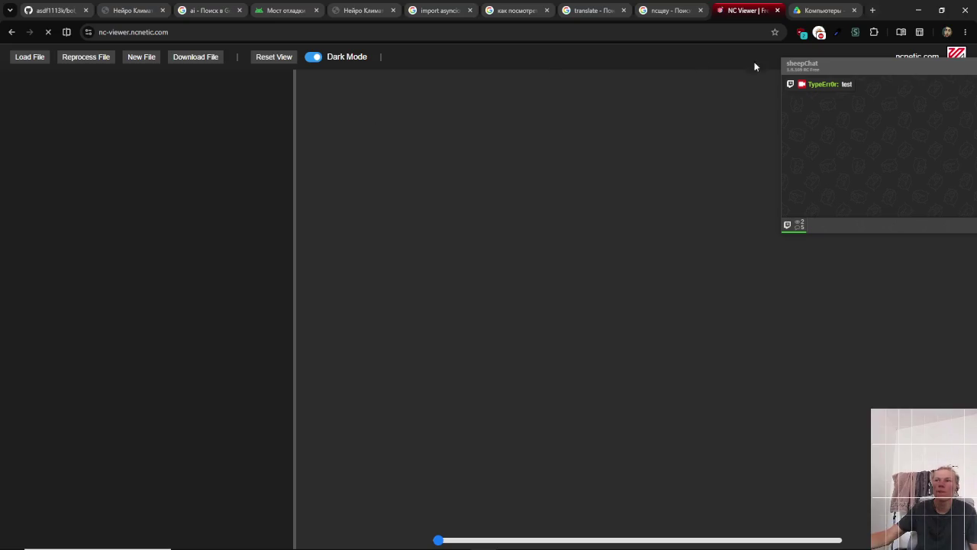
left_click_drag(855, 67, 700, 93)
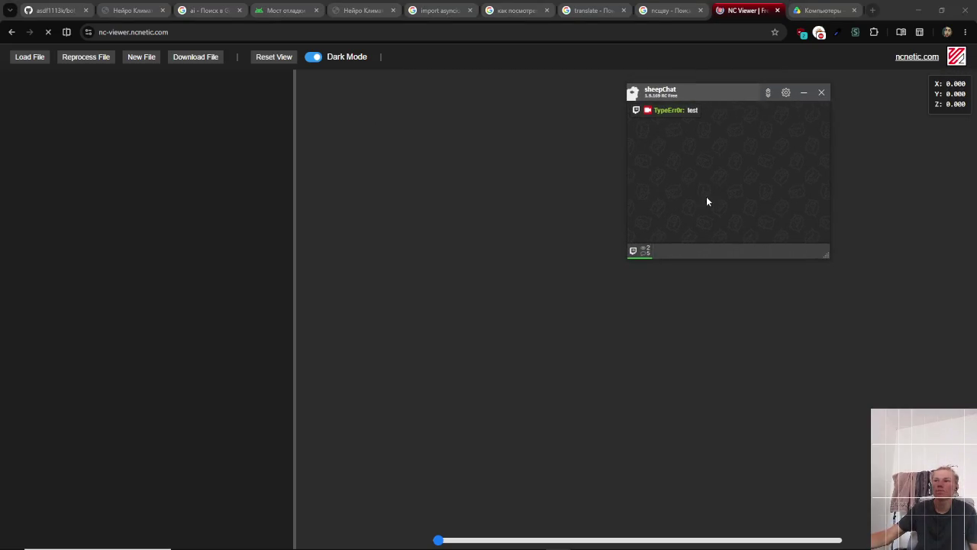
left_click(872, 10)
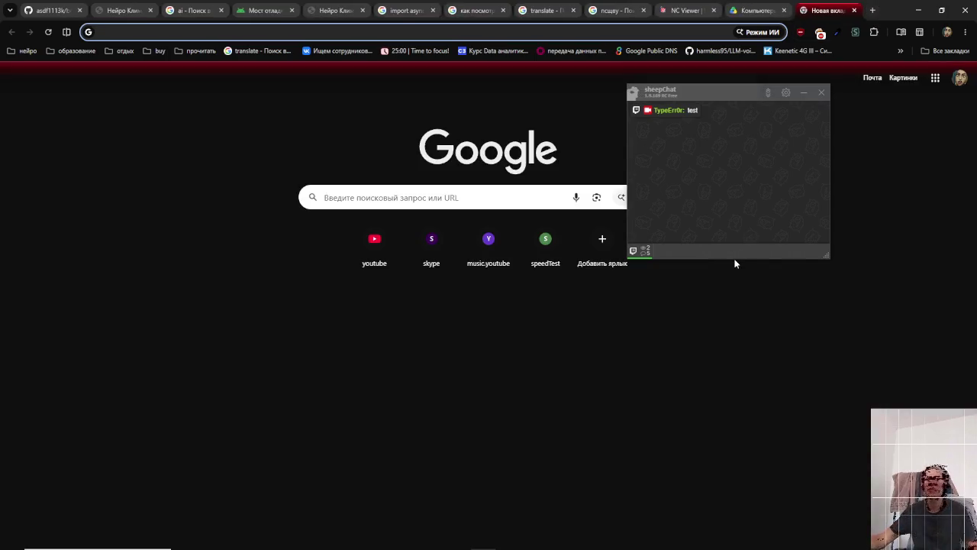
- Run speedtest.ru, dismiss its location request, and close the tab at about 91 Mbit/s download
type("speedtest.ru")
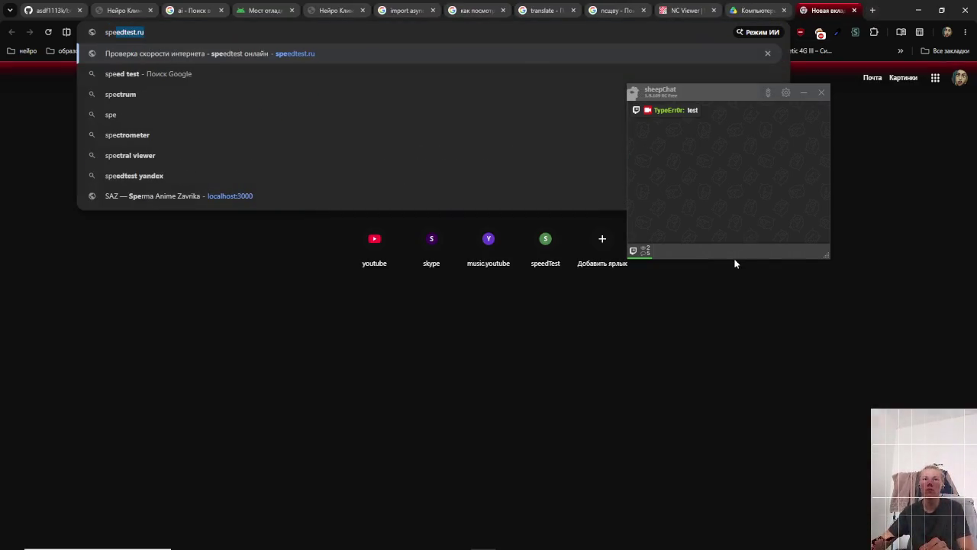
key("Return")
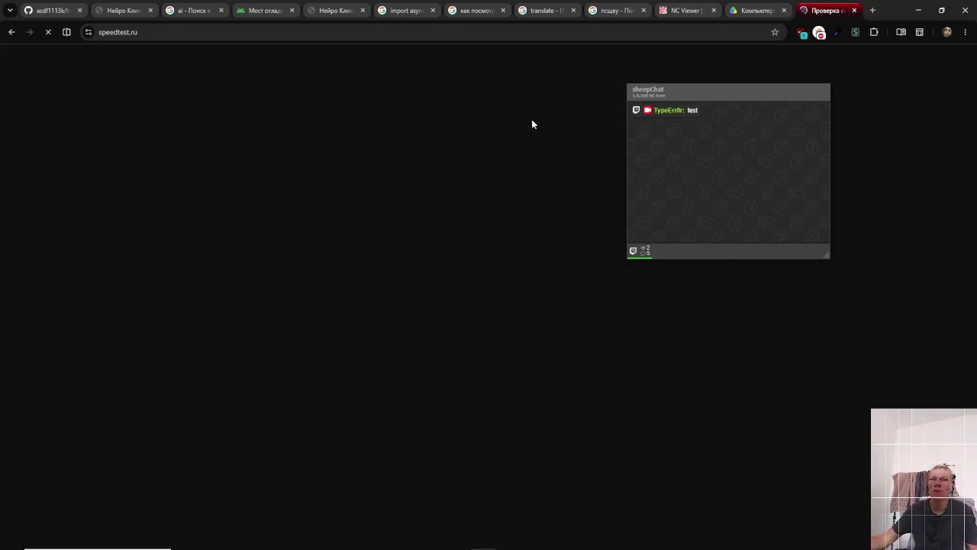
left_click_drag(735, 85, 797, 100)
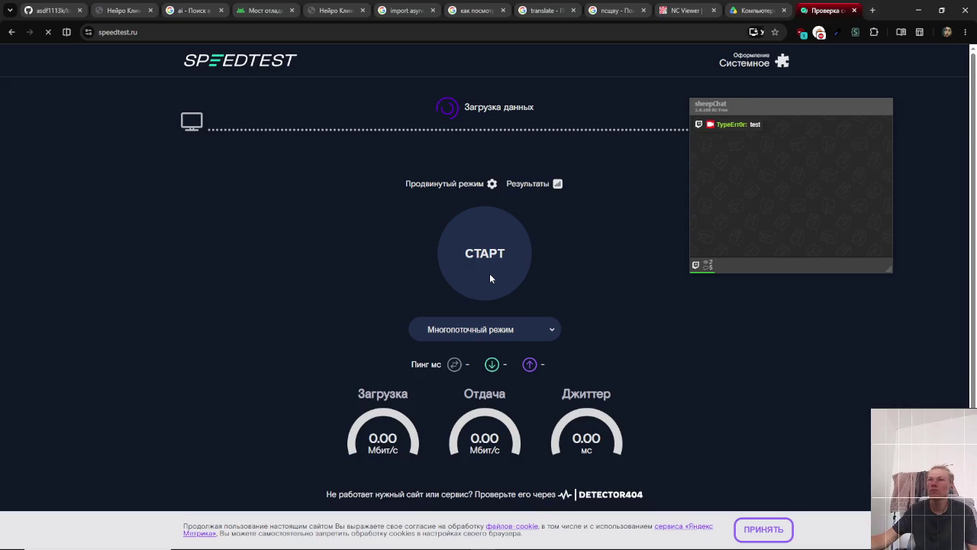
mouse_move(775, 113)
left_mouse_down()
mouse_move(623, 243)
mouse_move(454, 410)
mouse_move(471, 463)
mouse_move(465, 485)
mouse_move(324, 267)
mouse_move(177, 143)
mouse_move(192, 143)
left_mouse_up()
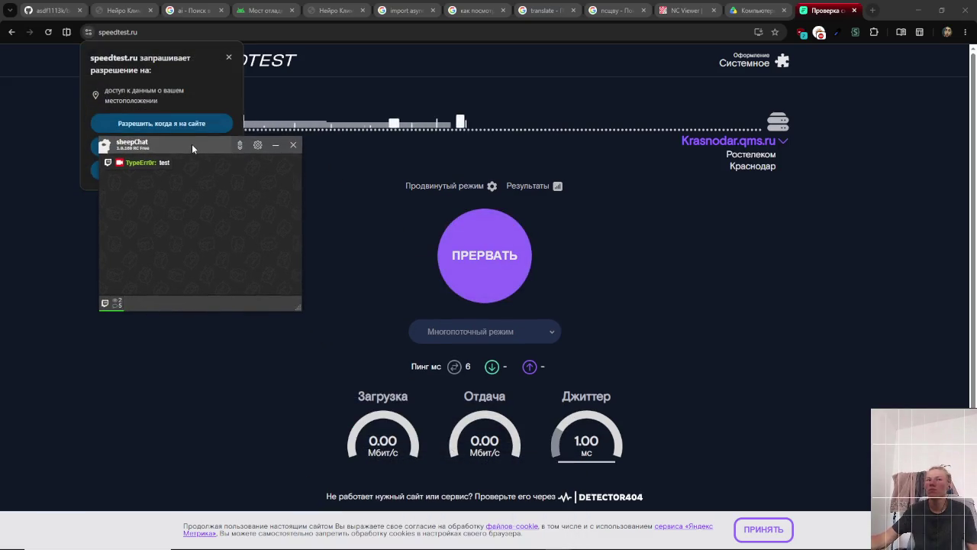
left_click(228, 57)
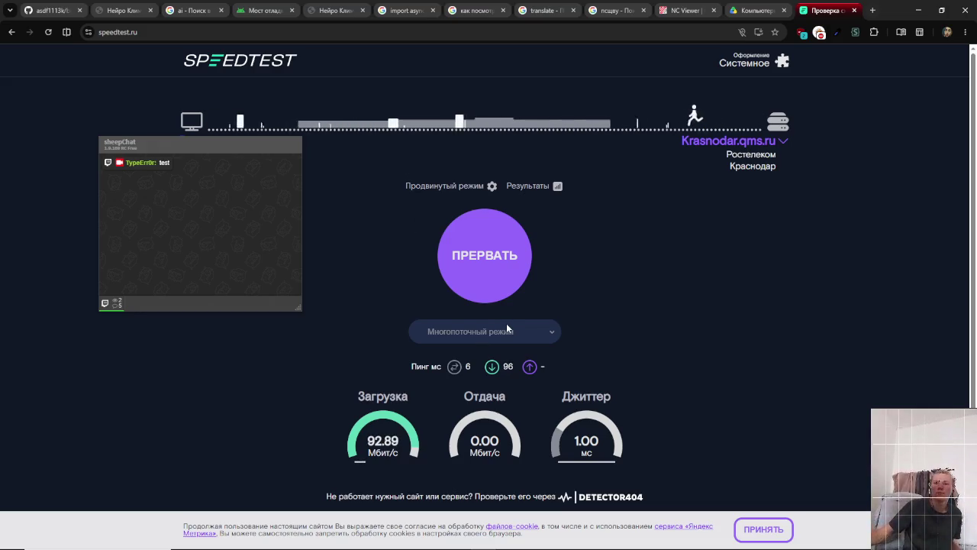
middle_click(830, 10)
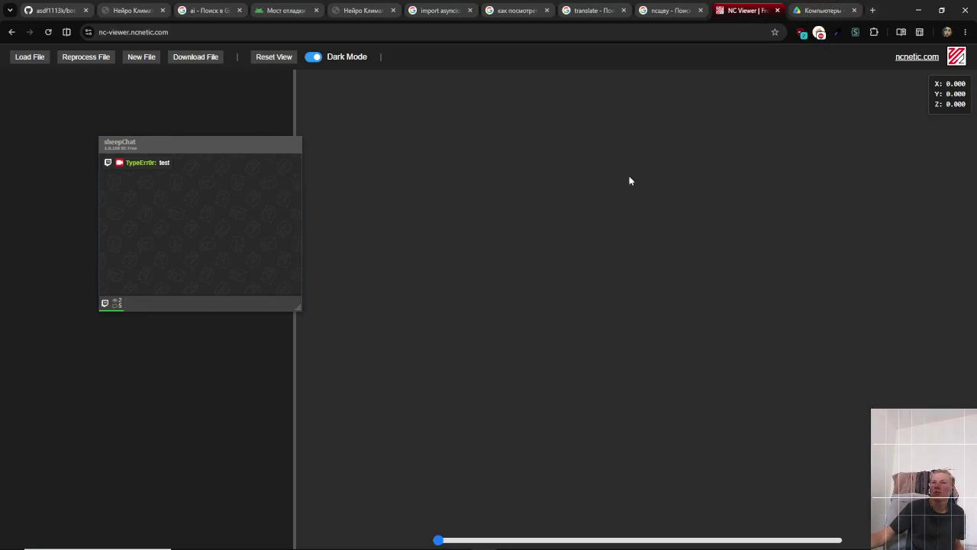
- Reload NC Viewer with F5, review the G-code note in Obsidian, then return to Chrome
left_click_drag(169, 153, 590, 192)
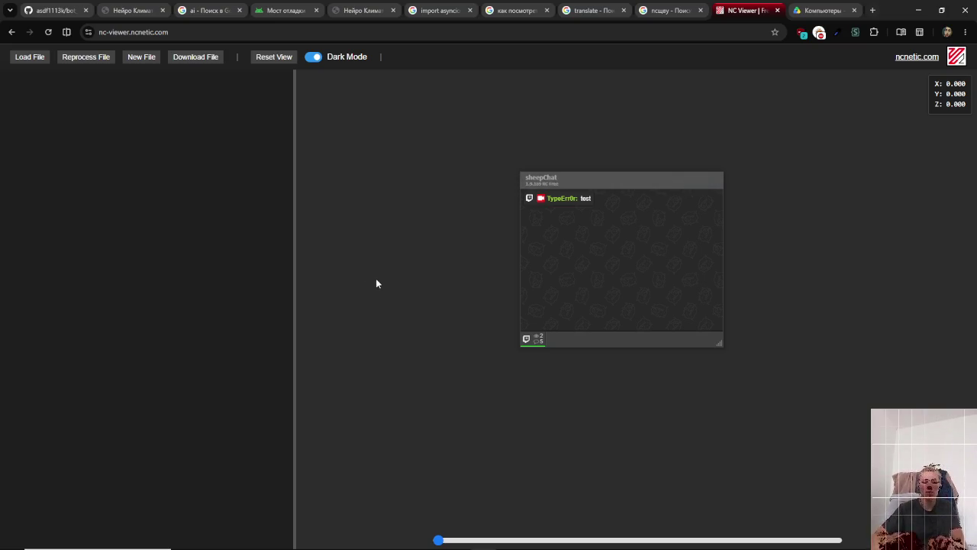
key("F5")
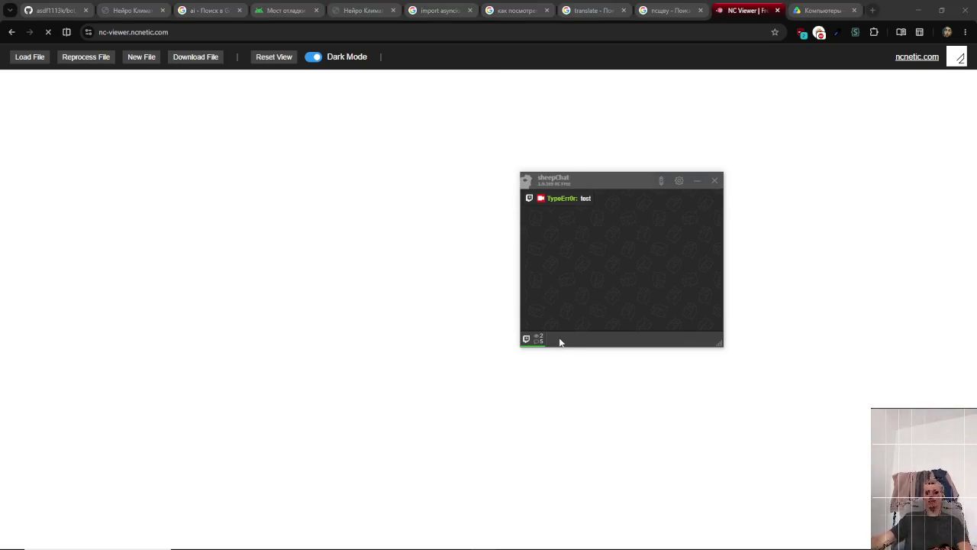
key("alt+Tab")
key("alt+Tab")
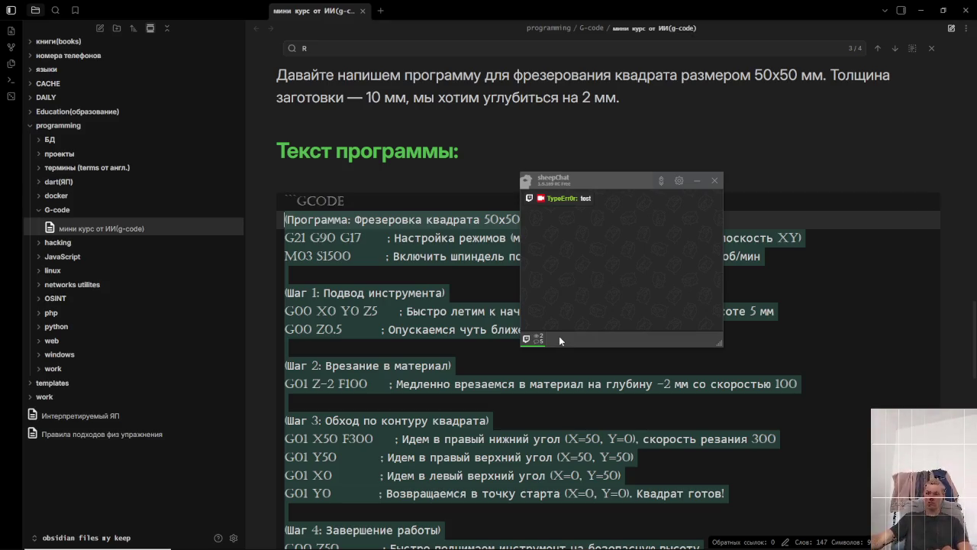
left_click(504, 399)
scroll(499, 425, "down", 1)
scroll(499, 426, "down", 5)
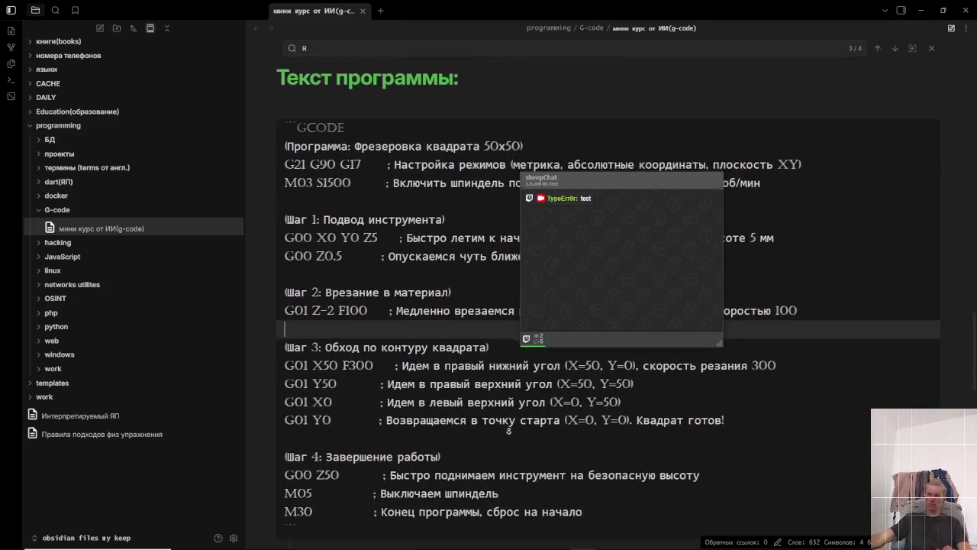
left_click(519, 431)
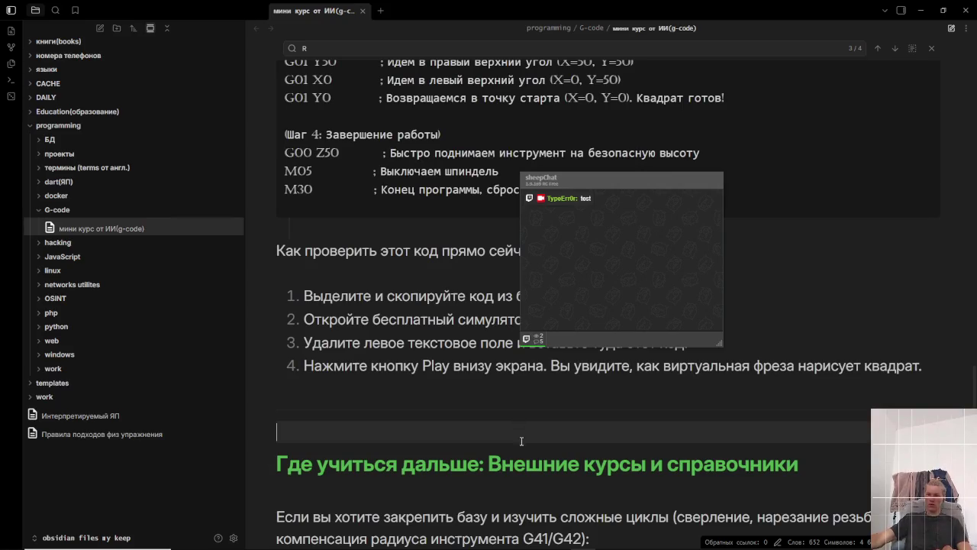
mouse_move(622, 227)
left_mouse_down()
mouse_move(782, 199)
mouse_move(793, 188)
left_mouse_up()
key("alt+Tab")
key("alt+Tab")
key("alt+Tab")
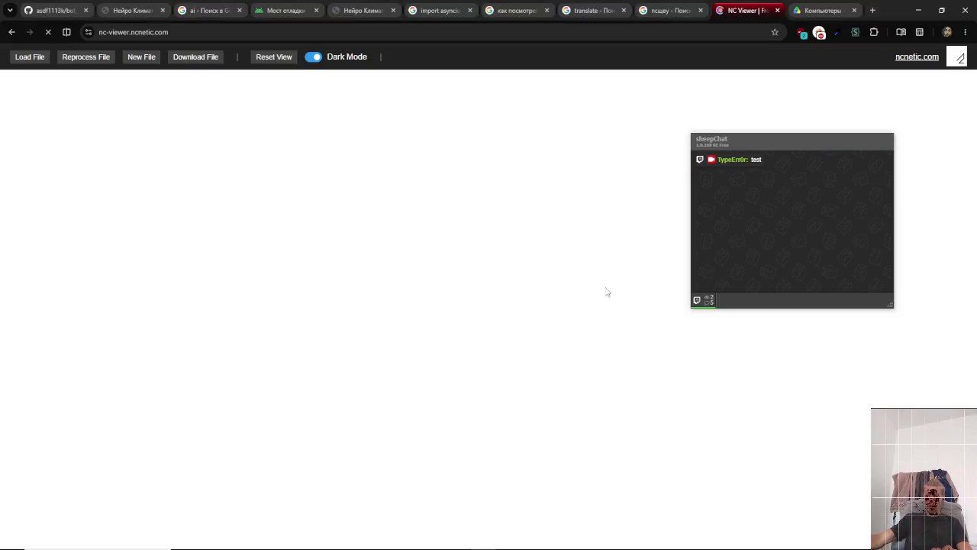
- Dismiss the NC Viewer address bar suggestions and switch to the Google search results tab
left_click(360, 31)
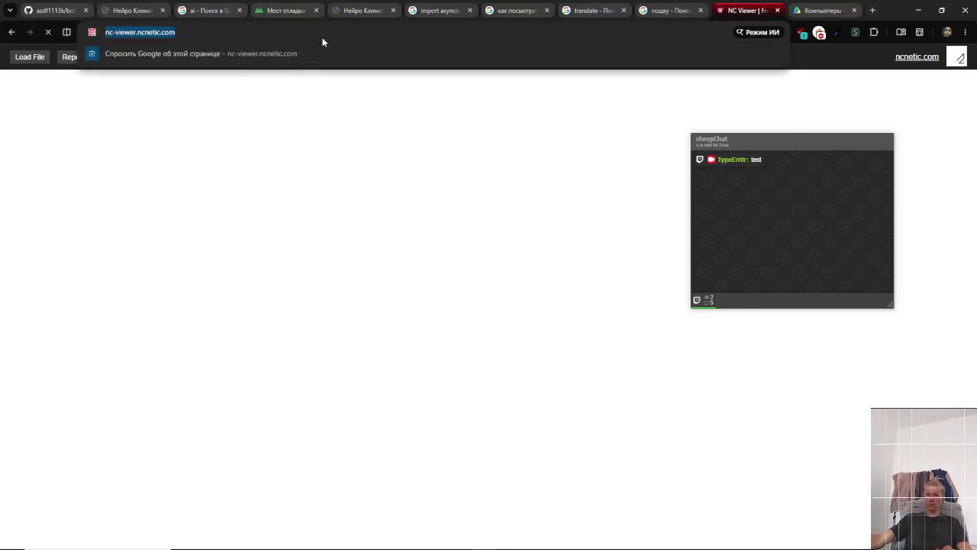
key("Return")
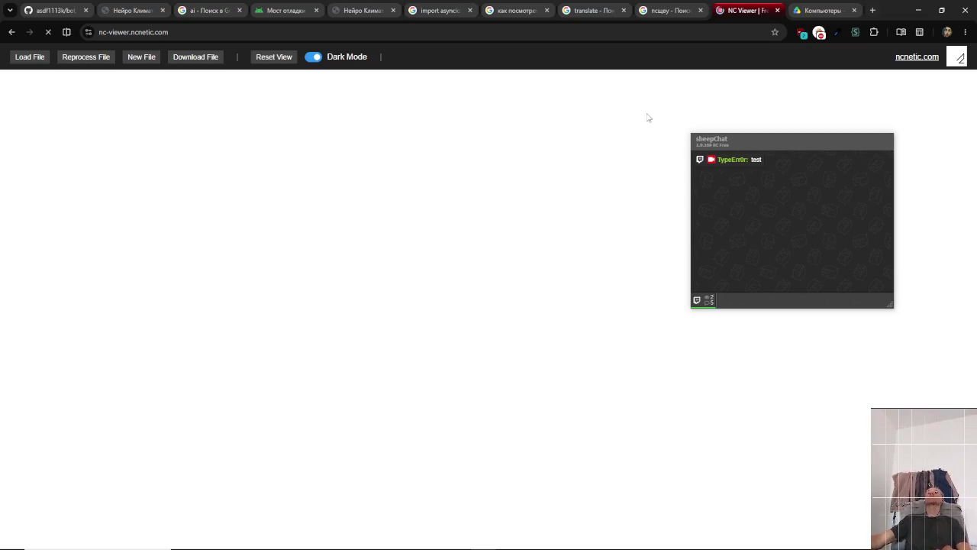
left_click(672, 8)
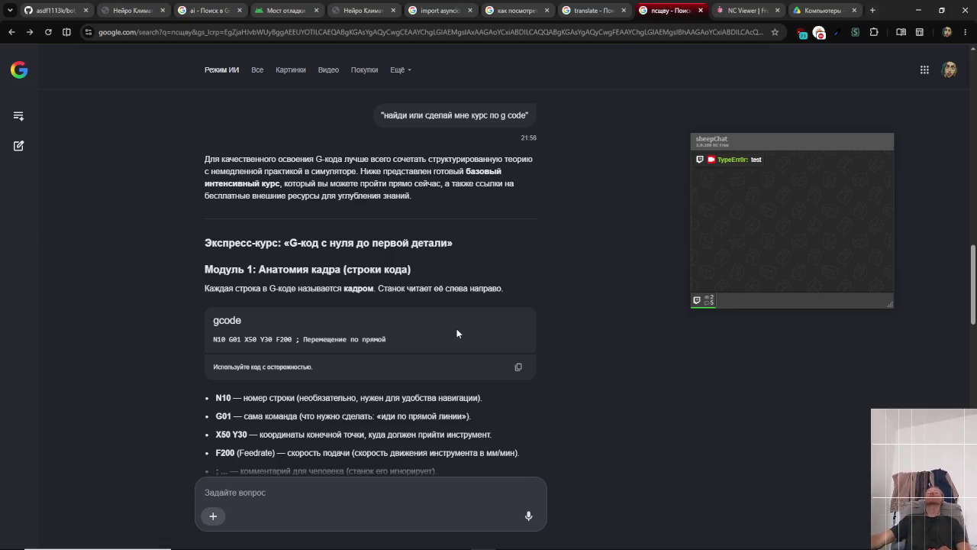
- Dismiss the auto-sync notice on the Google Drive Computers tab and close that tab
left_click(814, 14)
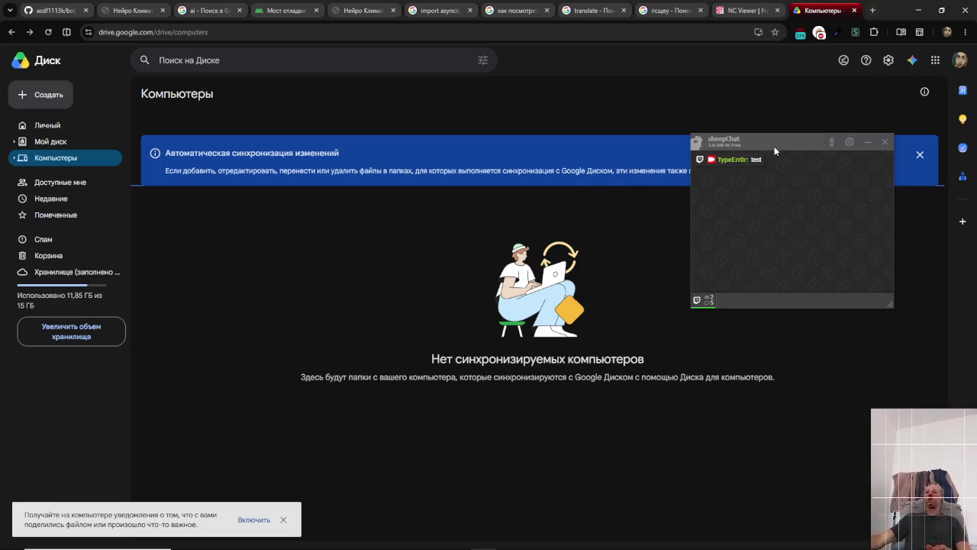
left_click_drag(774, 146, 660, 345)
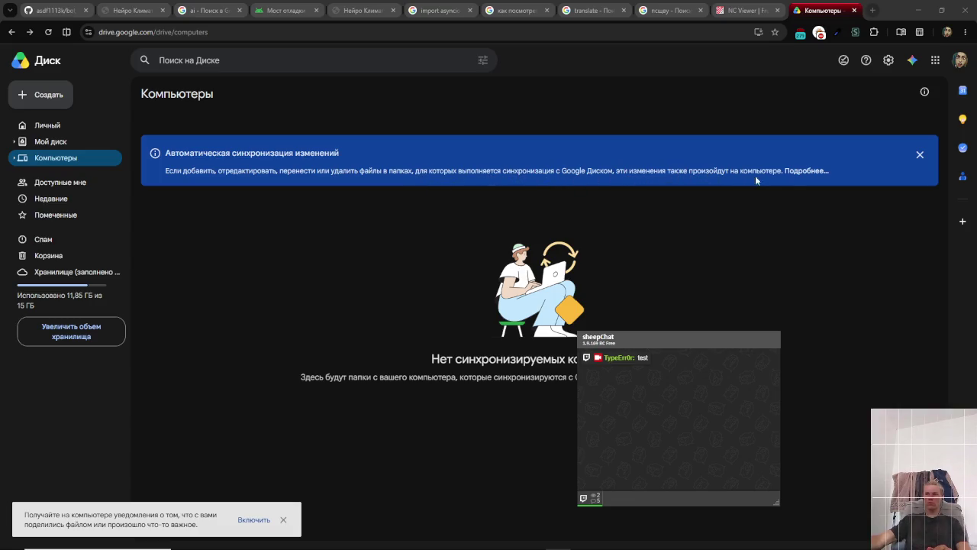
left_click(920, 154)
mouse_move(651, 337)
left_mouse_down()
mouse_move(499, 456)
mouse_move(627, 239)
left_mouse_up()
left_click(855, 10)
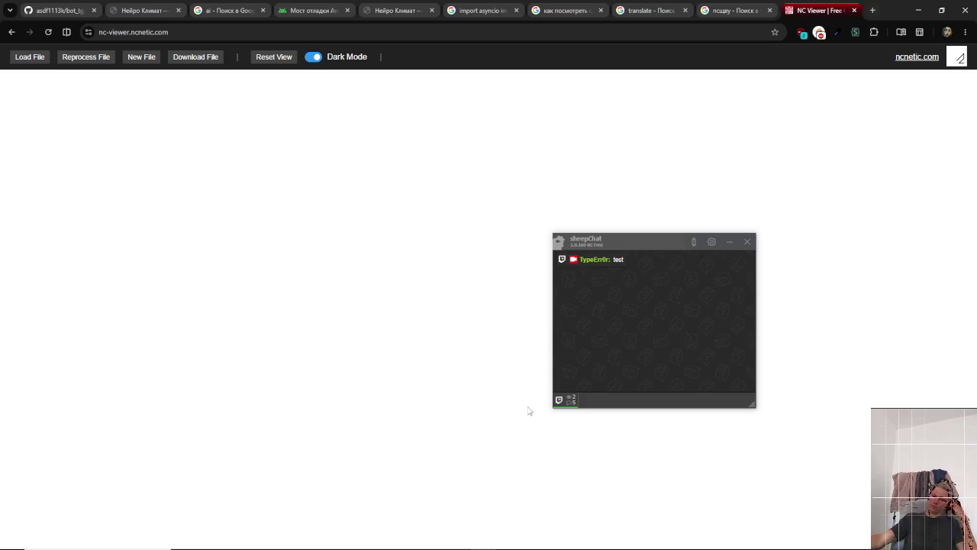
key("alt+Tab")
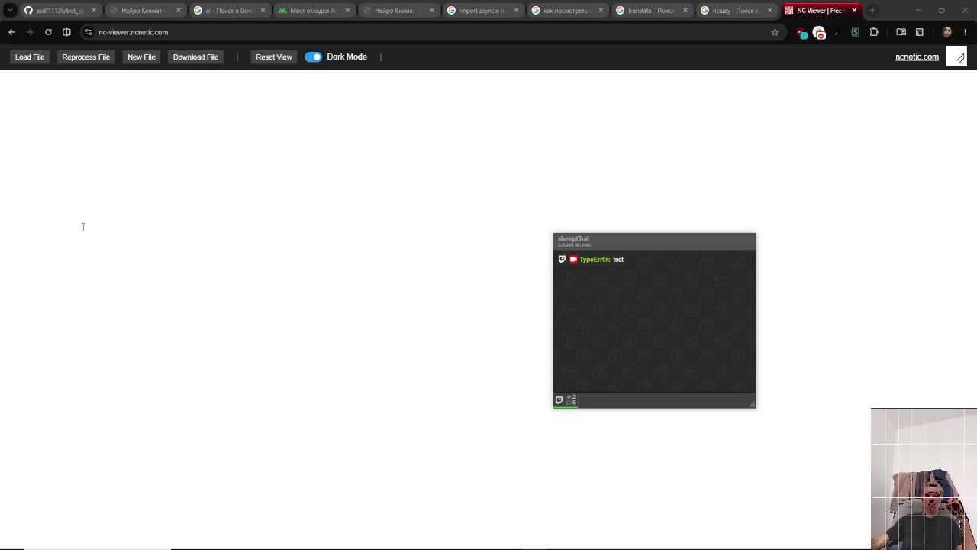
mouse_move(672, 248)
mouse_move(664, 244)
left_mouse_down()
mouse_move(710, 244)
mouse_move(713, 395)
mouse_move(853, 23)
mouse_move(902, 29)
mouse_move(976, 115)
mouse_move(879, 205)
mouse_move(907, 53)
mouse_move(883, 14)
left_mouse_up()
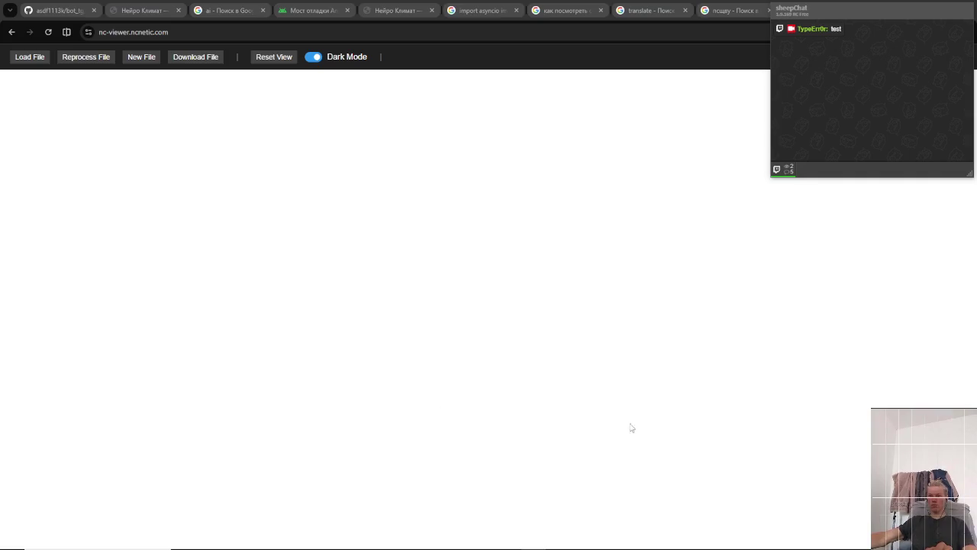
right_click(217, 428)
left_click(266, 400)
right_click(227, 426)
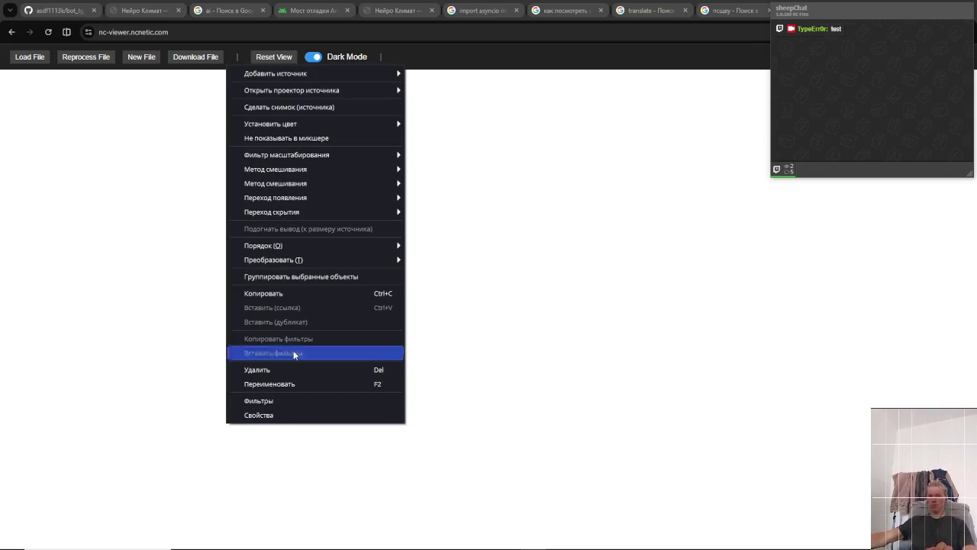
left_click(291, 369)
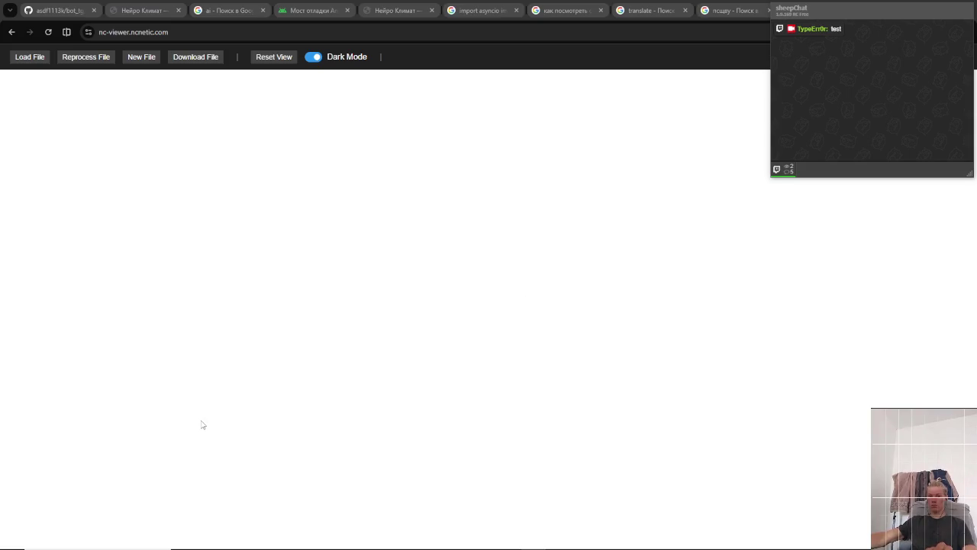
- Search 'dead ce' in Start, clear it back to the full Start menu, then launch File Explorer
key("alt+Tab")
key("alt+Tab")
key("super")
type("dead")
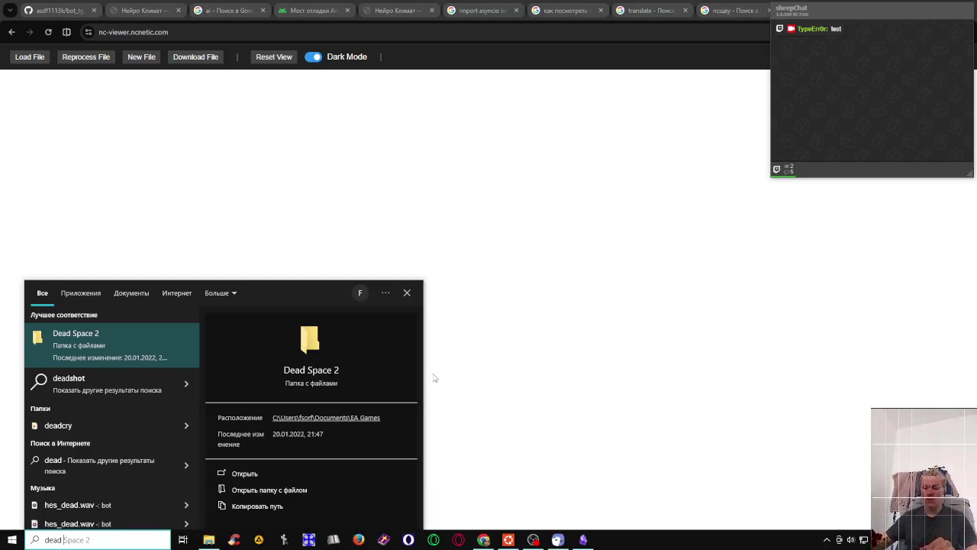
type(" ce")
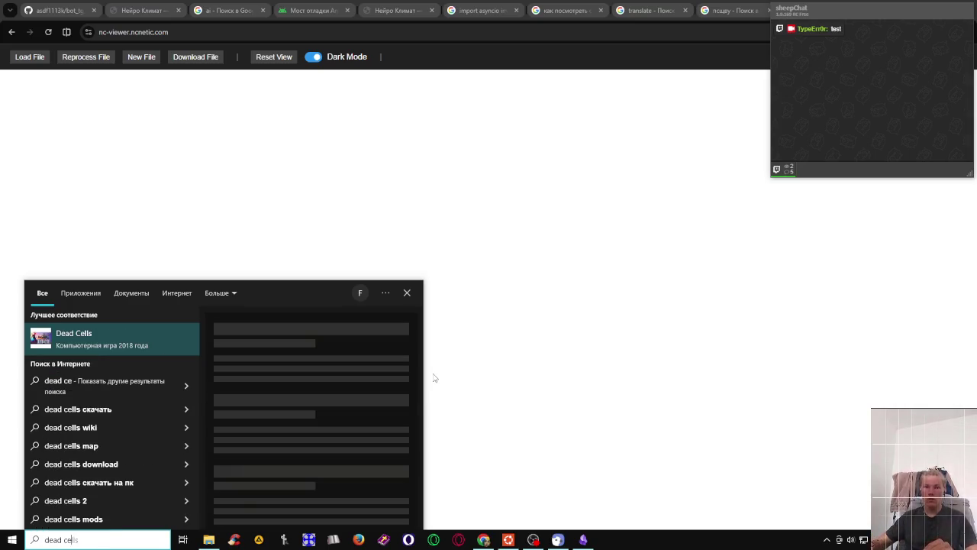
key("BackSpace")
key("BackSpace")
key("BackSpace")
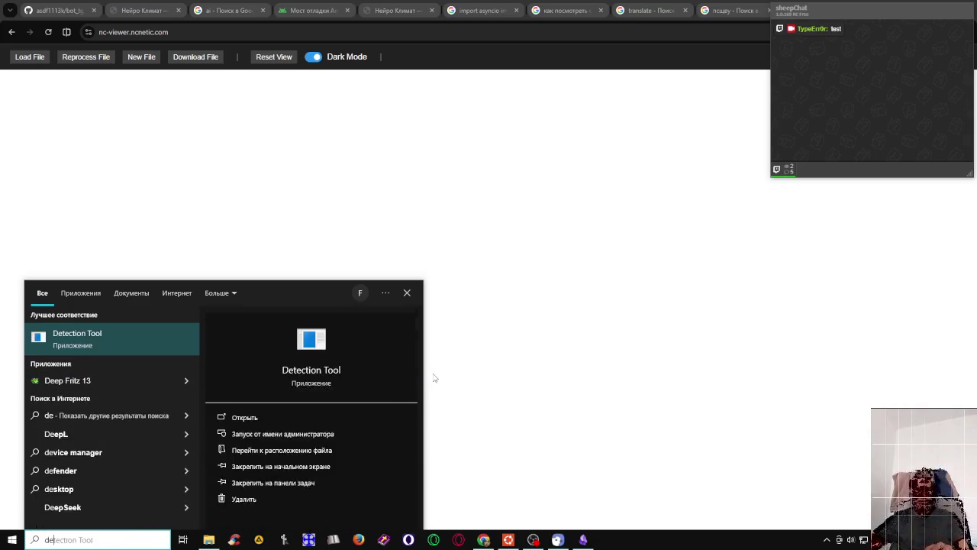
key("Escape")
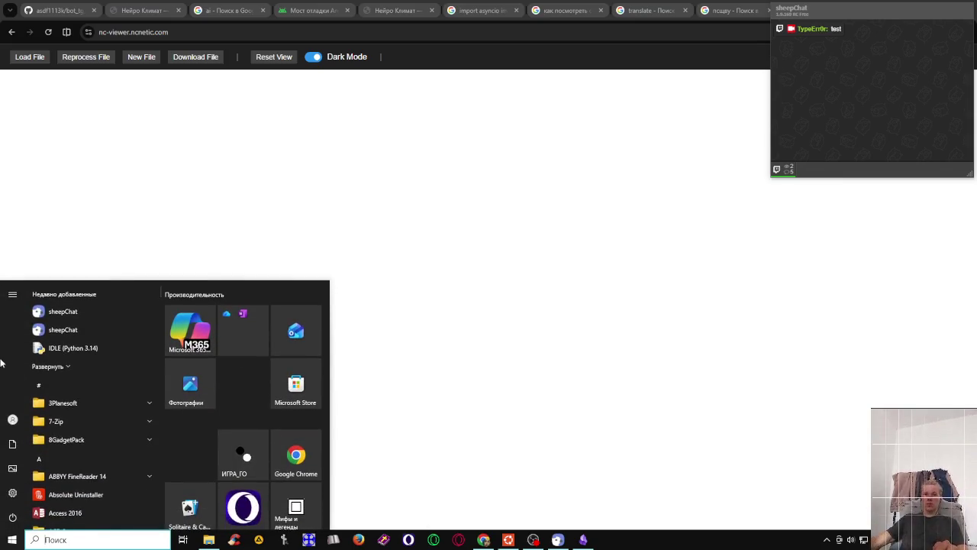
left_click(714, 285)
- Browse the Games drive, checking the GTA San Andreas, Mortal Kombat Komplete Edition and ps2 folders
scroll(340, 336, "down", 3)
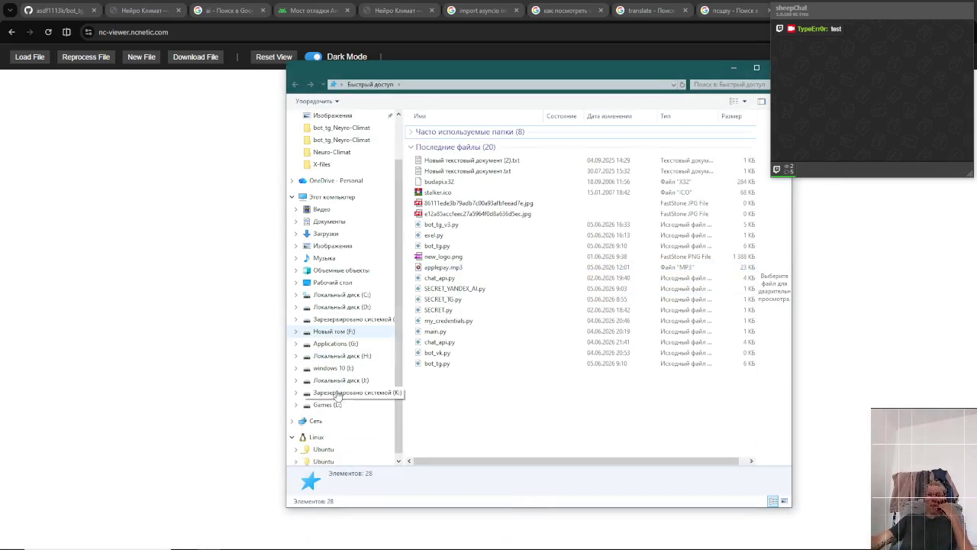
left_click(328, 404)
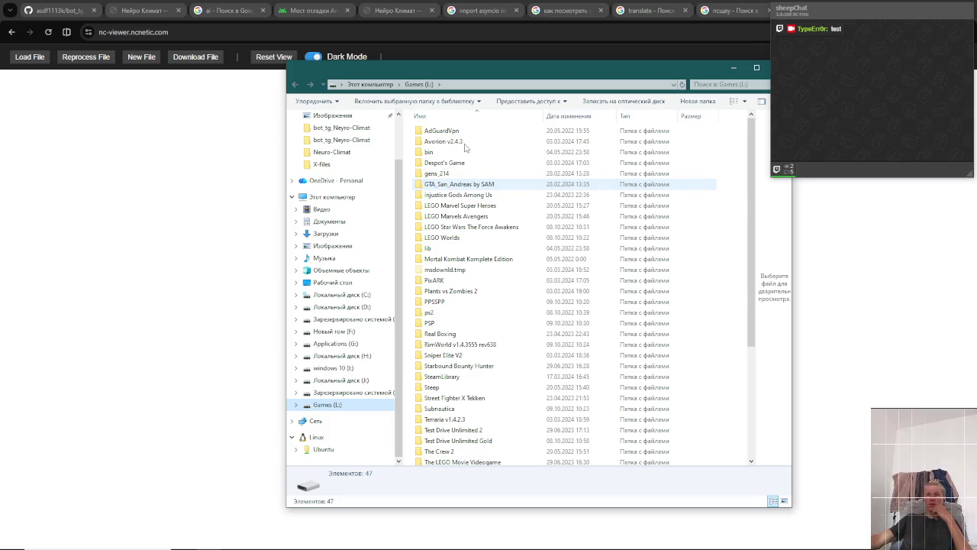
double_click(466, 184)
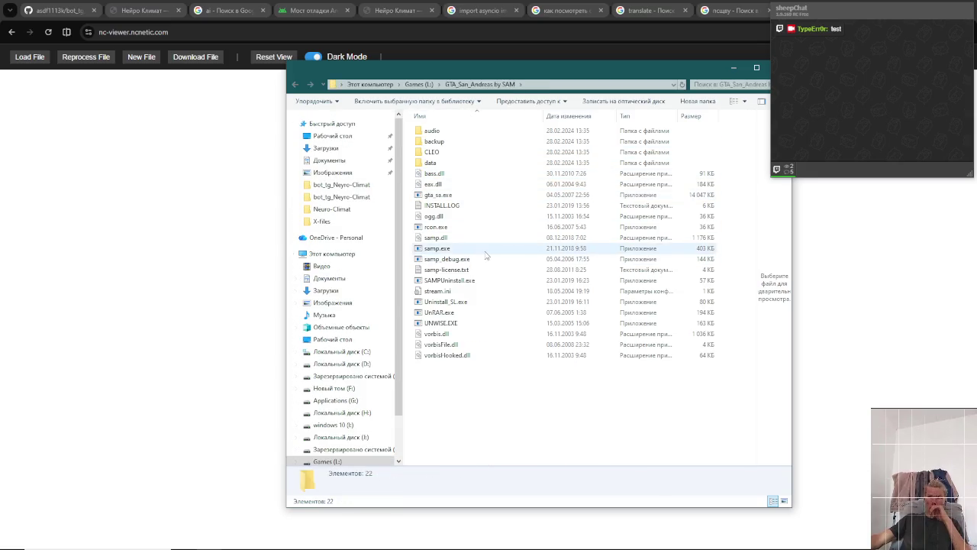
key("alt+Left")
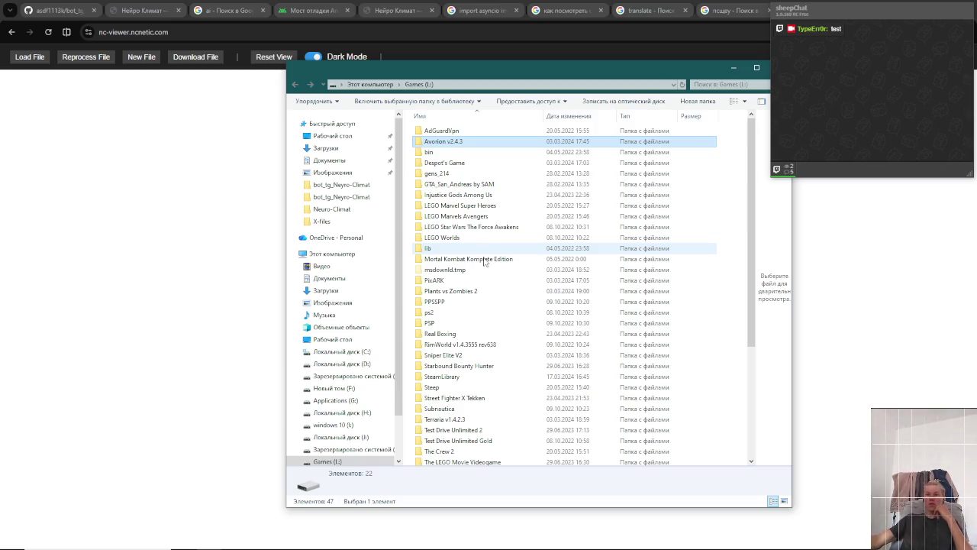
scroll(484, 262, "down", 1)
left_click(481, 266)
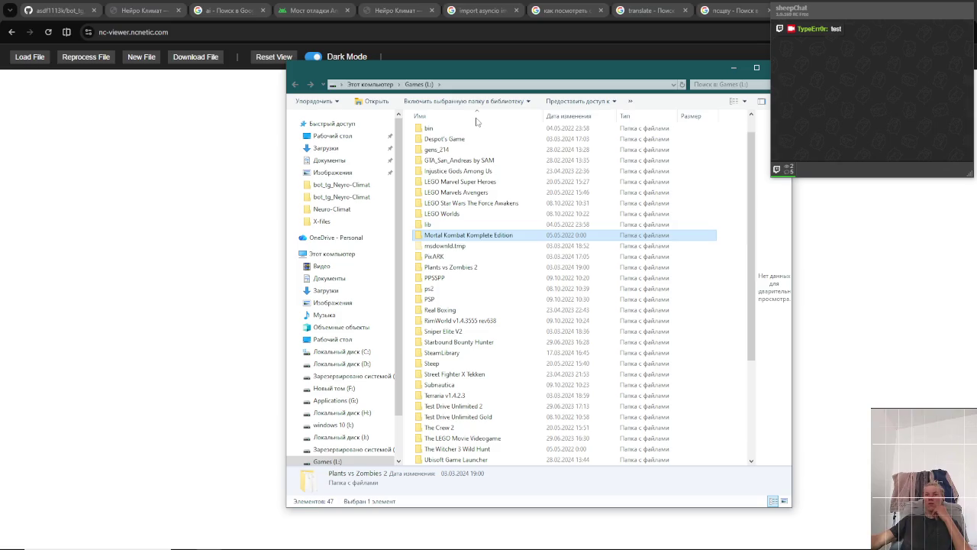
key("Return")
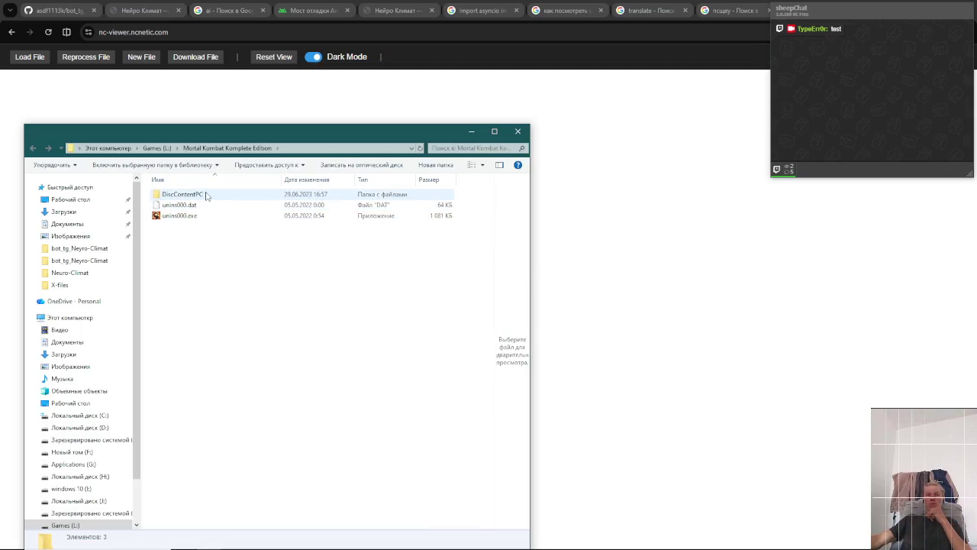
key("BackSpace")
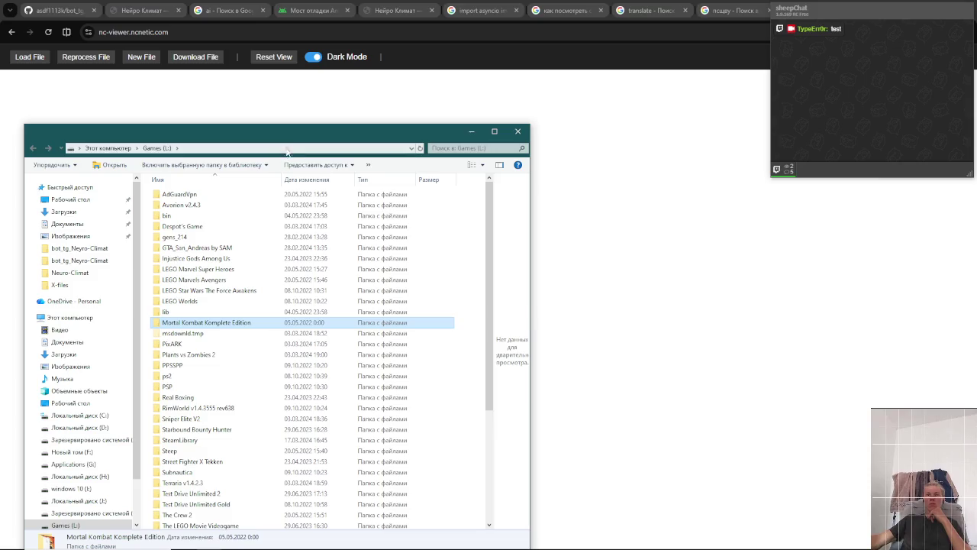
scroll(234, 233, "down", 1)
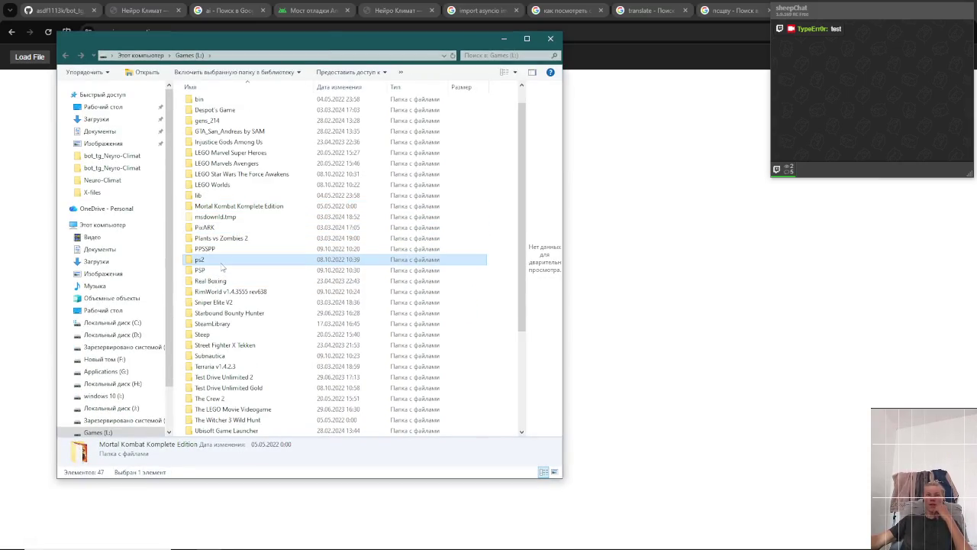
double_click(236, 260)
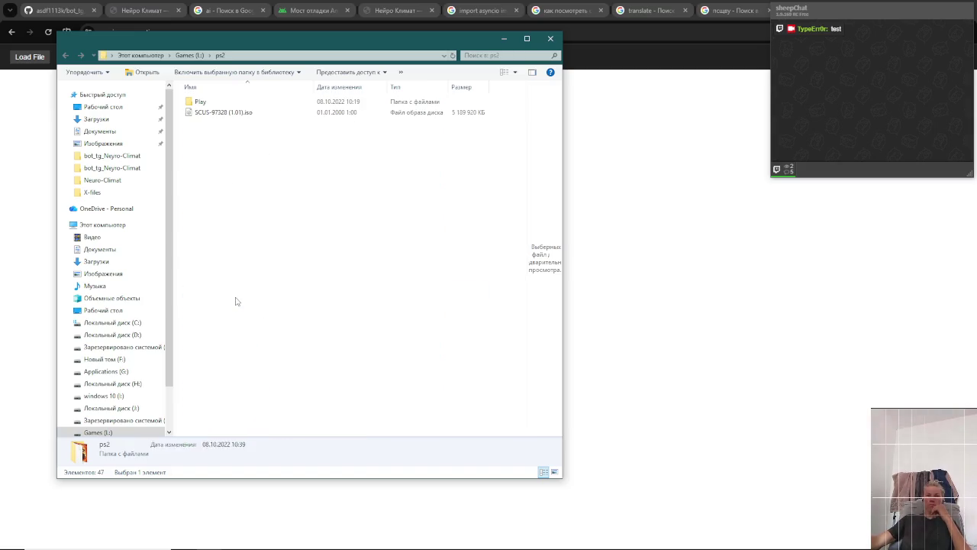
key("BackSpace")
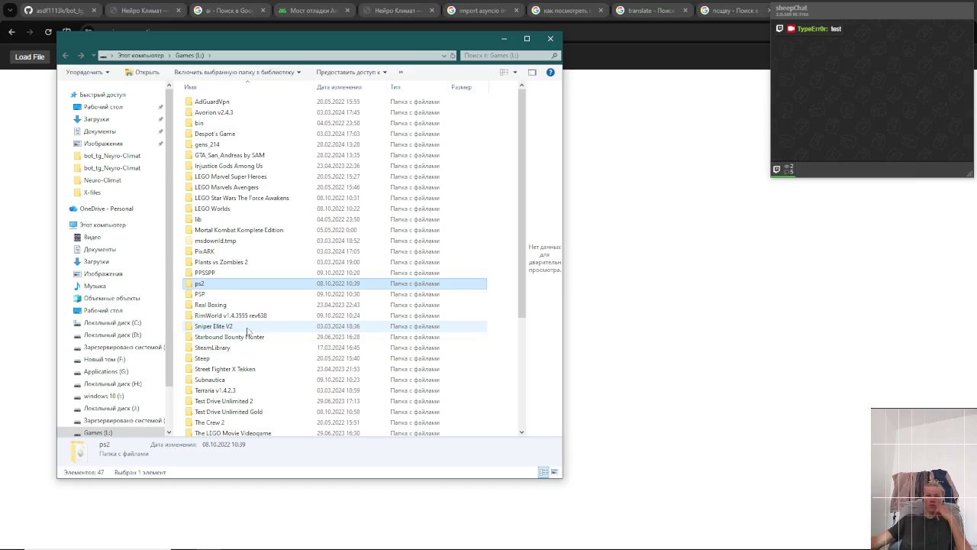
scroll(248, 330, "down", 4)
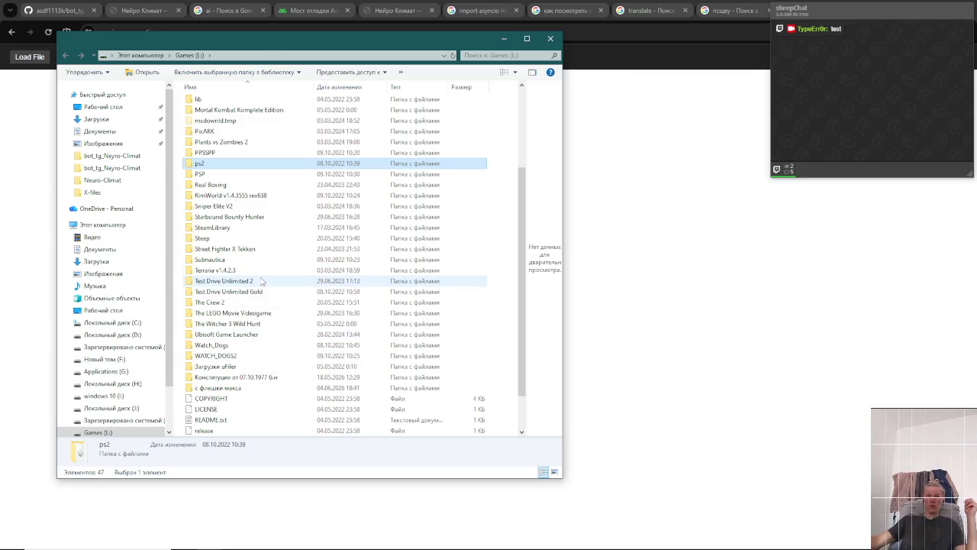
- Run _UpLauncher.exe in Test Drive Unlimited 2, dismiss the Atari error, and select TestDrive2.exe
double_click(260, 281)
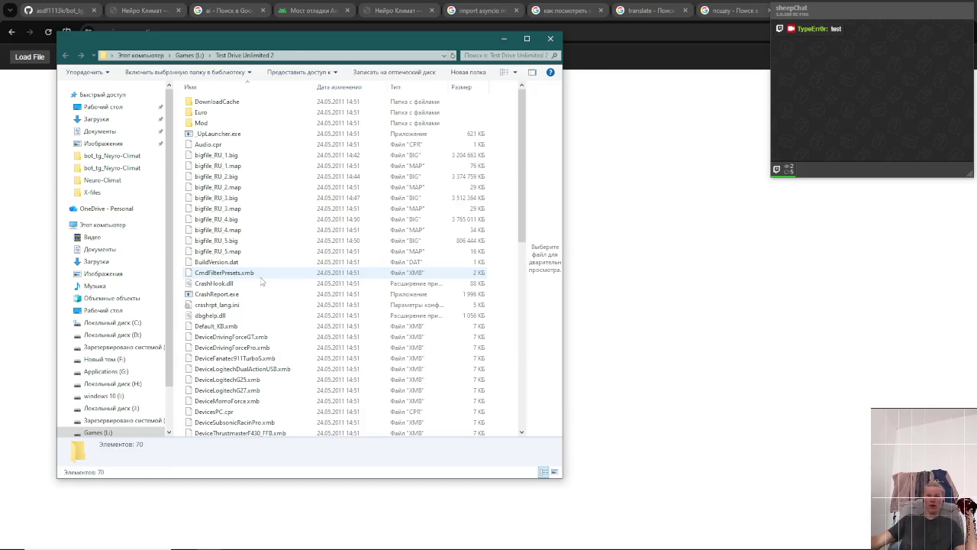
double_click(259, 135)
scroll(252, 334, "down", 6)
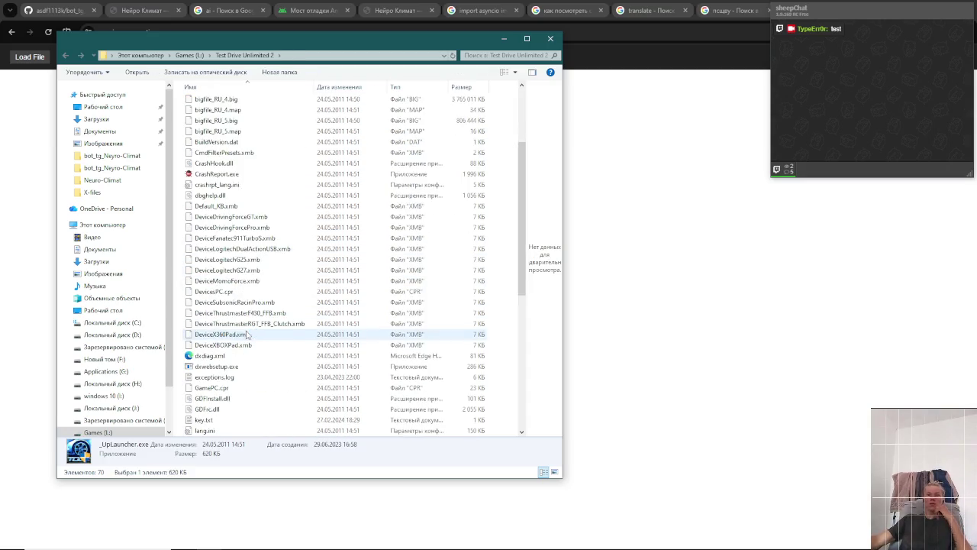
scroll(259, 337, "down", 7)
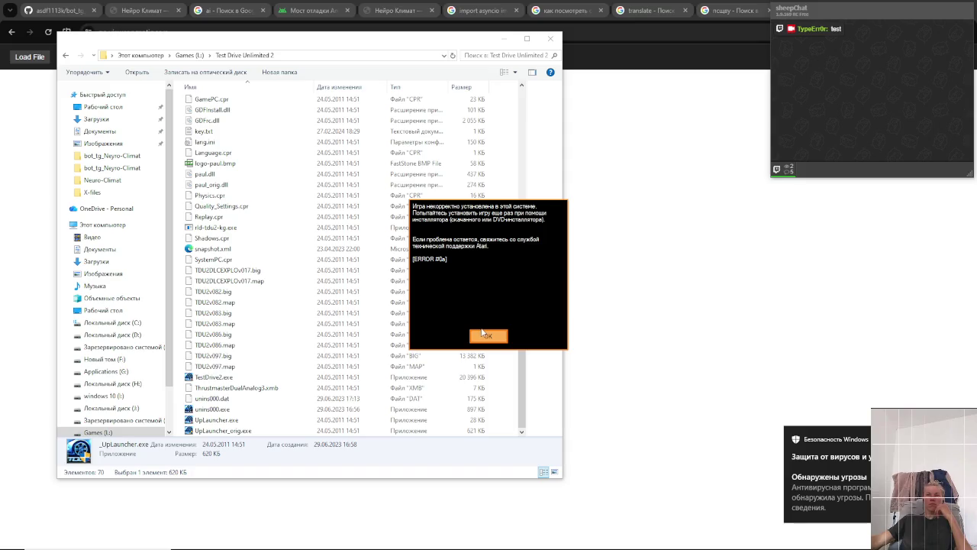
left_click(485, 335)
left_click(246, 377)
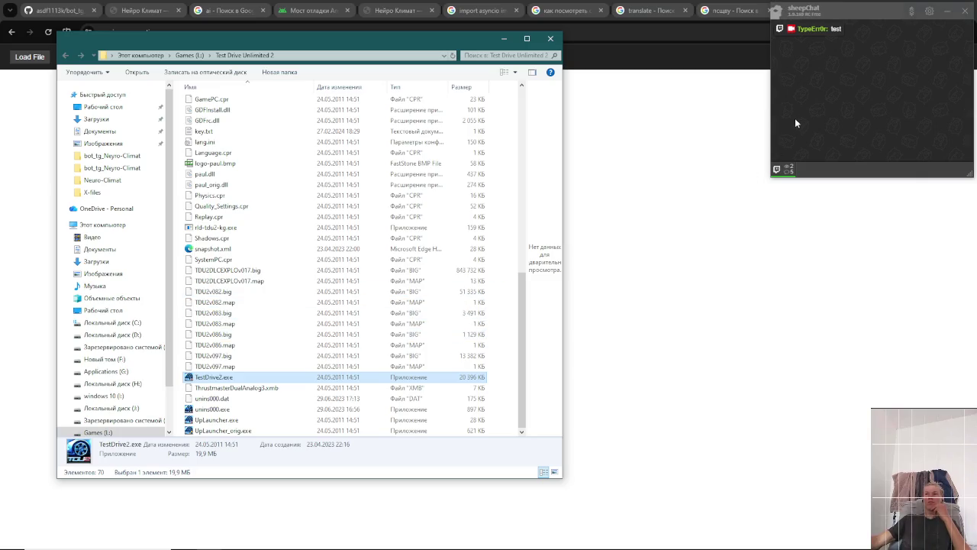
- Reload nc-viewer.ncnetic.com, move the chat overlay aside, and open the detected-threats alert
left_click(676, 148)
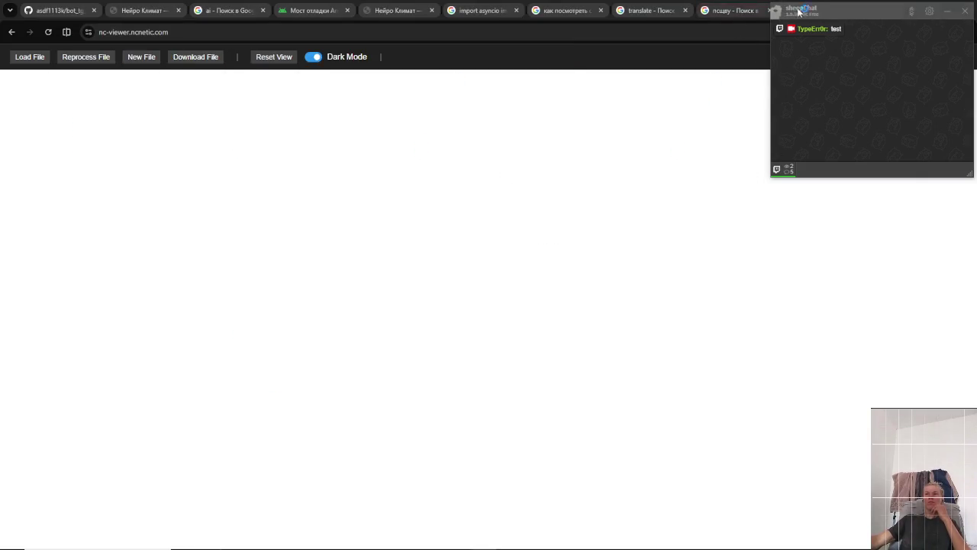
left_click_drag(799, 15, 794, 80)
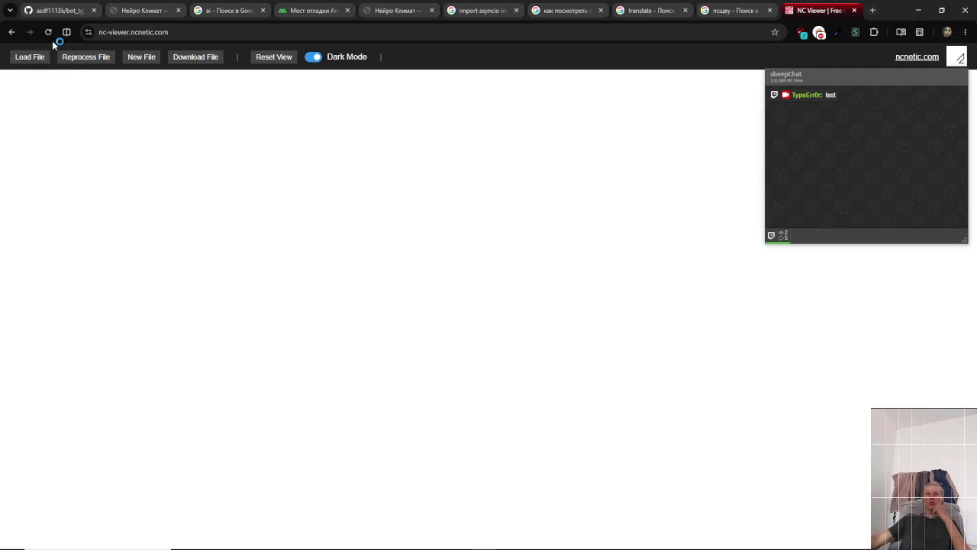
left_click(232, 33)
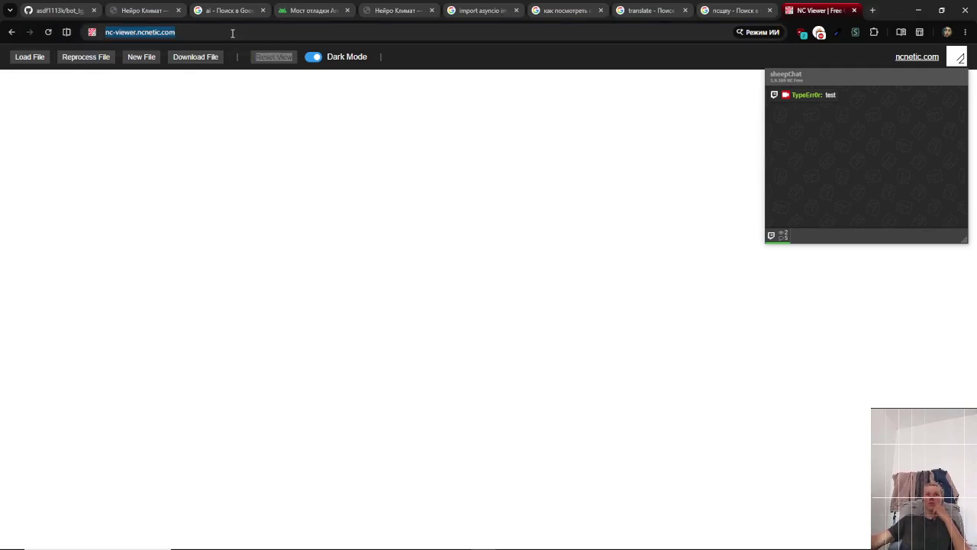
key("Return")
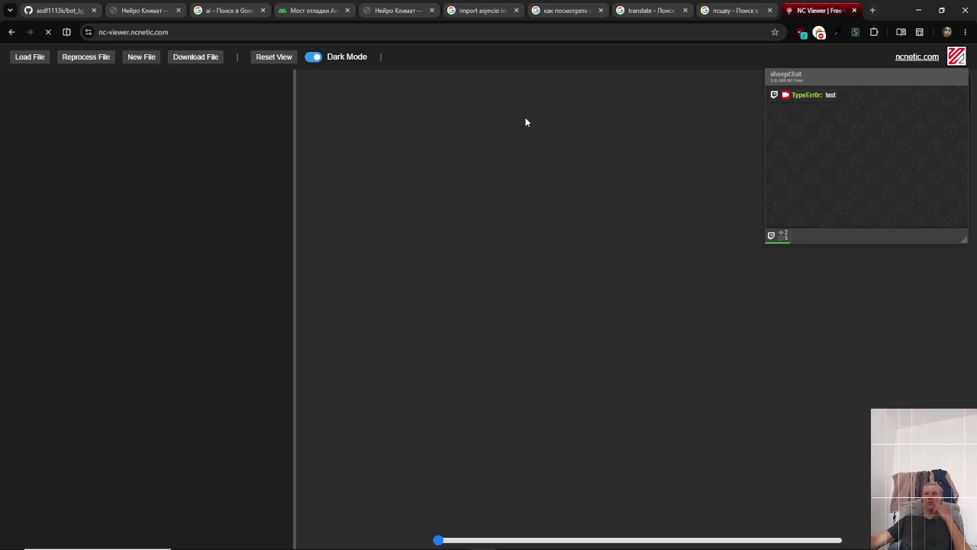
left_click_drag(849, 74, 833, 87)
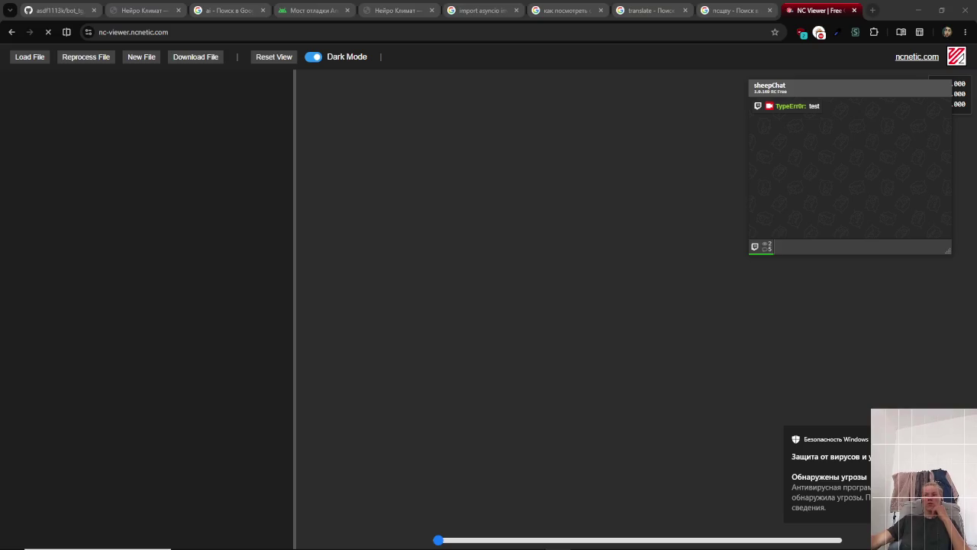
left_click(830, 474)
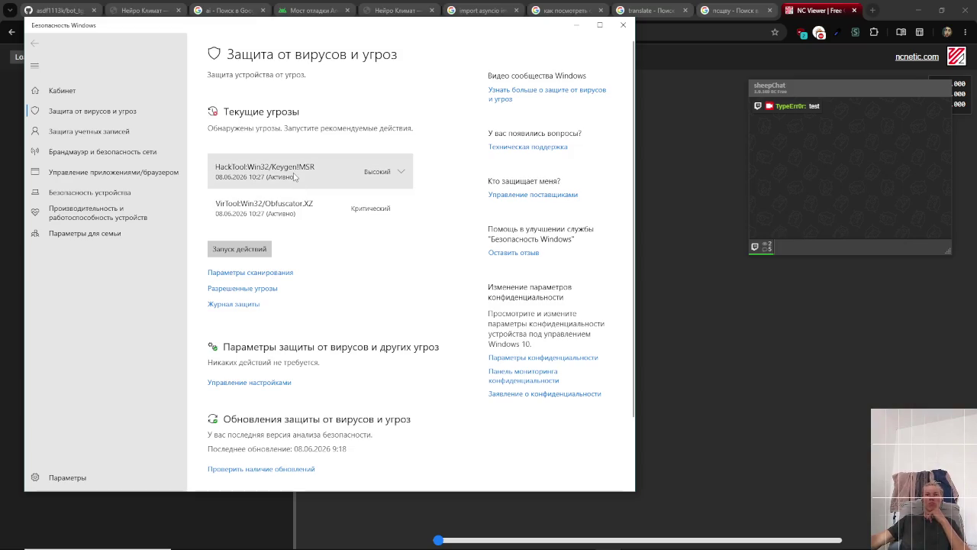
- Inspect the HackTool:Win32/Keygen!MSR and VirTool:Win32/Obfuscator.XZ threats, view Keygen details, then close Windows Security
left_click(402, 175)
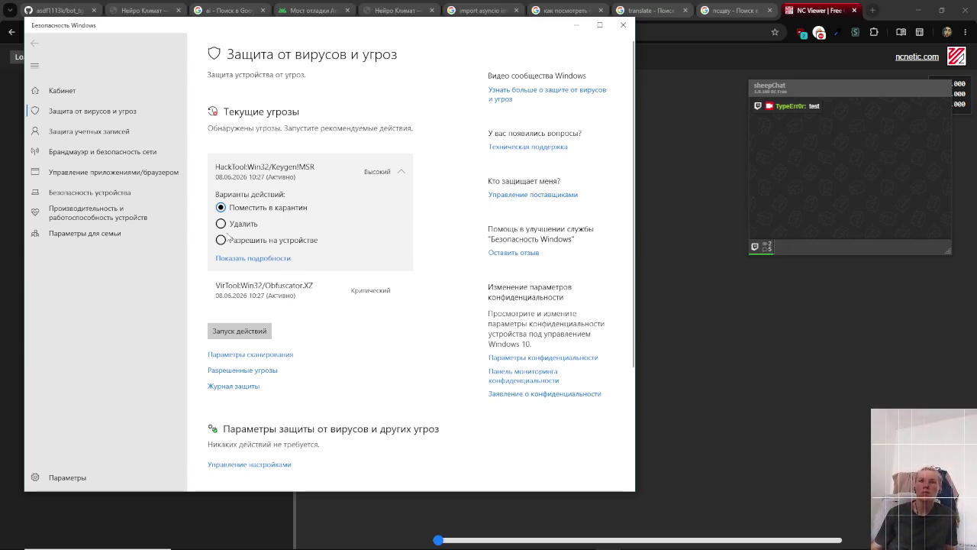
left_click(271, 305)
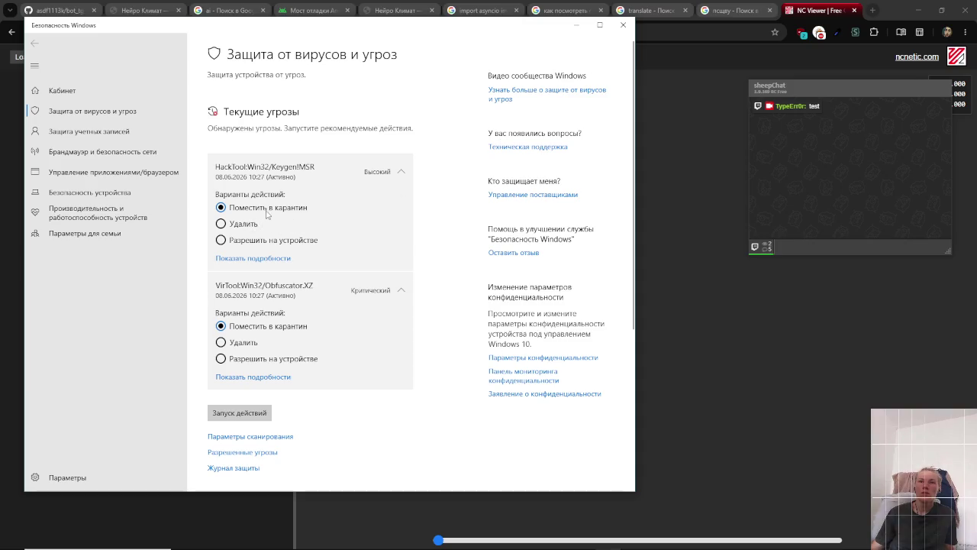
left_click(259, 259)
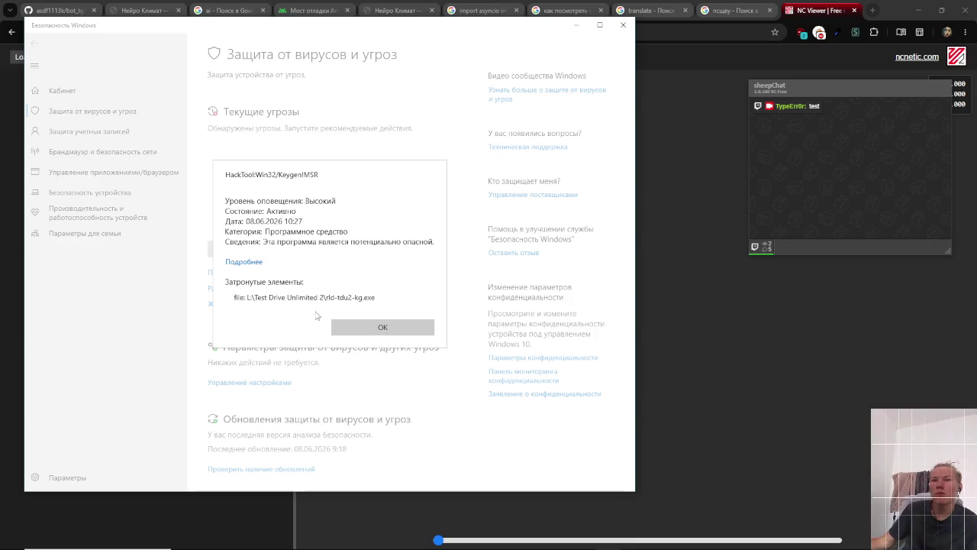
left_click(371, 332)
left_click(622, 24)
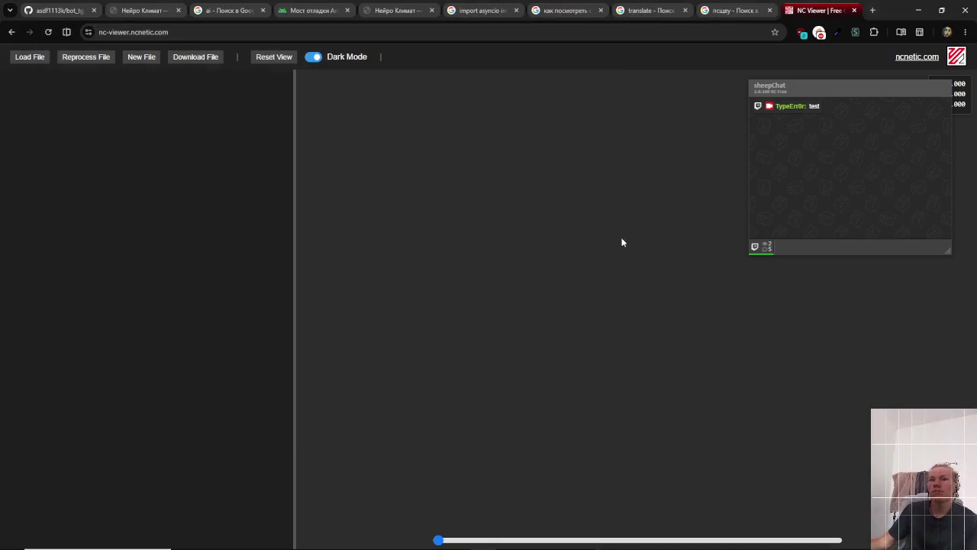
- Close the Windows Security window that reopened from the notification
key("super+Tab")
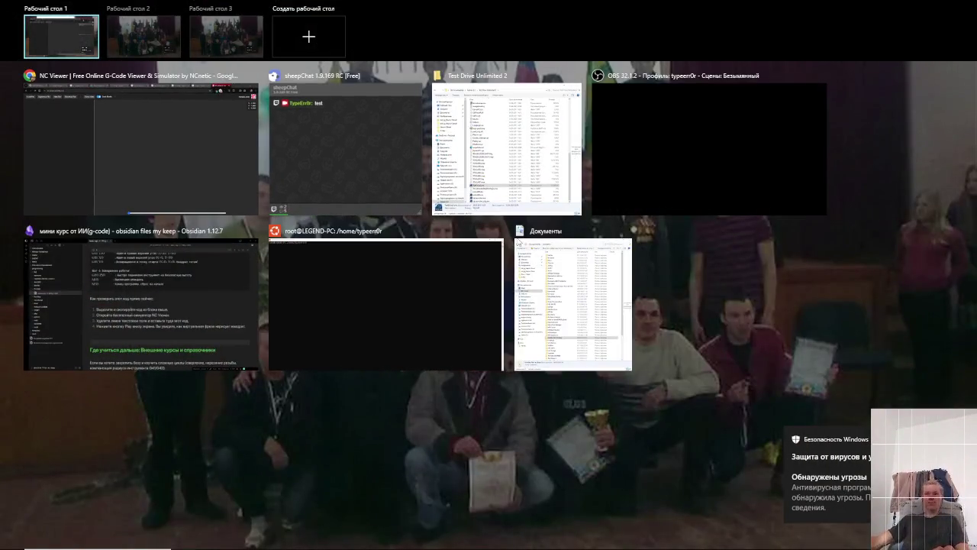
left_click(838, 463)
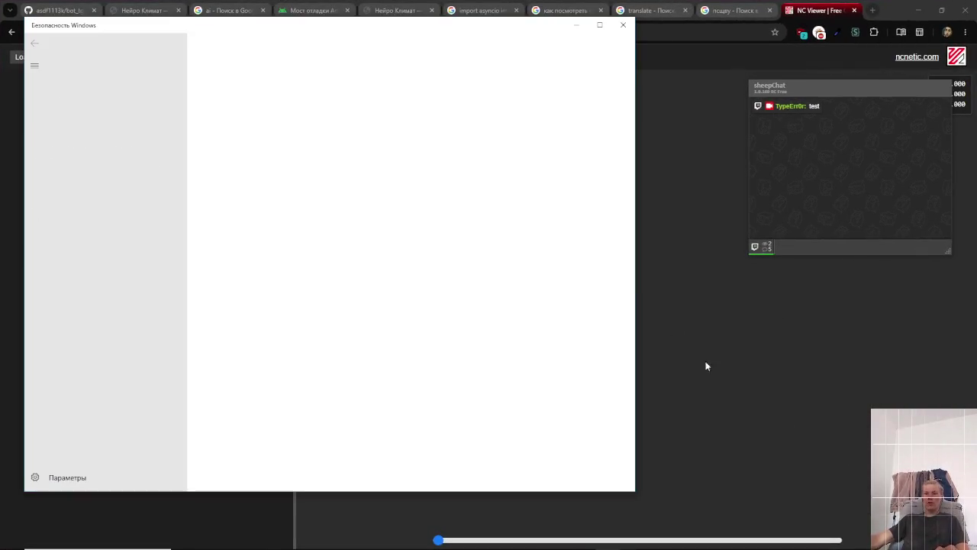
key("super")
key("Escape")
left_click(622, 24)
- Go up to the Games (L:) drive in File Explorer and open Task Manager
key("super+Tab")
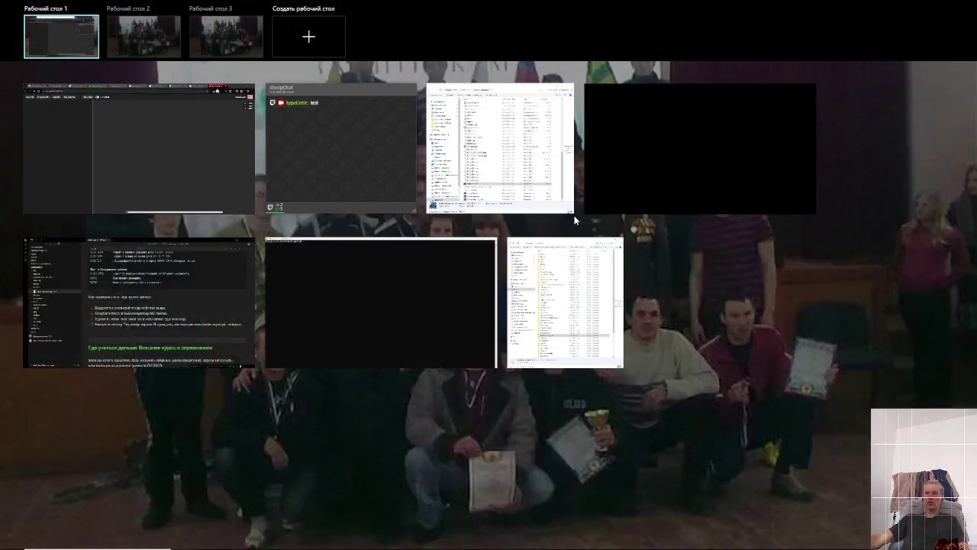
left_click(526, 151)
key("BackSpace")
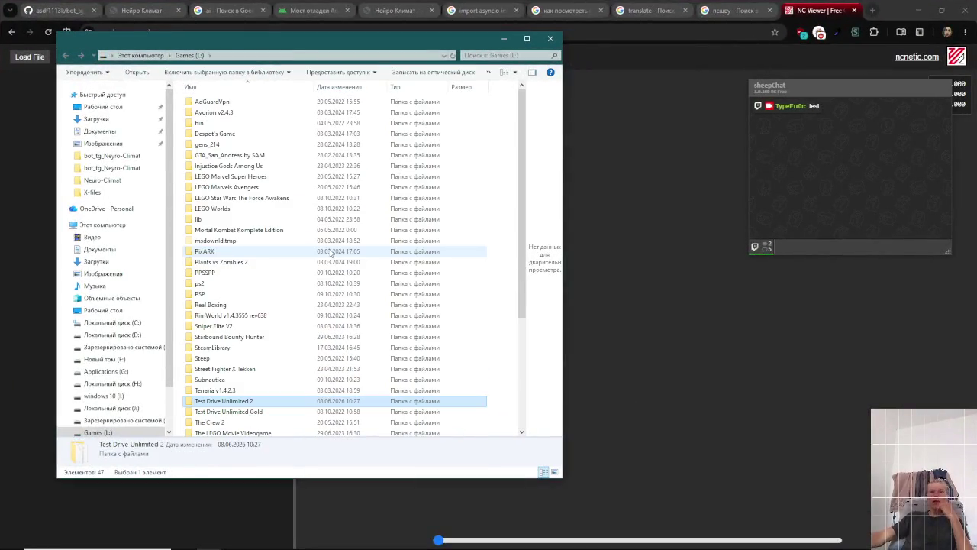
key("ctrl+shift+Escape")
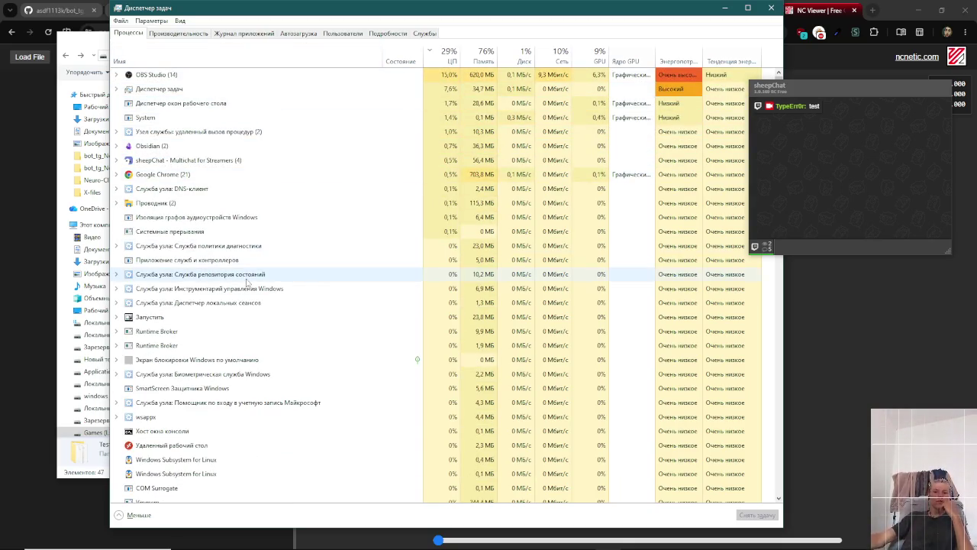
- End the eduVPN client for Windows process in Task Manager
scroll(262, 332, "down", 1)
scroll(264, 331, "down", 4)
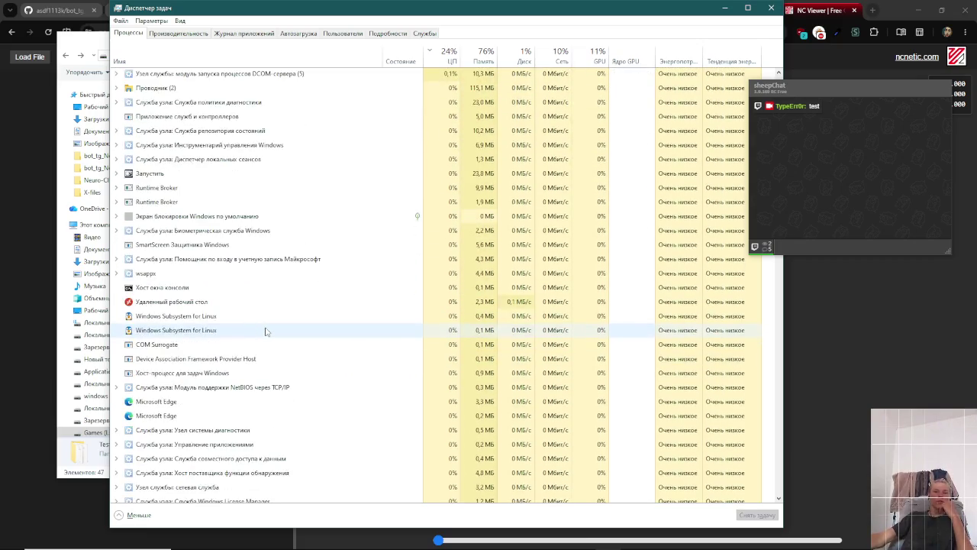
scroll(255, 367, "down", 3)
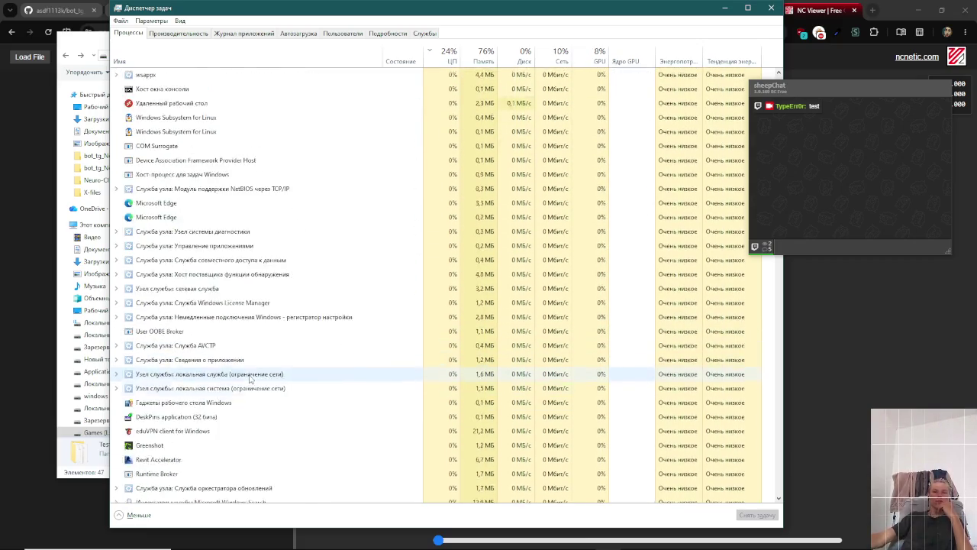
left_click(203, 403)
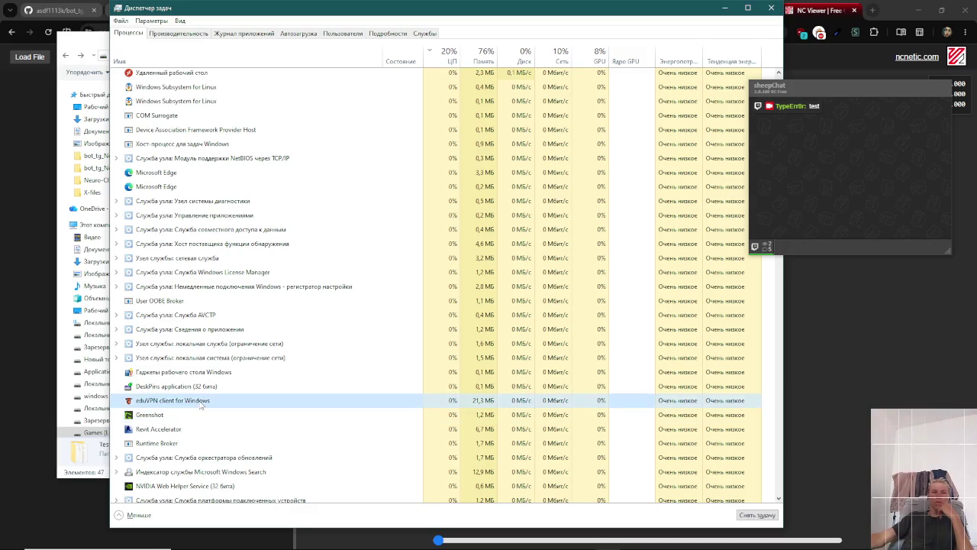
left_click(748, 516)
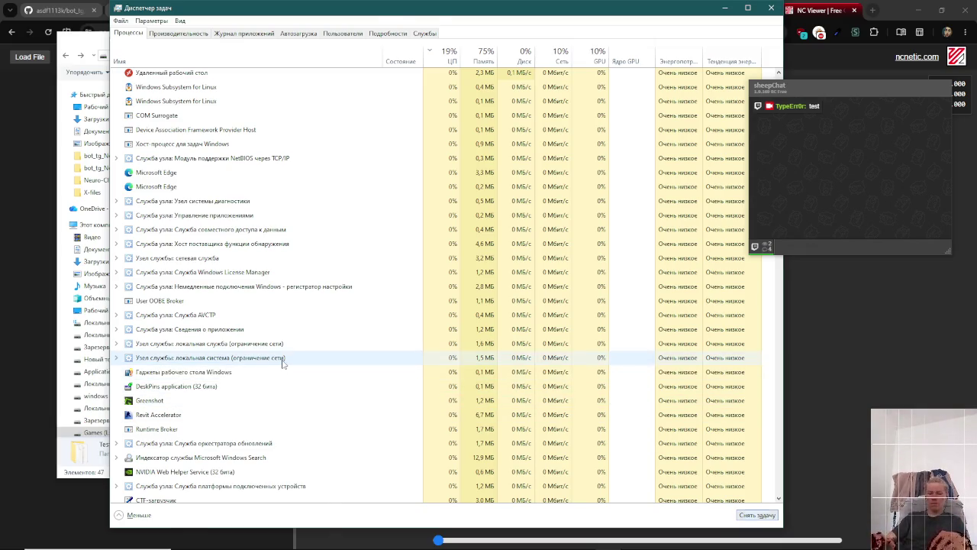
- Try searching Windows for 'lbc' and Cyrillic letters, then back out of the search
key("super")
type("lbc")
key("BackSpace")
key("BackSpace")
key("BackSpace")
type("lbc")
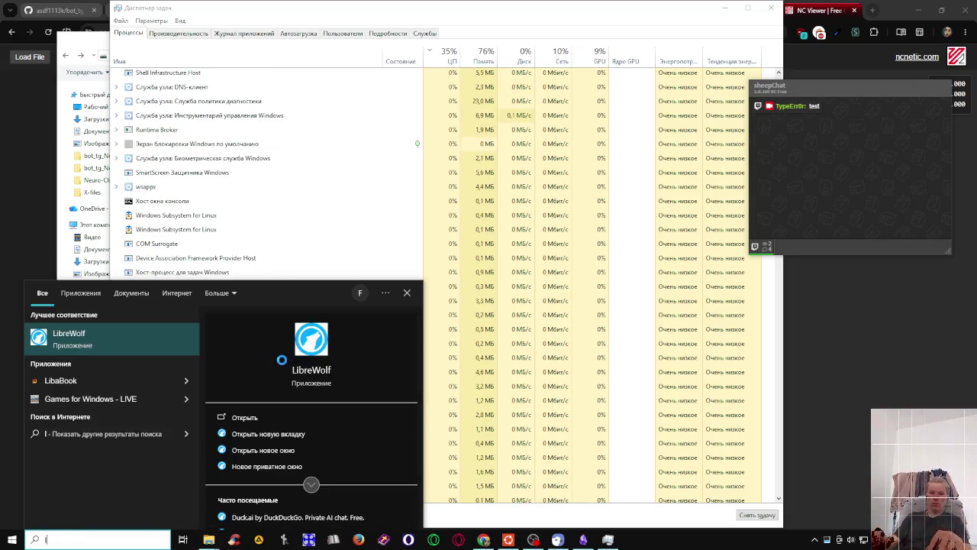
key("BackSpace")
key("BackSpace")
key("BackSpace")
type("и")
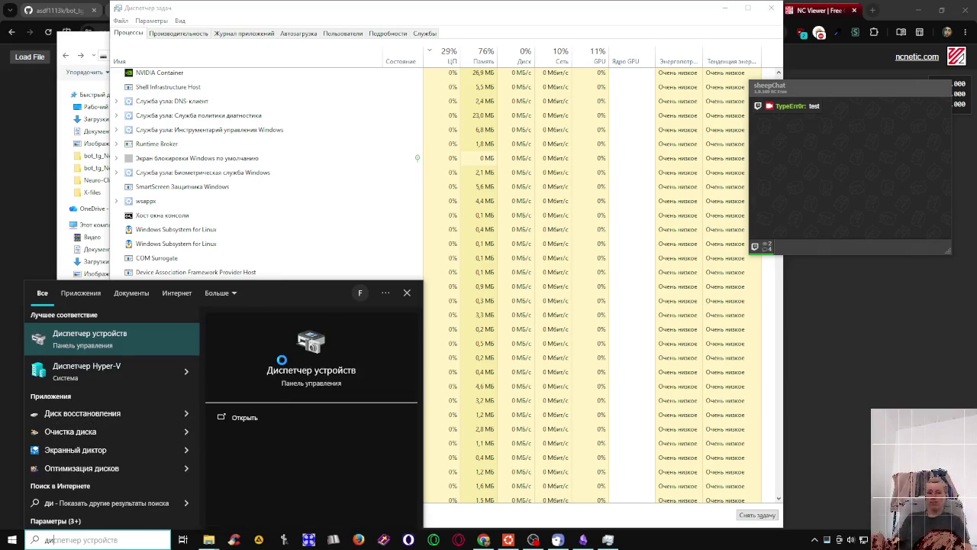
key("BackSpace")
key("BackSpace")
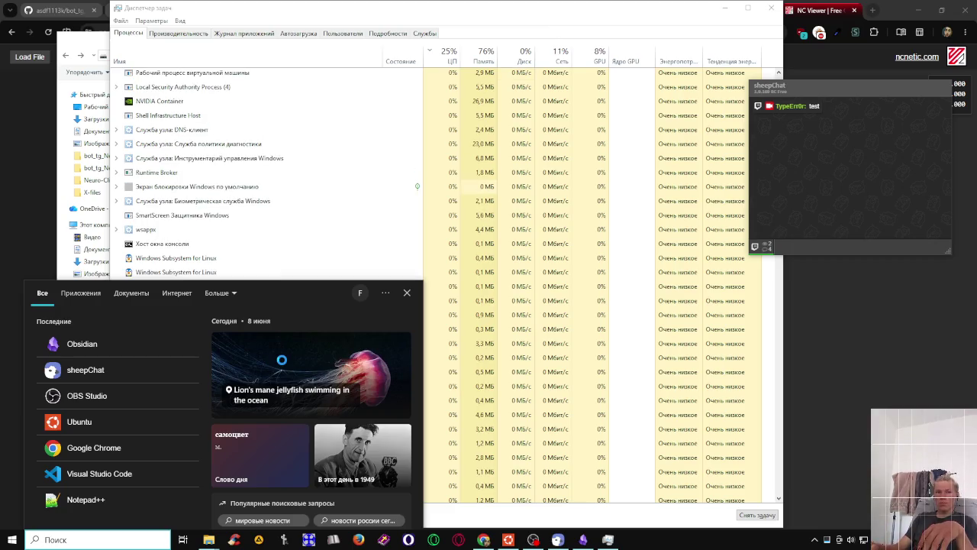
type("с")
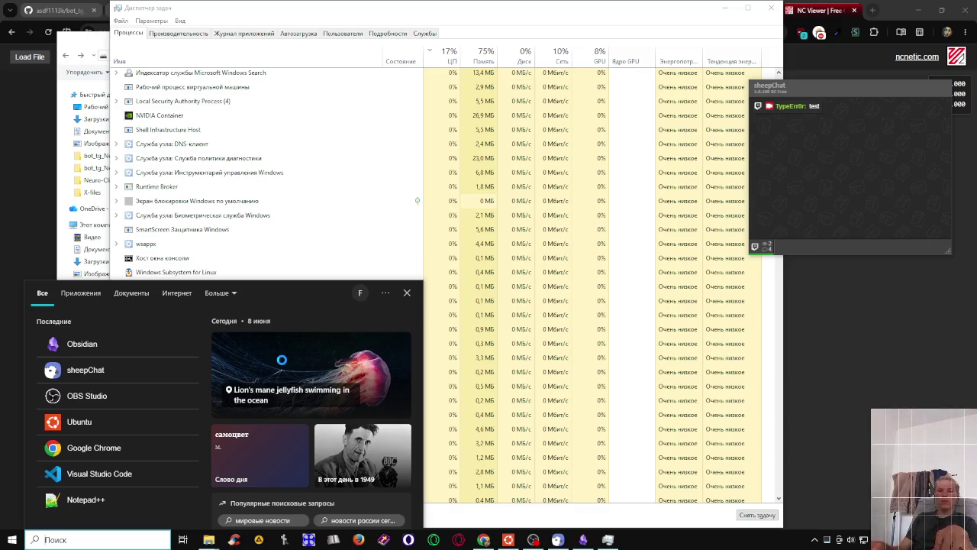
key("alt+Tab")
key("alt+Tab")
key("alt+Tab")
key("alt+Tab")
key("Escape")
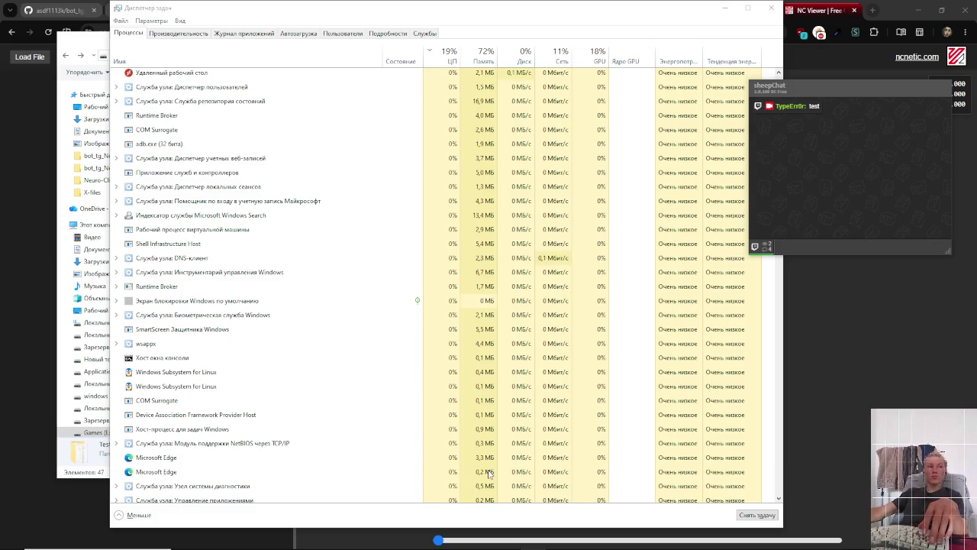
- Select the COM Surrogate process, then open the notifications panel and the reported threat details
key("alt+Tab")
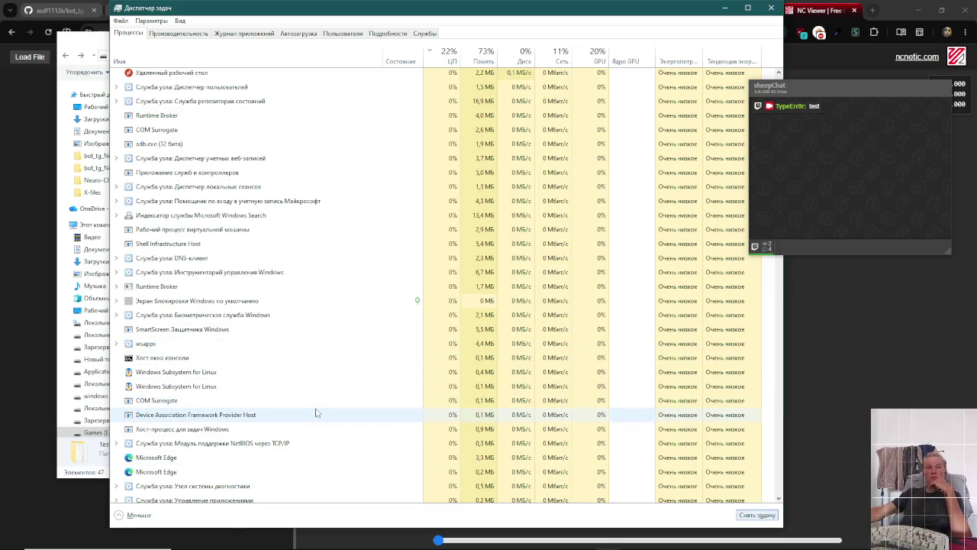
left_click(317, 401)
scroll(313, 411, "down", 7)
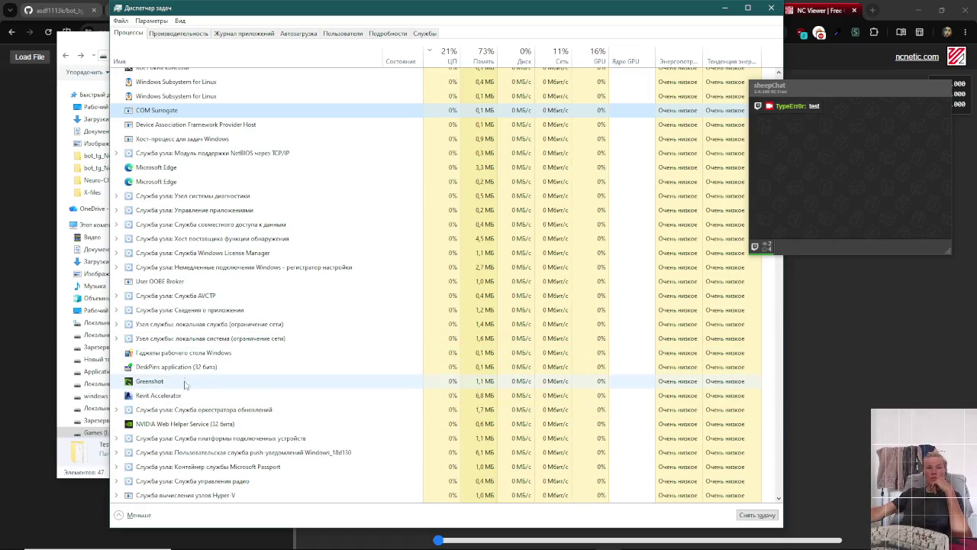
scroll(188, 435, "down", 6)
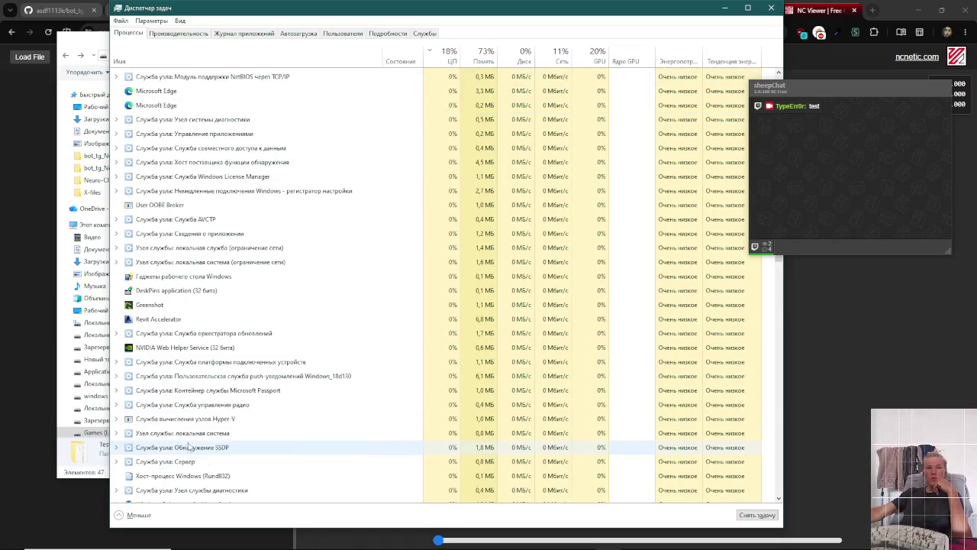
scroll(189, 444, "down", 8)
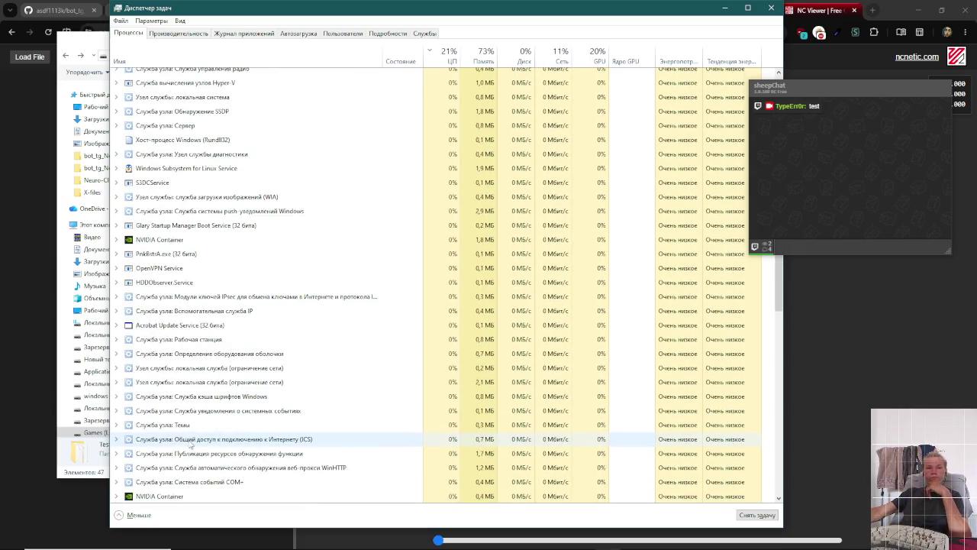
key("alt+Tab")
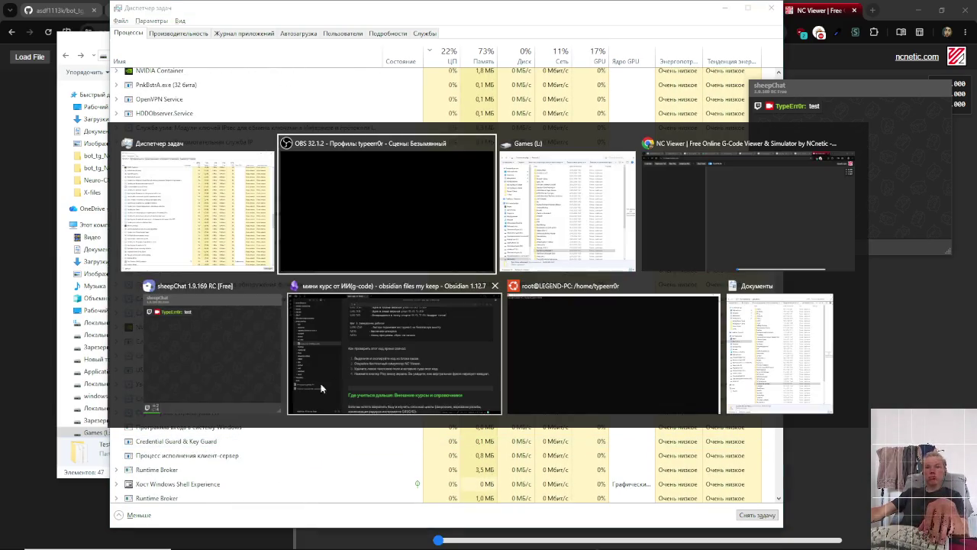
key("Escape")
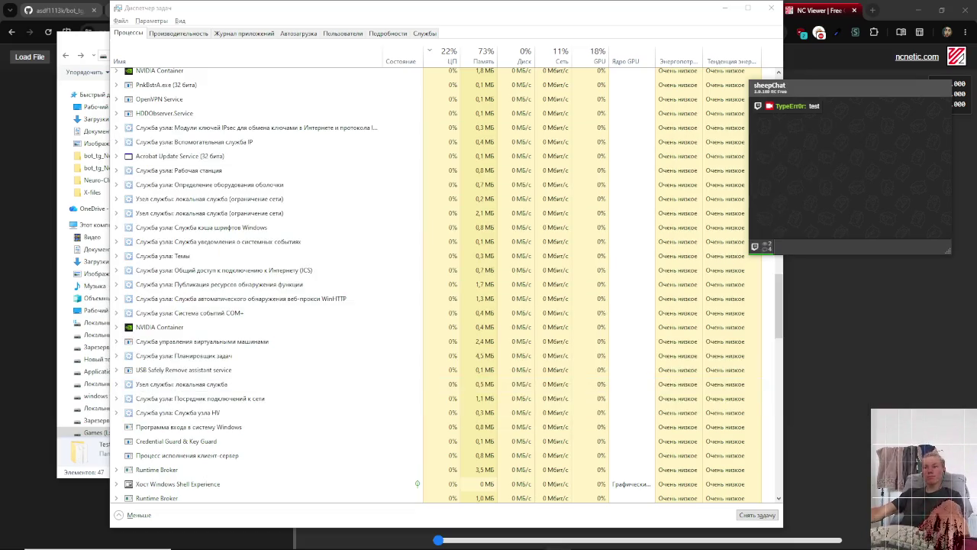
key("super+a")
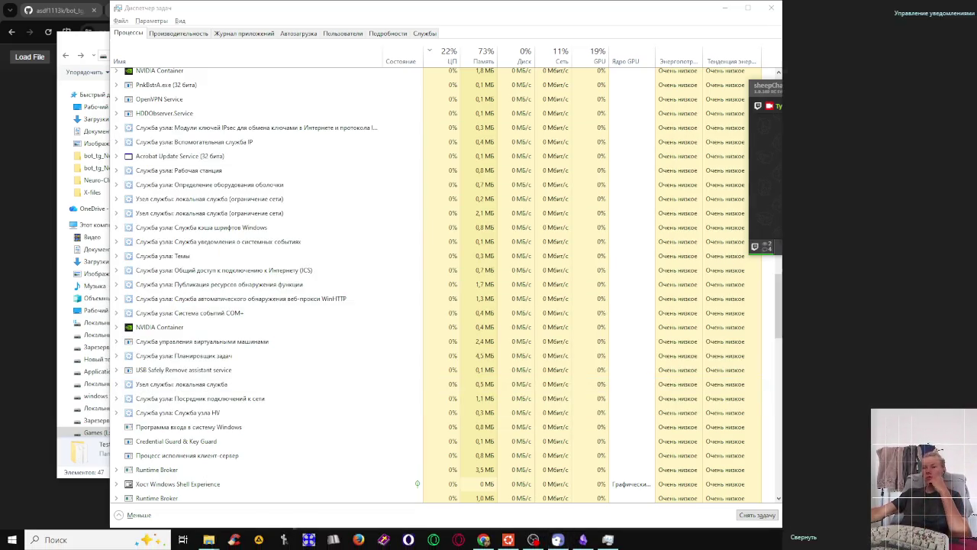
left_click(853, 113)
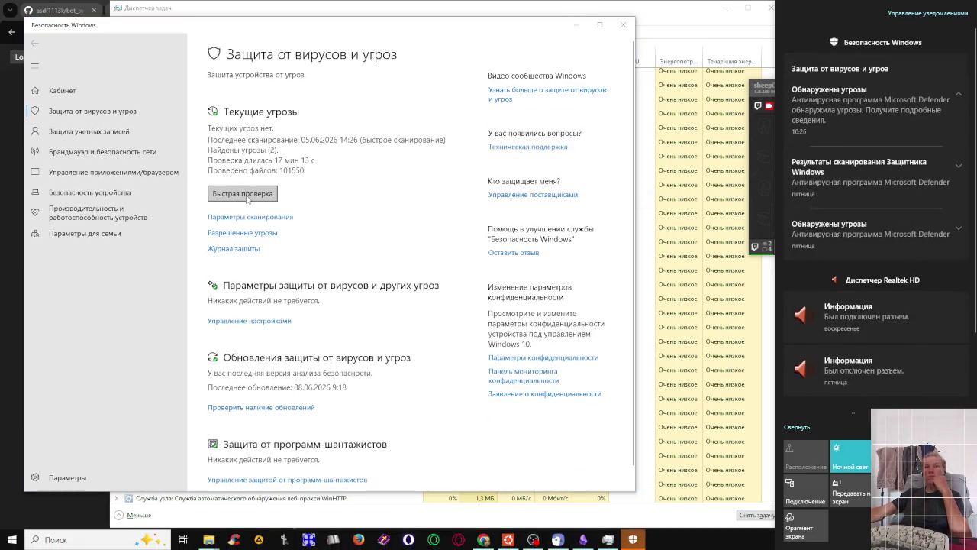
- Start a Windows Security quick scan ('Быстрая проверка') and minimize Task Manager
left_click(244, 195)
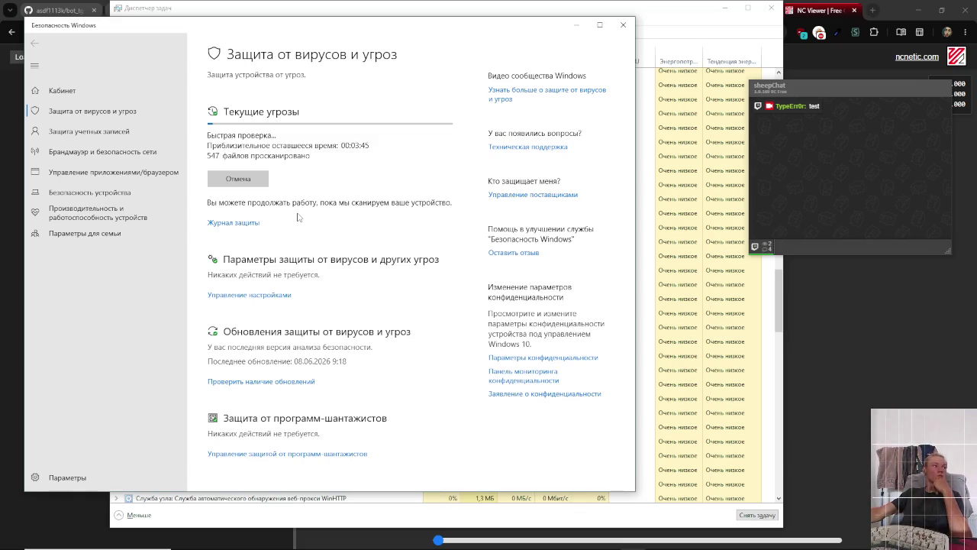
left_click(726, 9)
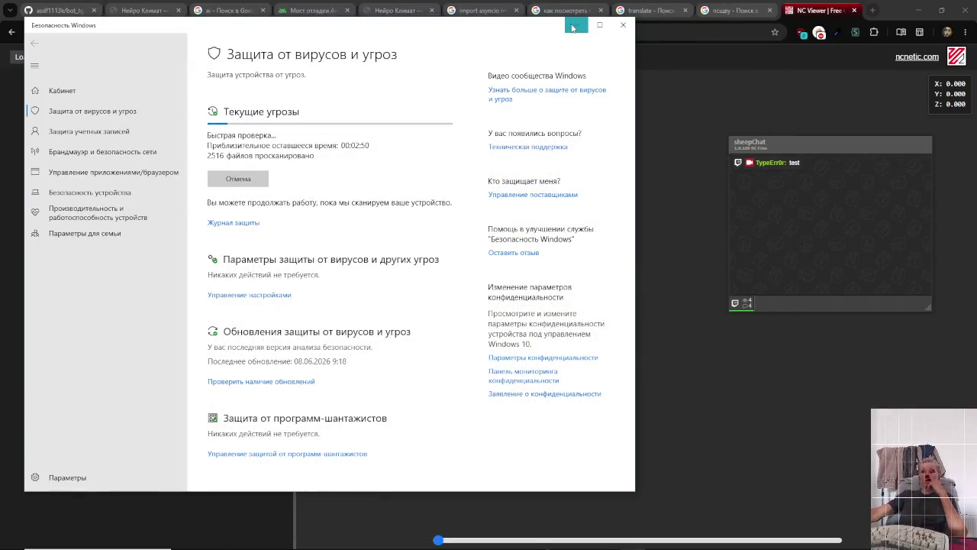
key("alt+Tab")
key("alt+Tab")
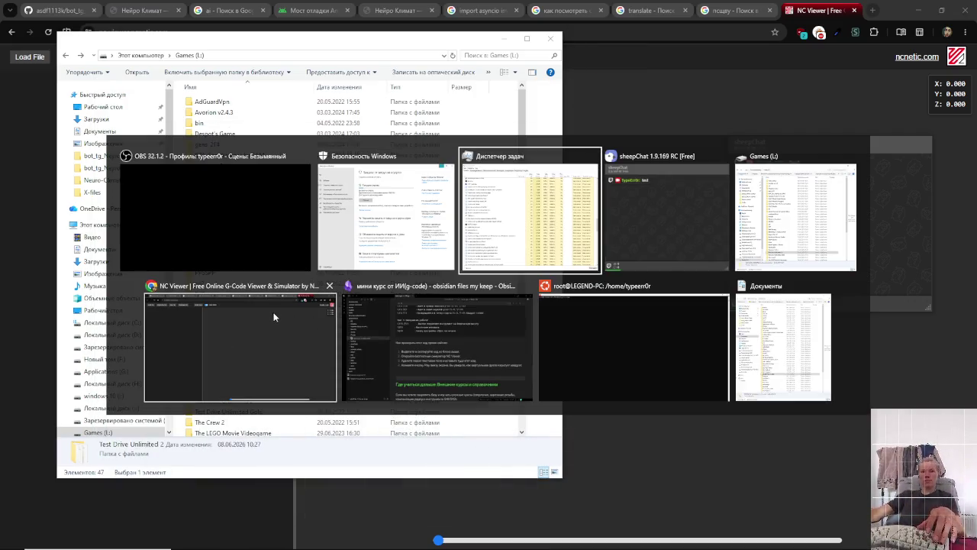
- Bring the NC Viewer window forward and reload the page
left_click(176, 305)
left_click(48, 32)
key("alt+Tab")
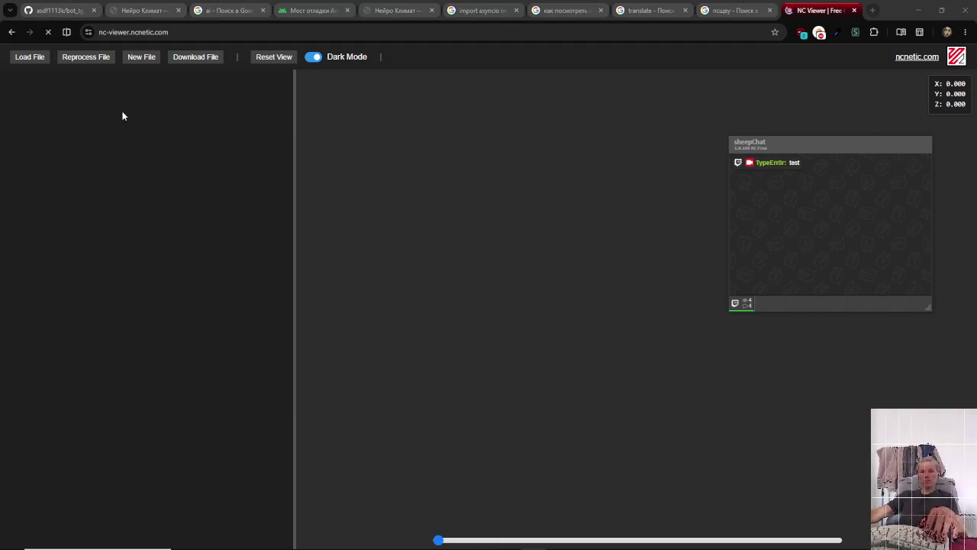
key("alt+Tab")
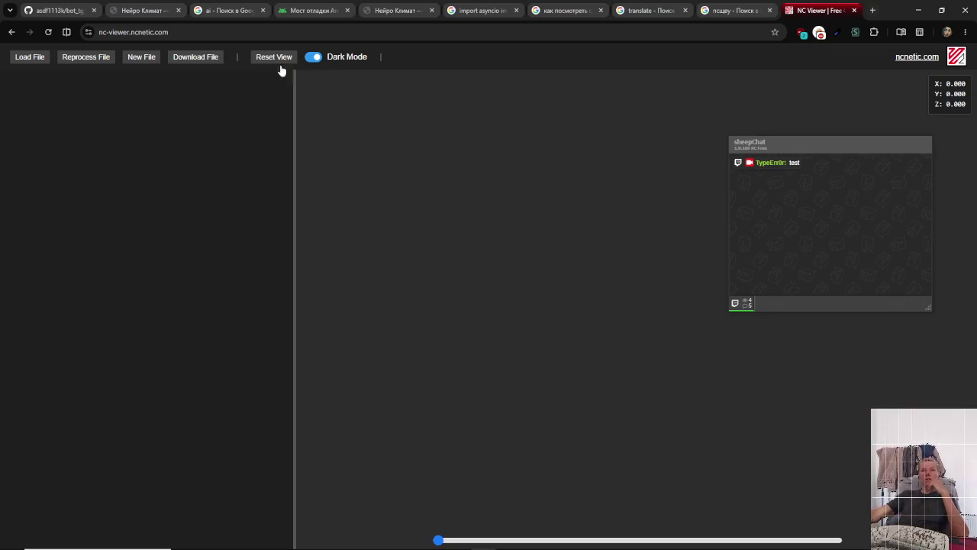
- Change the FoxyProxy setting for this site and reload so it applies
left_click_drag(759, 171, 578, 237)
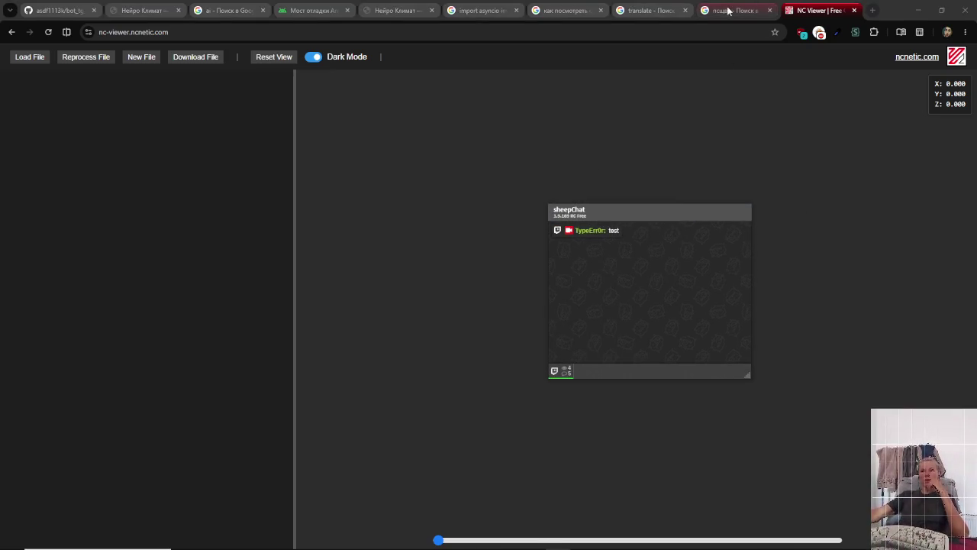
left_click(751, 11)
left_click(818, 11)
left_click(819, 32)
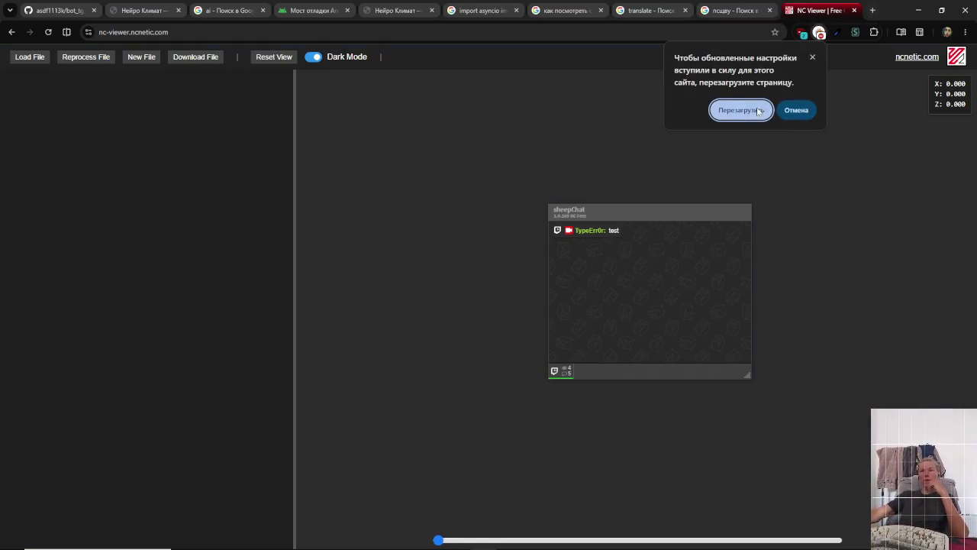
key("Return")
left_click(819, 32)
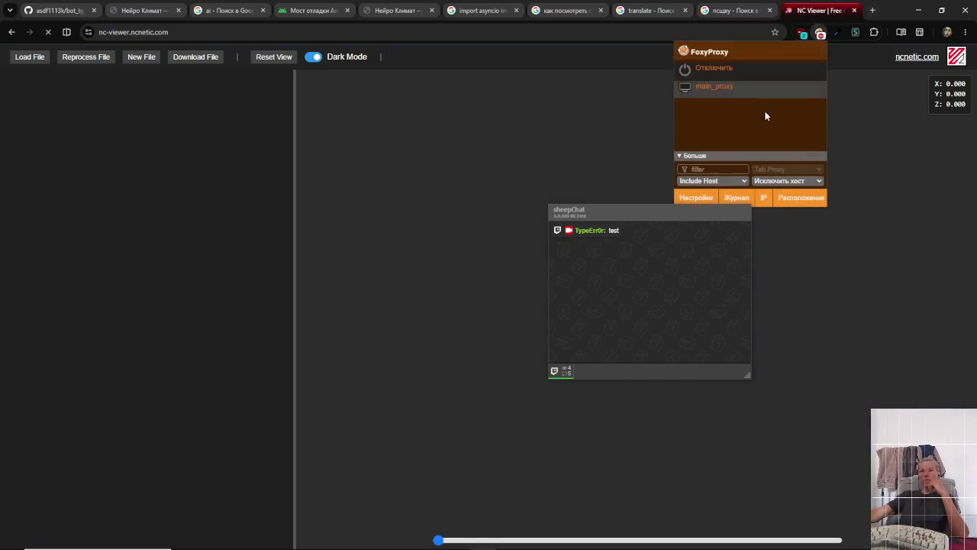
left_click(725, 71)
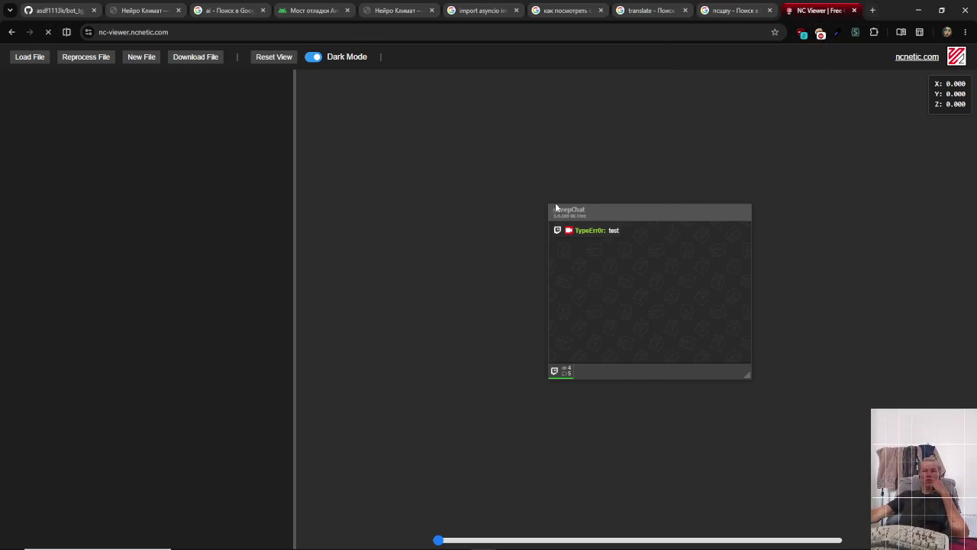
- Move the sheepChat window to the upper right and go back to the NC Viewer search results
left_click(620, 216)
mouse_move(626, 209)
left_mouse_down()
mouse_move(663, 200)
mouse_move(782, 132)
left_mouse_up()
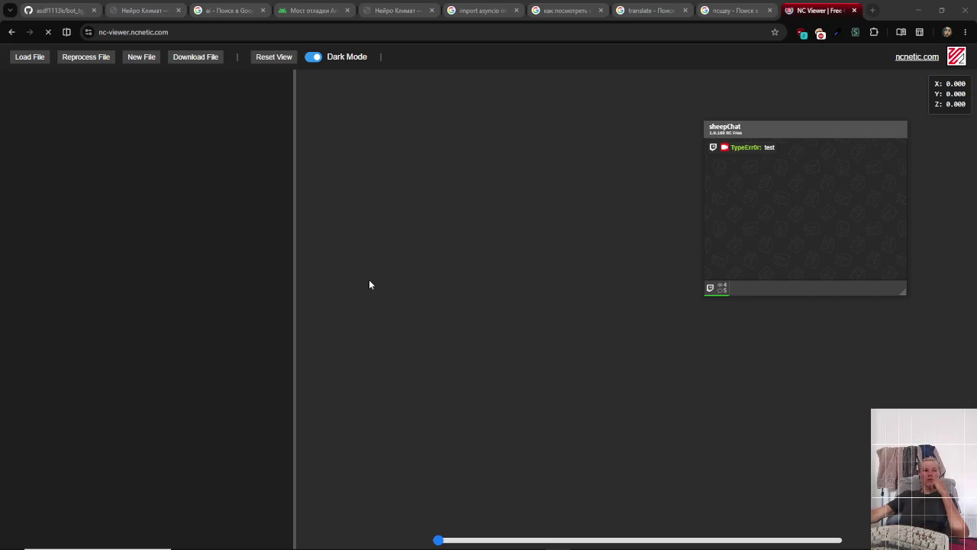
left_click(180, 280)
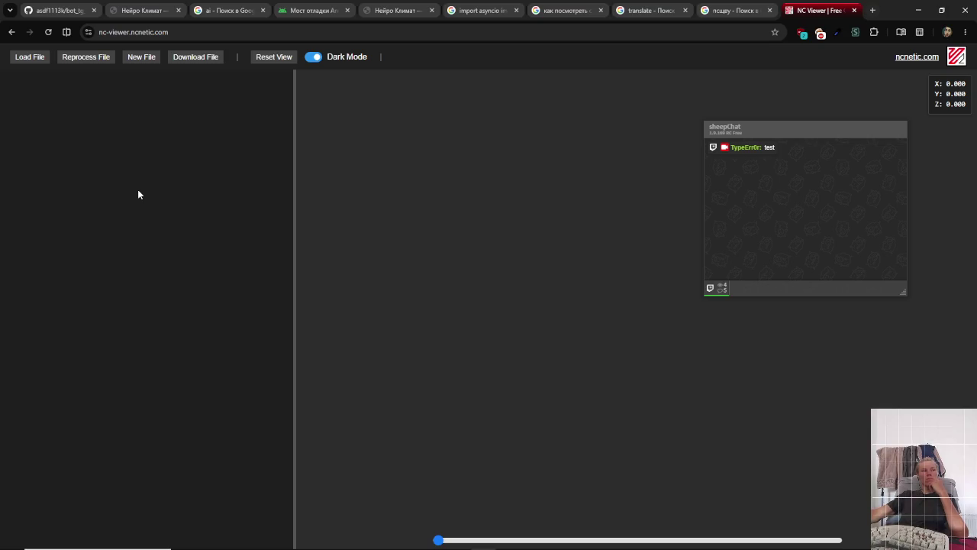
key("alt+Tab")
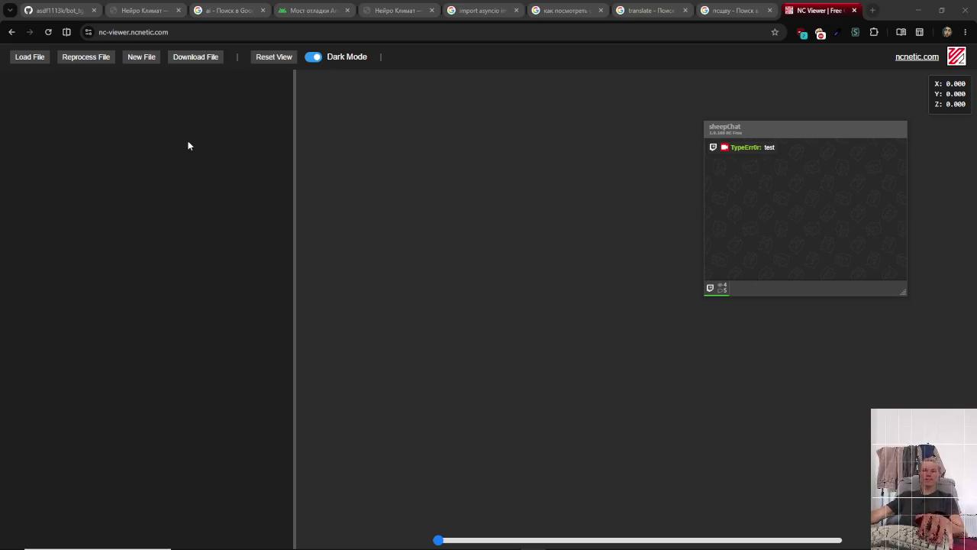
key("alt+Tab")
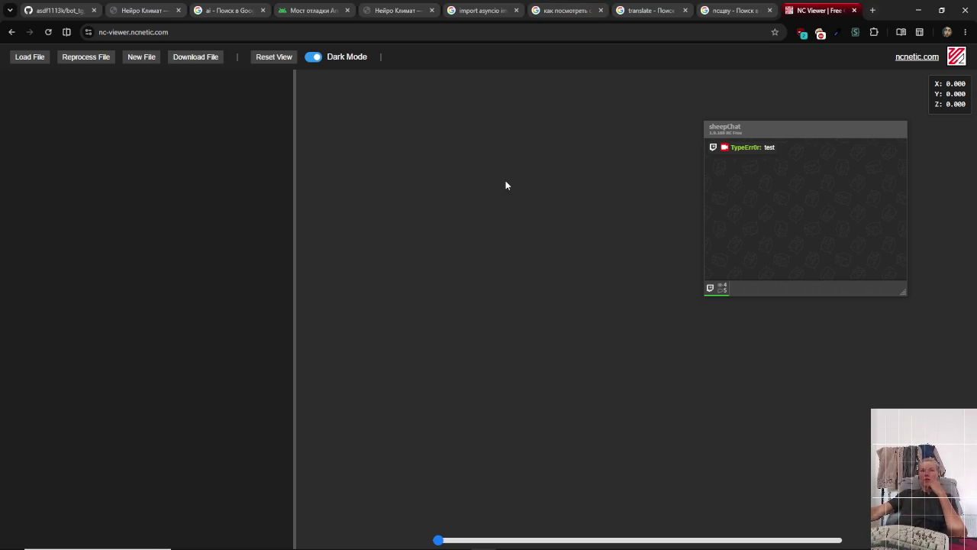
key("alt+Left")
- Briefly open the ncviewer.com and NCnetic NC Viewer results, returning to the search results
left_click(224, 157)
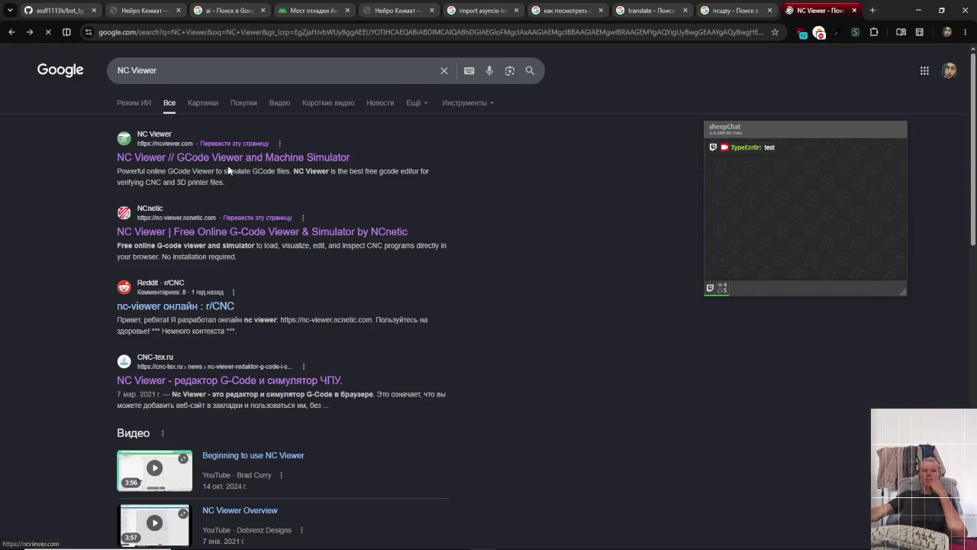
key("alt+Left")
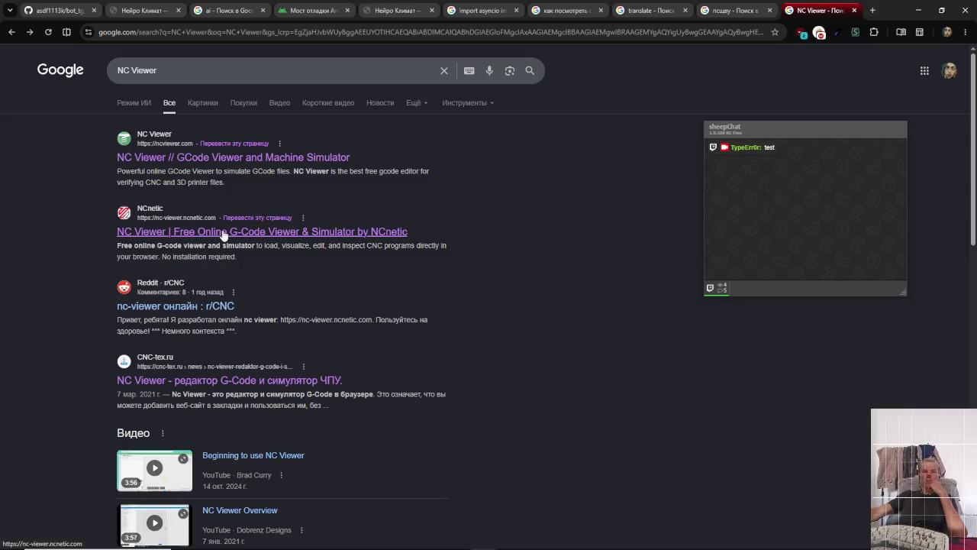
left_click(223, 233)
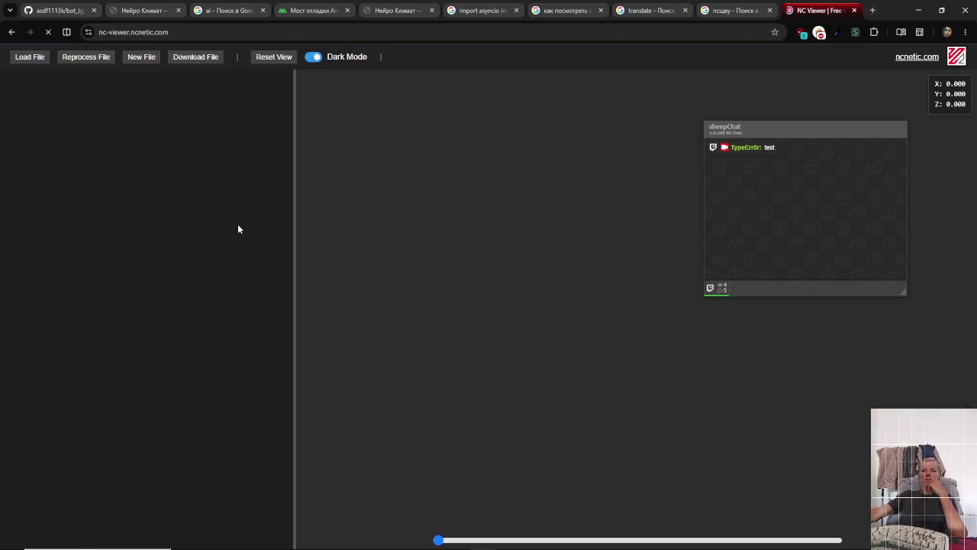
key("alt+Left")
- Look at the Microsoft Store G Code Viewer page, then return to the results
scroll(237, 272, "down", 1)
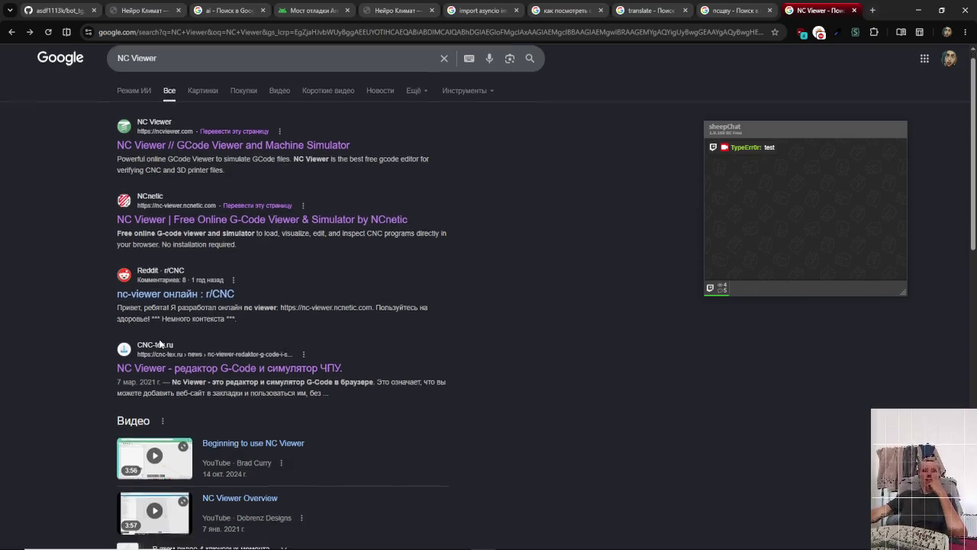
scroll(177, 329, "down", 5)
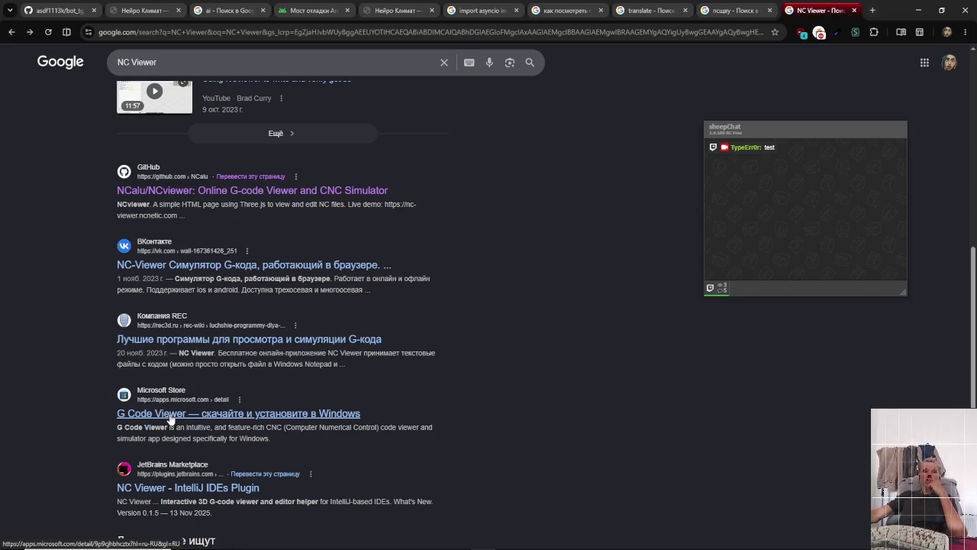
scroll(171, 418, "down", 2)
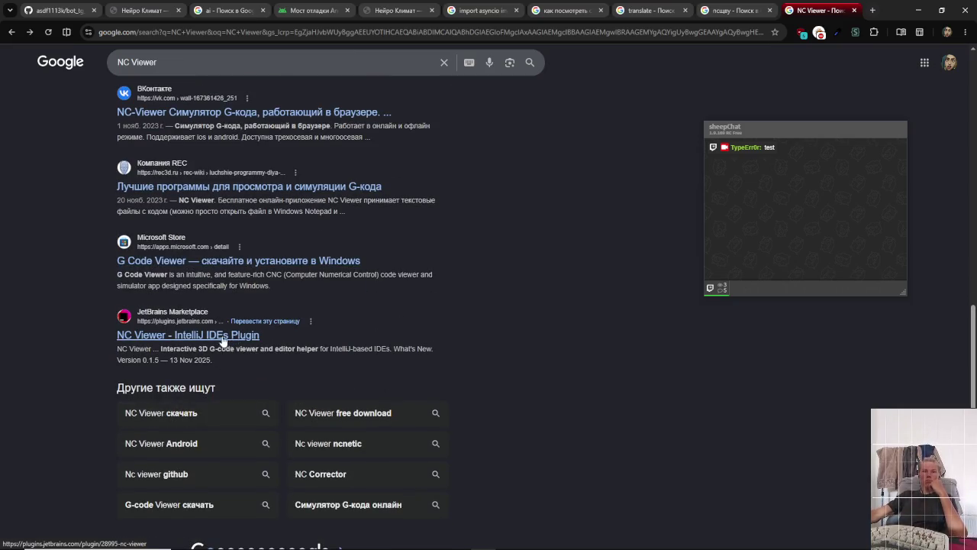
left_click(233, 263)
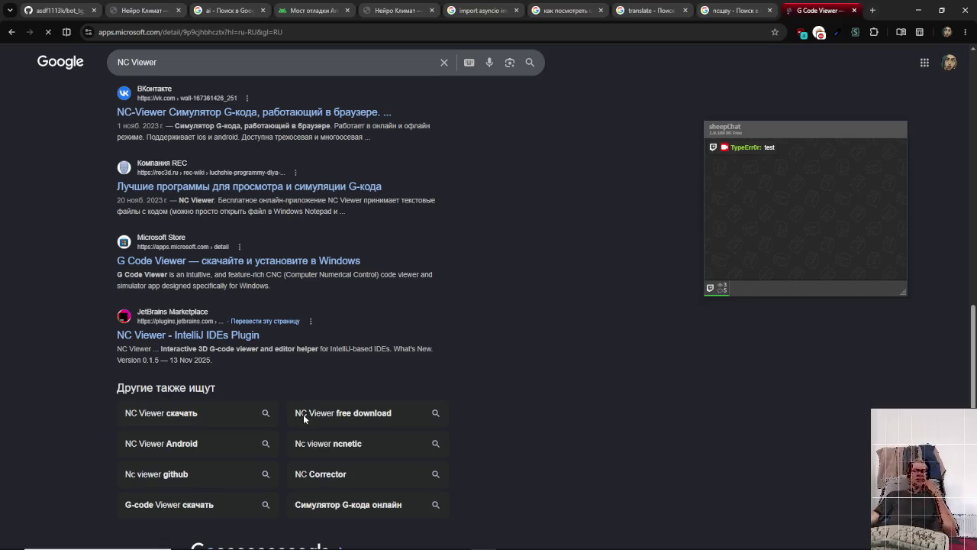
scroll(331, 374, "down", 2)
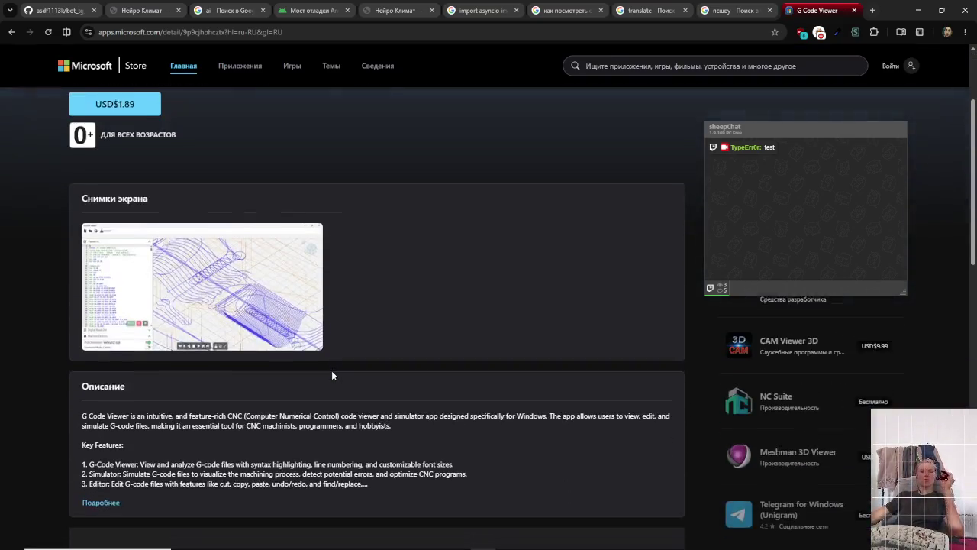
scroll(331, 380, "up", 2)
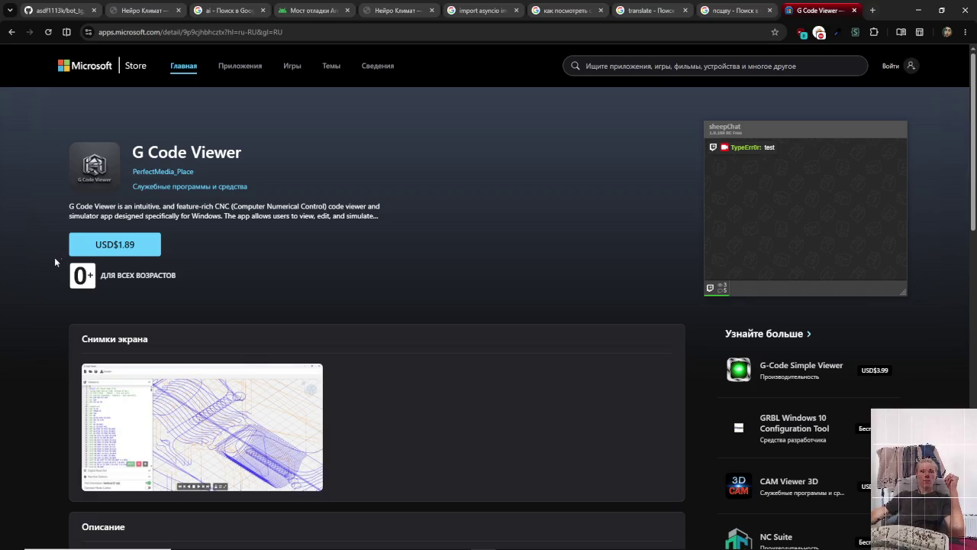
key("alt+Left")
- Reopen the NCnetic NC Viewer site from the search results
scroll(227, 314, "down", 2)
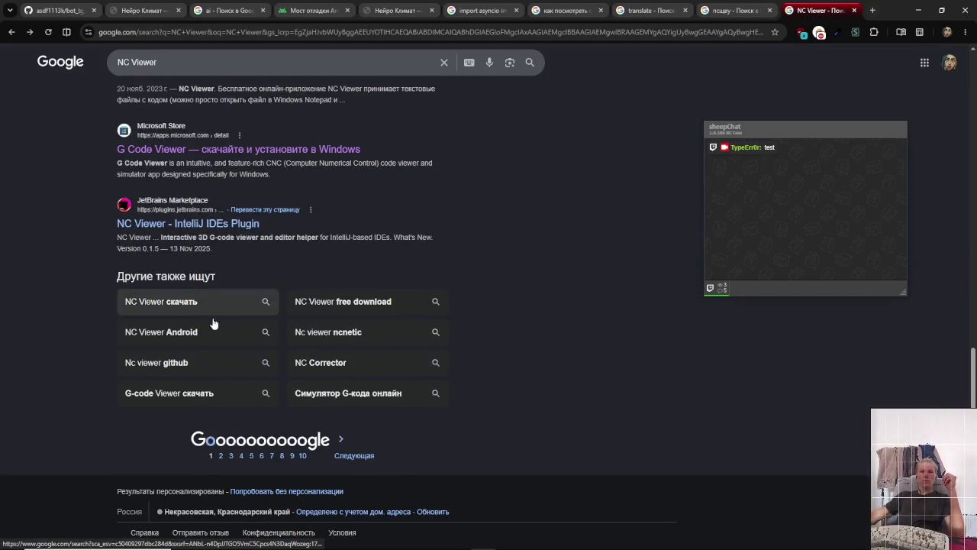
scroll(175, 281, "up", 10)
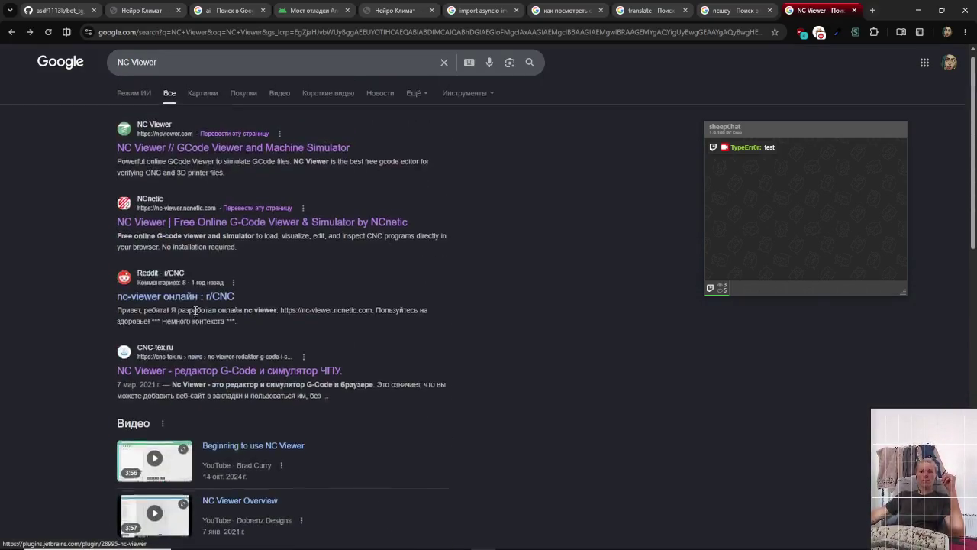
left_click(211, 232)
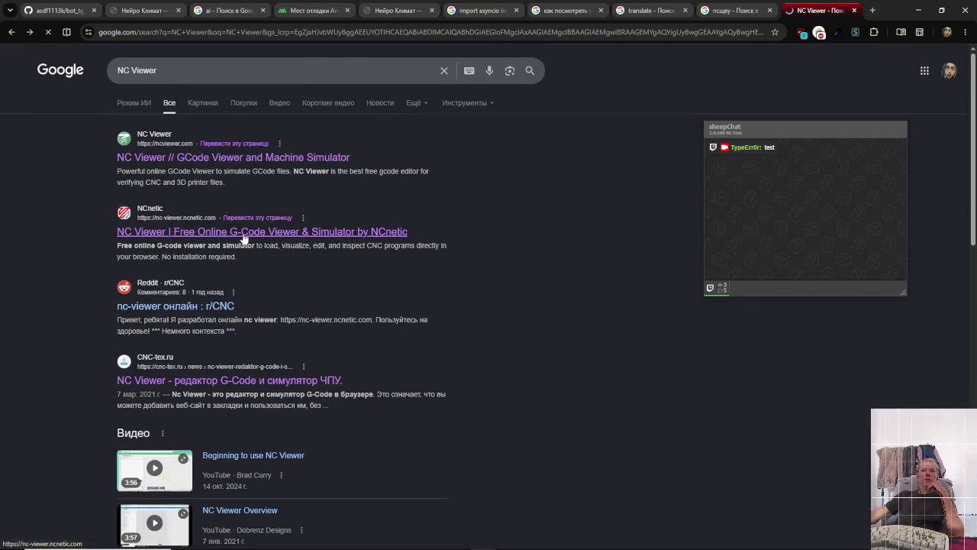
key("alt+Tab")
key("alt+Tab")
key("alt+Tab")
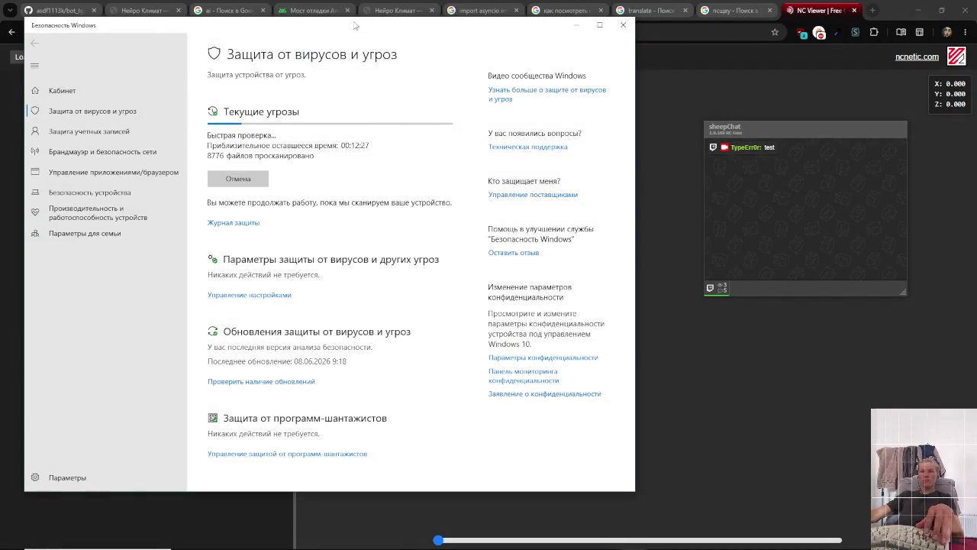
- Move the Windows Security scan window aside and return to the NC Viewer page
left_click_drag(354, 23, 411, 40)
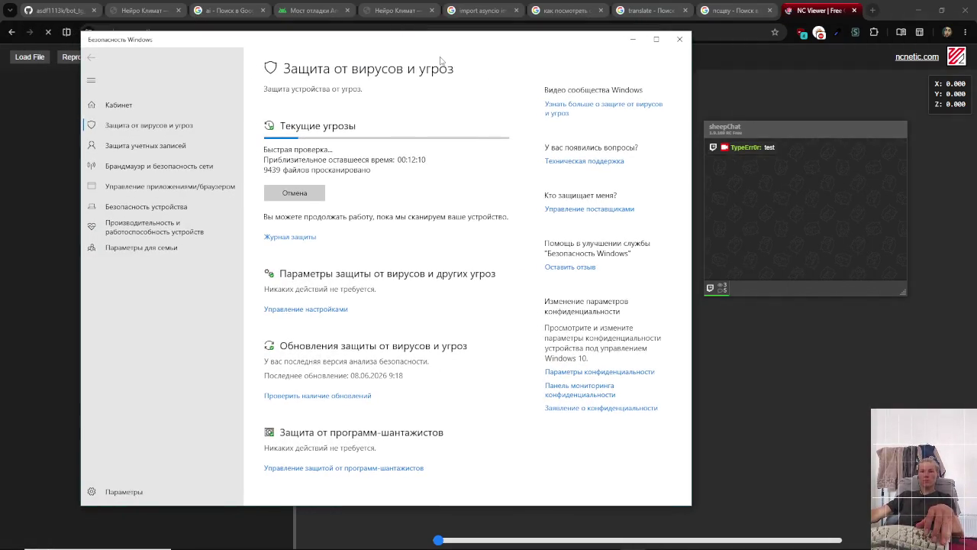
key("alt+Tab")
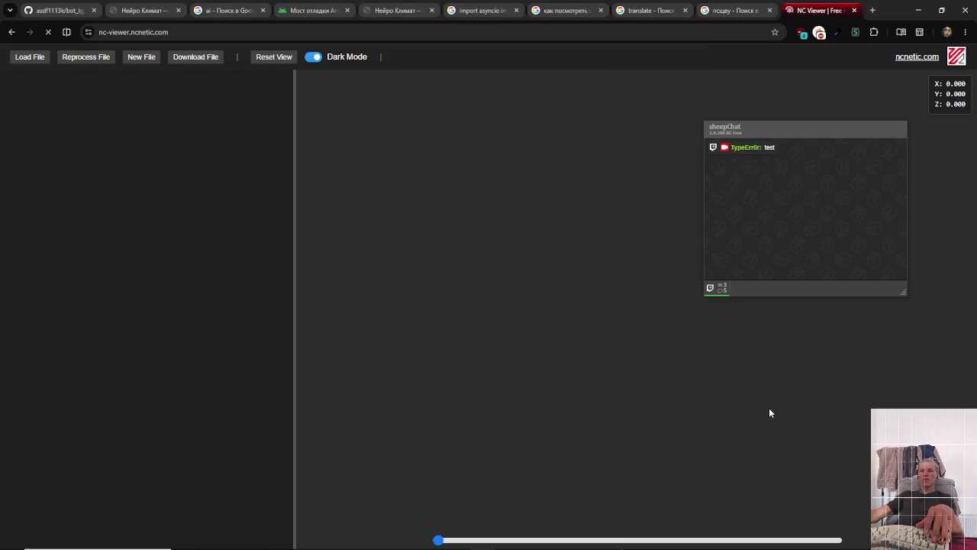
key("Escape")
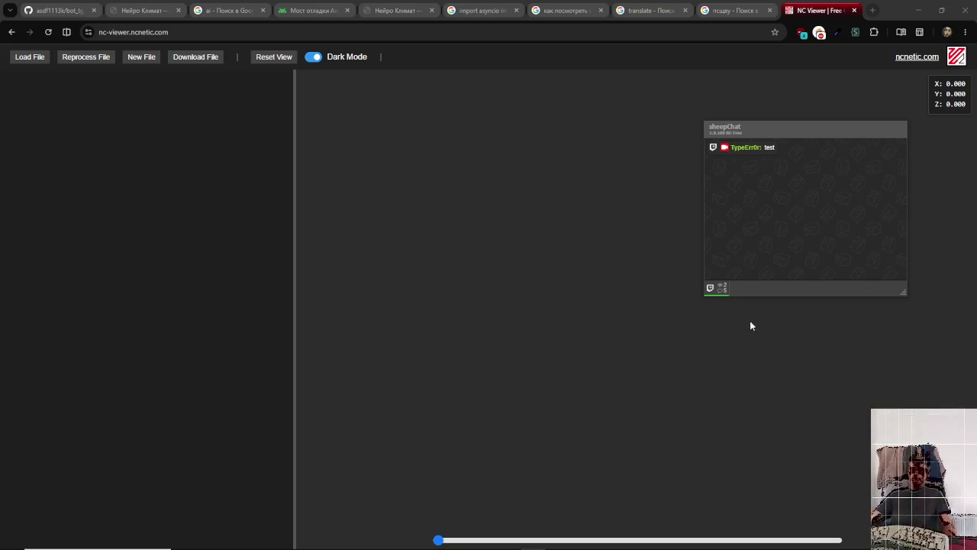
- Move the full-screen sheepChat to the top-right and restore it to a small window
mouse_move(798, 135)
left_mouse_down()
mouse_move(691, 153)
mouse_move(630, 274)
mouse_move(890, 69)
mouse_move(871, 39)
mouse_move(847, 44)
left_mouse_up()
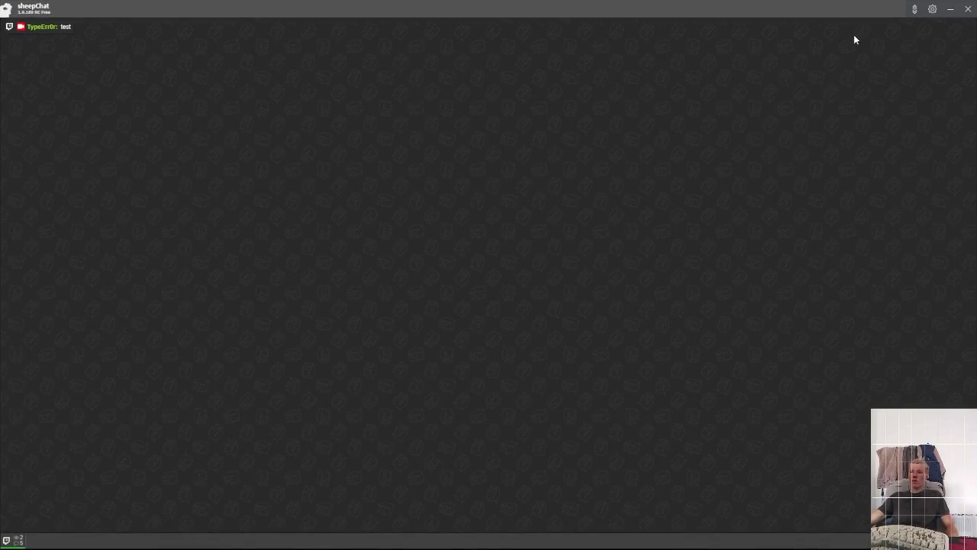
mouse_move(864, 11)
left_mouse_down()
mouse_move(867, 41)
mouse_move(883, 16)
left_mouse_up()
double_click(886, 11)
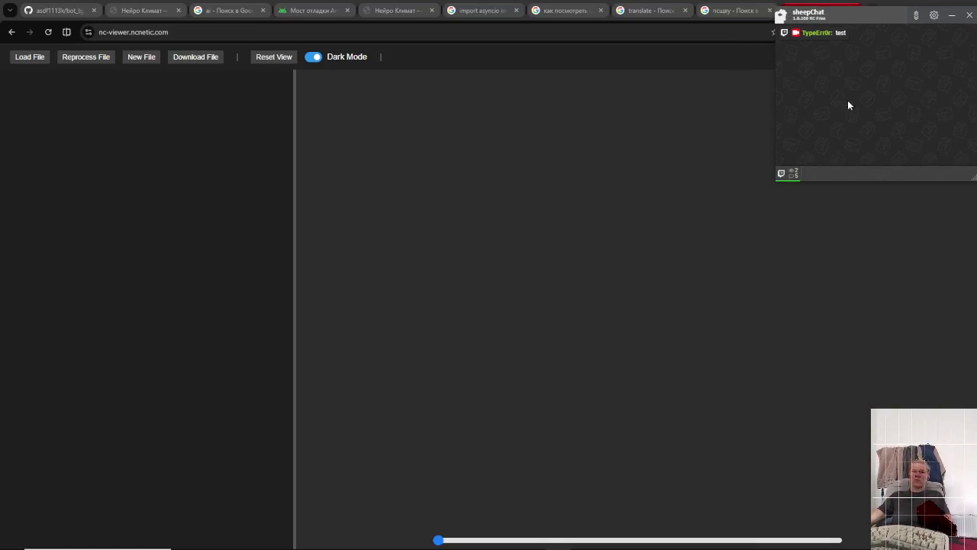
- Drag the chat overlay off the browser tabs and search 'ршеьщ' in a new Chrome tab
key("alt+Tab")
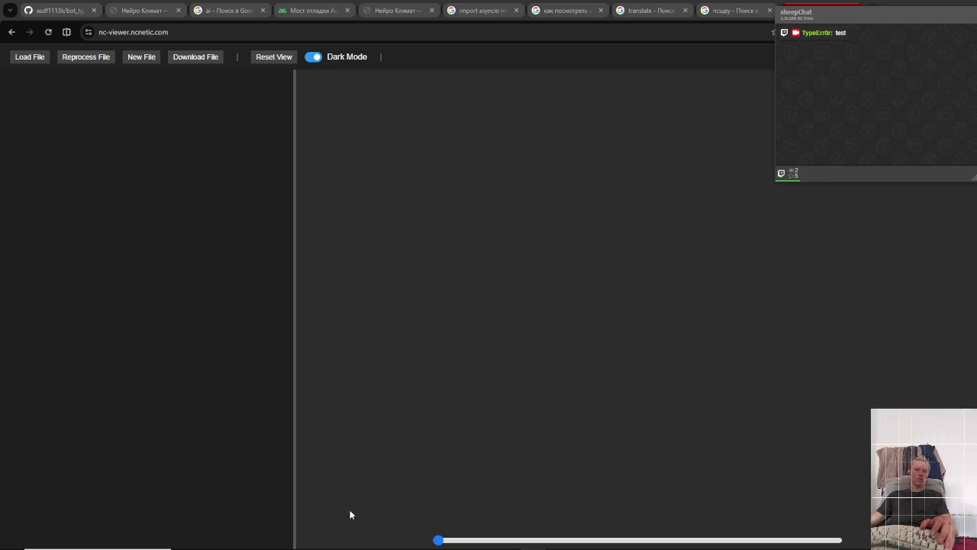
right_click(184, 466)
mouse_move(279, 253)
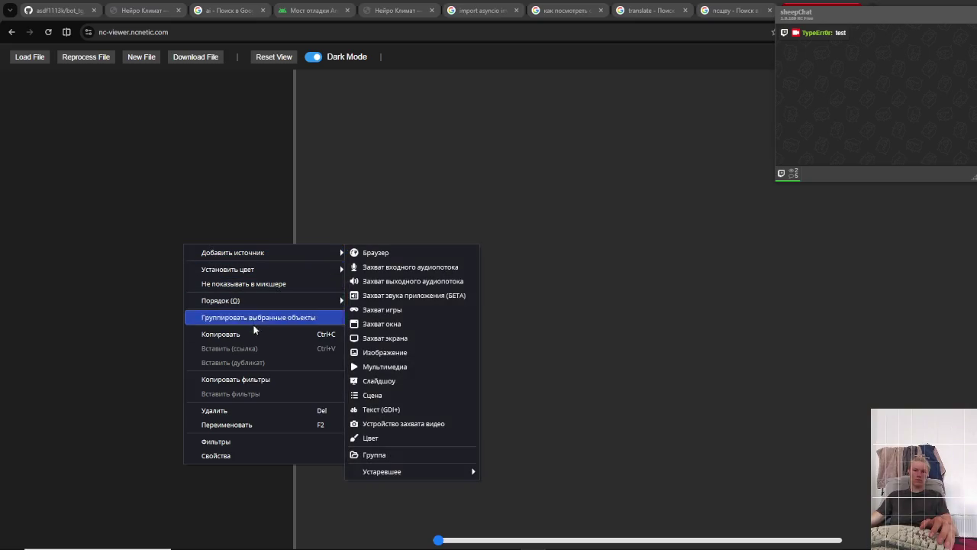
left_click(239, 441)
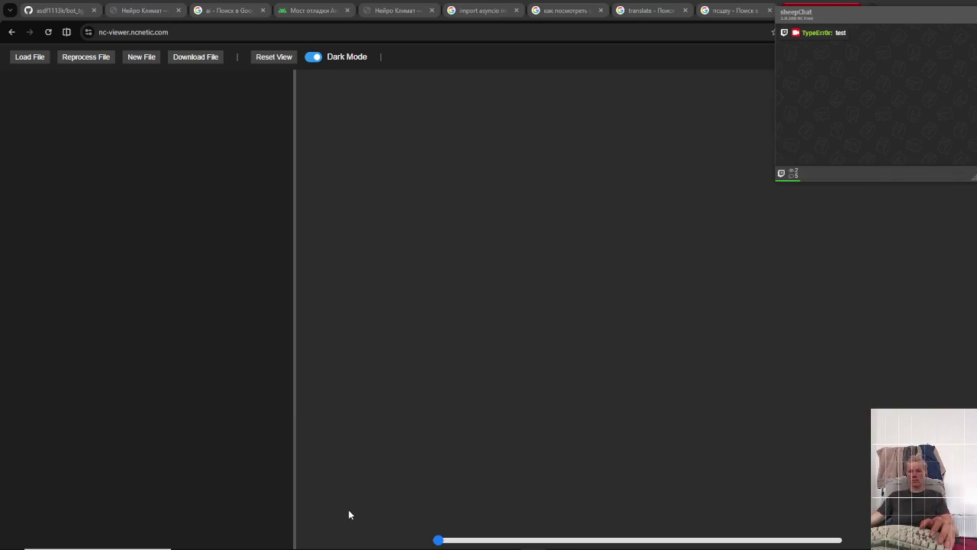
key("alt+Tab")
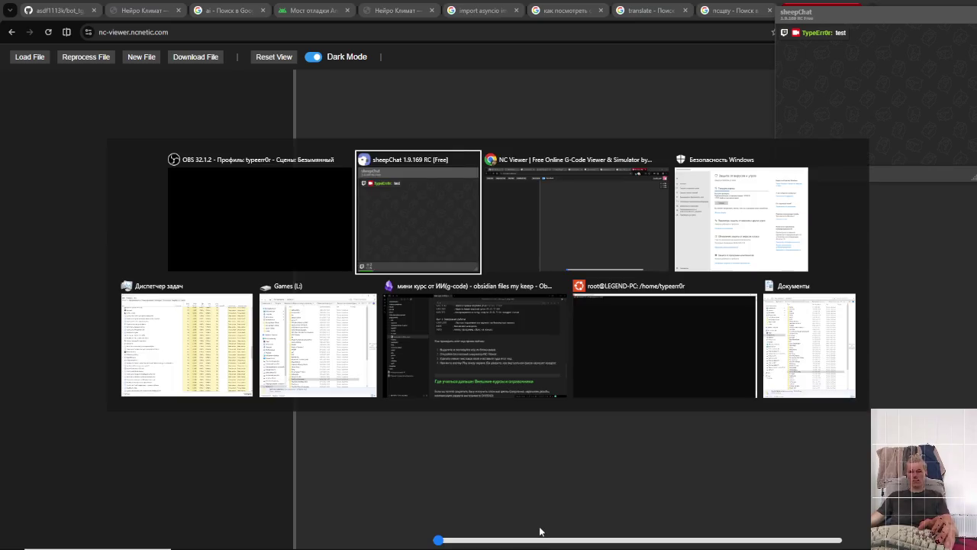
left_click_drag(861, 15, 738, 208)
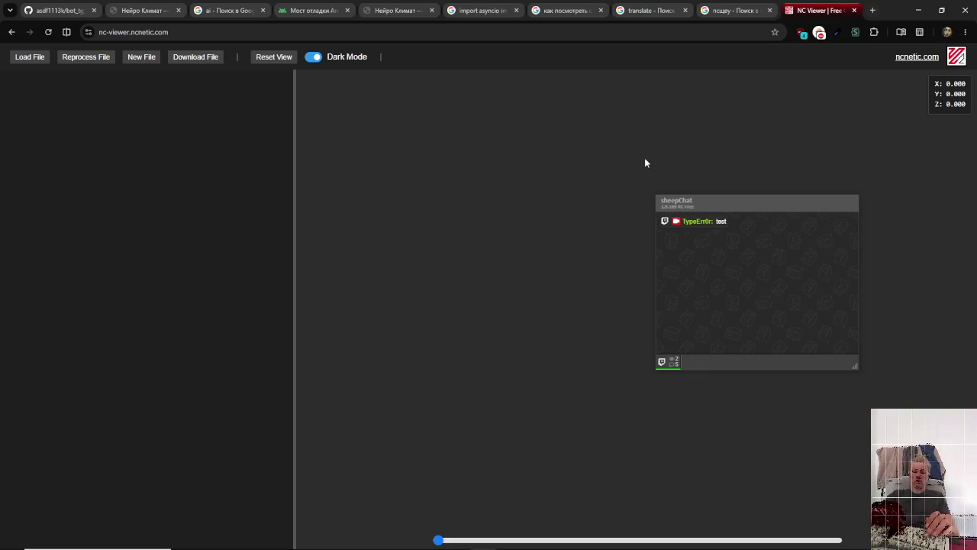
key("ctrl+t")
type("ршеьщ")
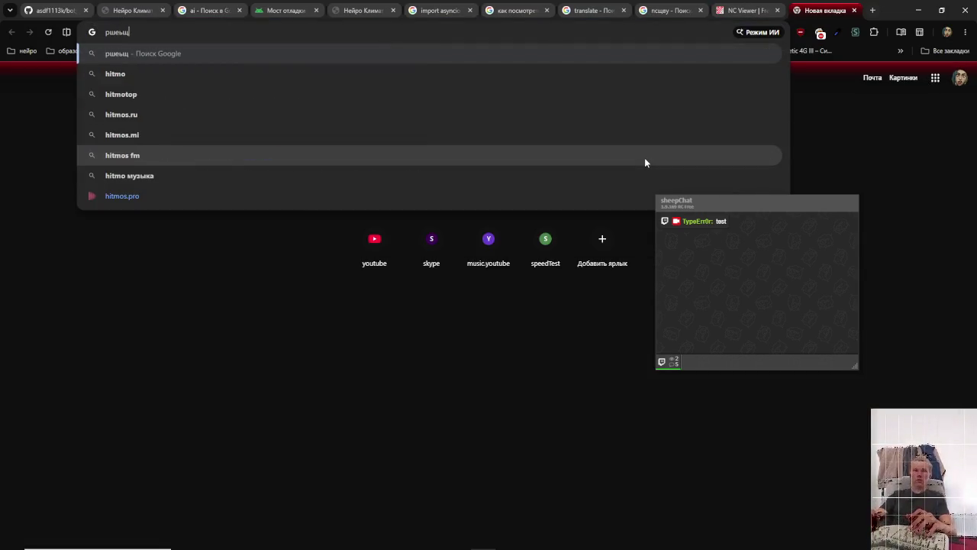
- Go to hitmos.pro and search for нейромонах
key("Down")
key("Down")
key("Down")
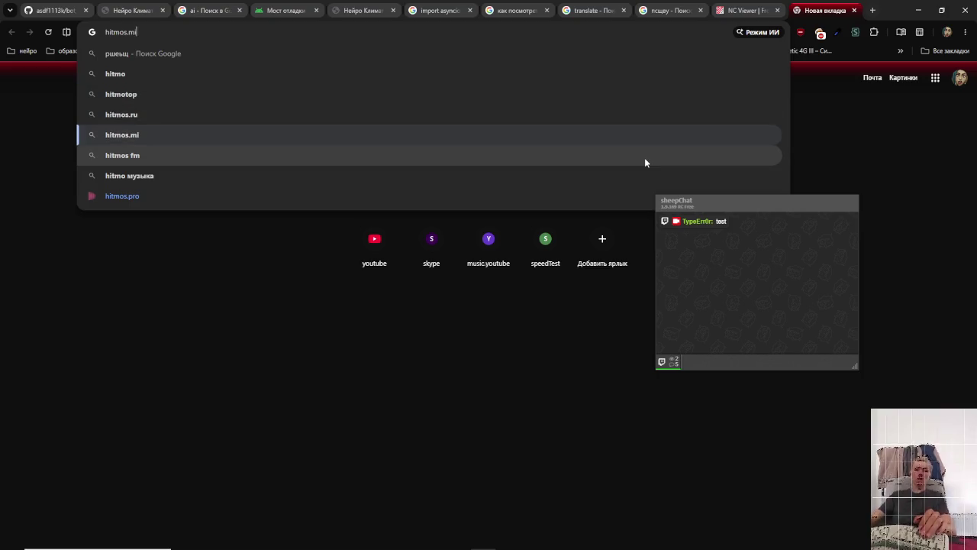
key("Return")
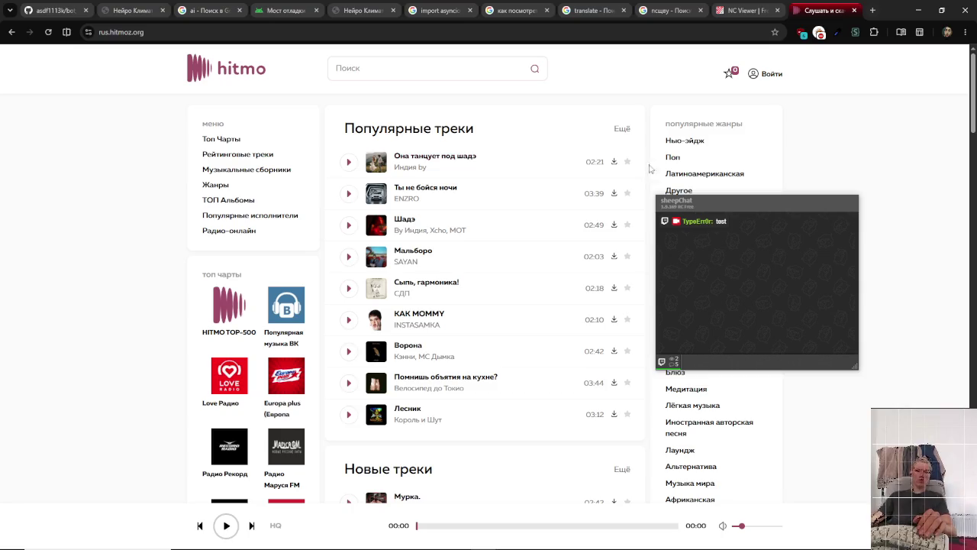
scroll(478, 281, "up", 2)
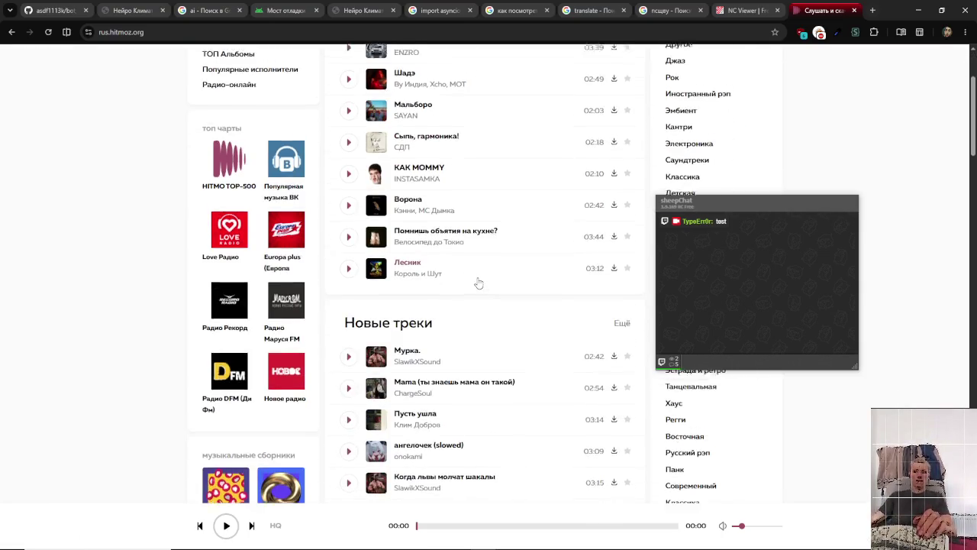
left_click(409, 67)
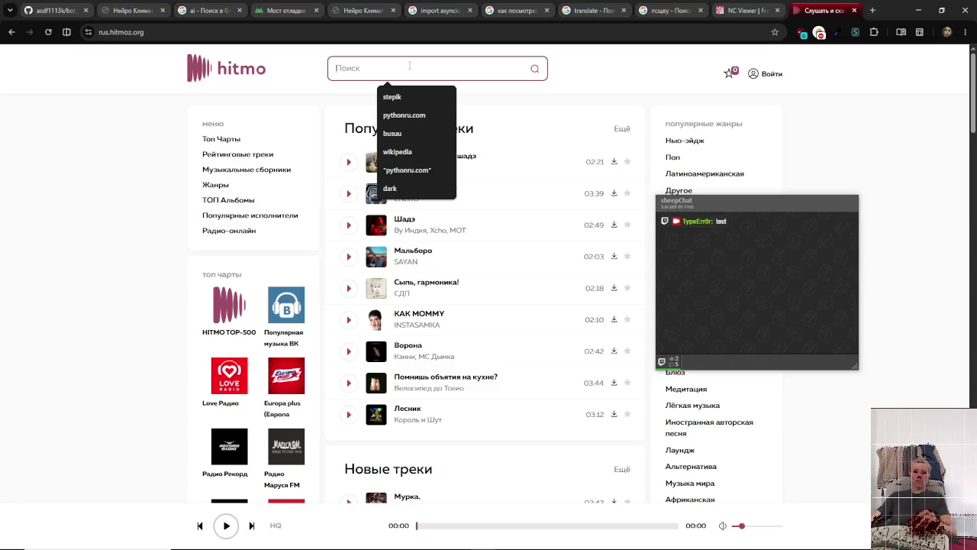
type("нейромонах")
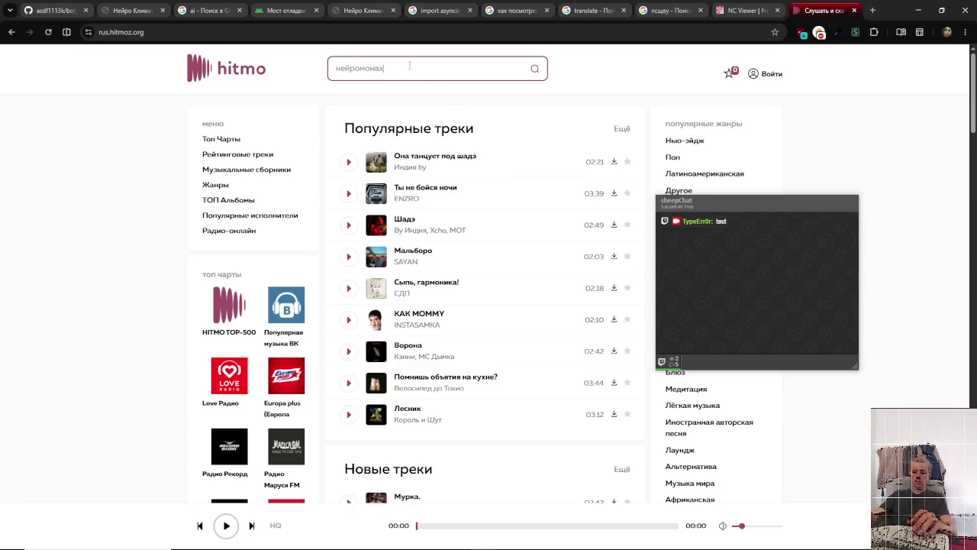
key("Return")
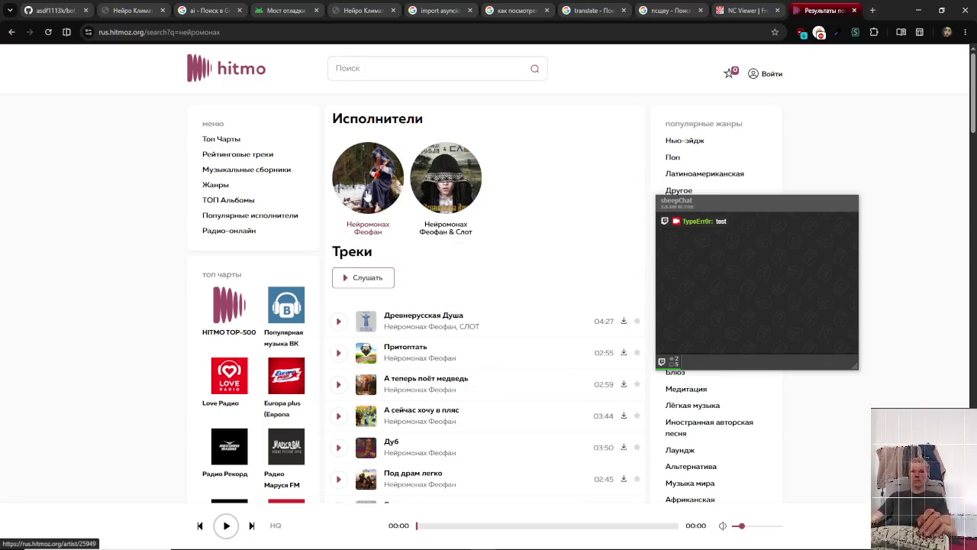
- Play Нейромонах Феофан's songs at low player volume, then return to NC Viewer
left_click(367, 196)
left_click(370, 208)
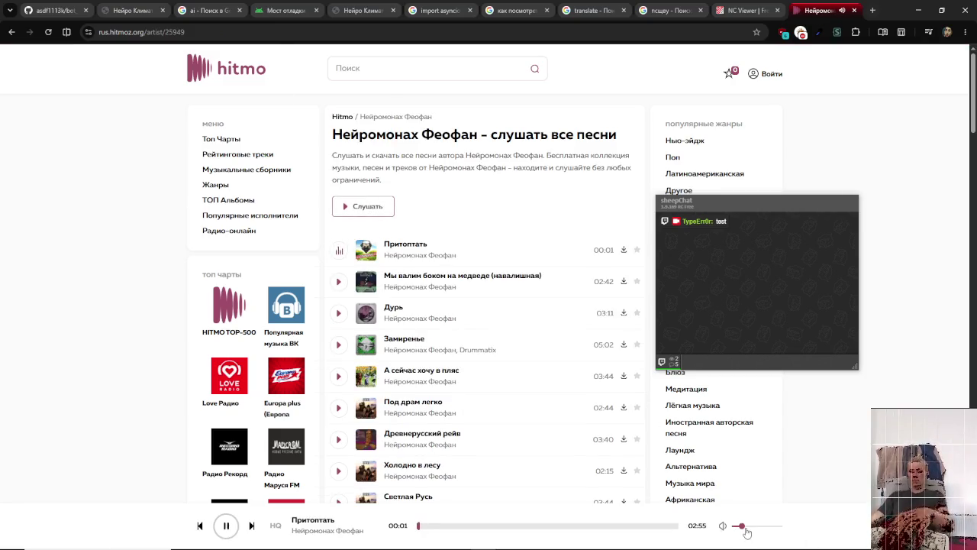
key("XF86AudioLowerVolume")
key("XF86AudioLowerVolume")
left_click_drag(746, 527, 733, 529)
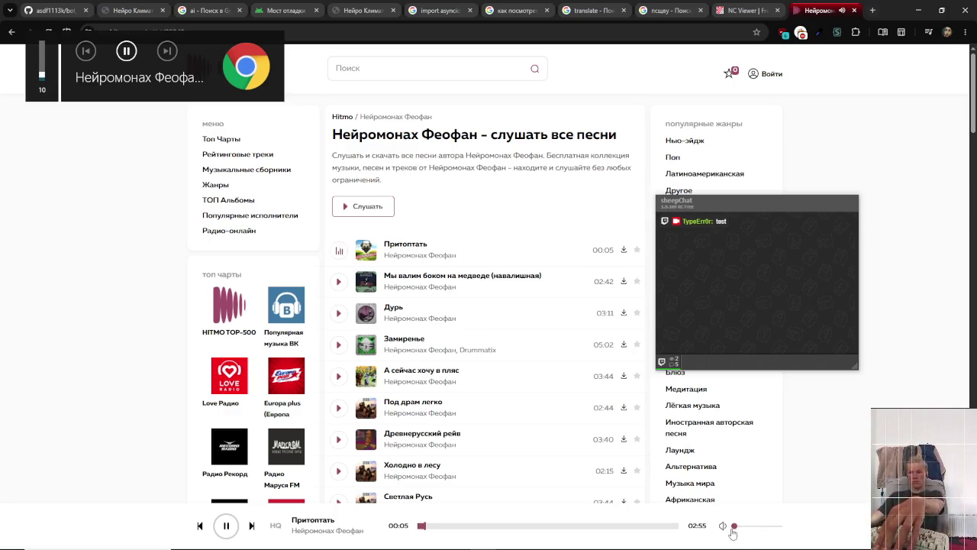
key("XF86AudioRaiseVolume")
key("XF86AudioRaiseVolume")
key("XF86AudioRaiseVolume")
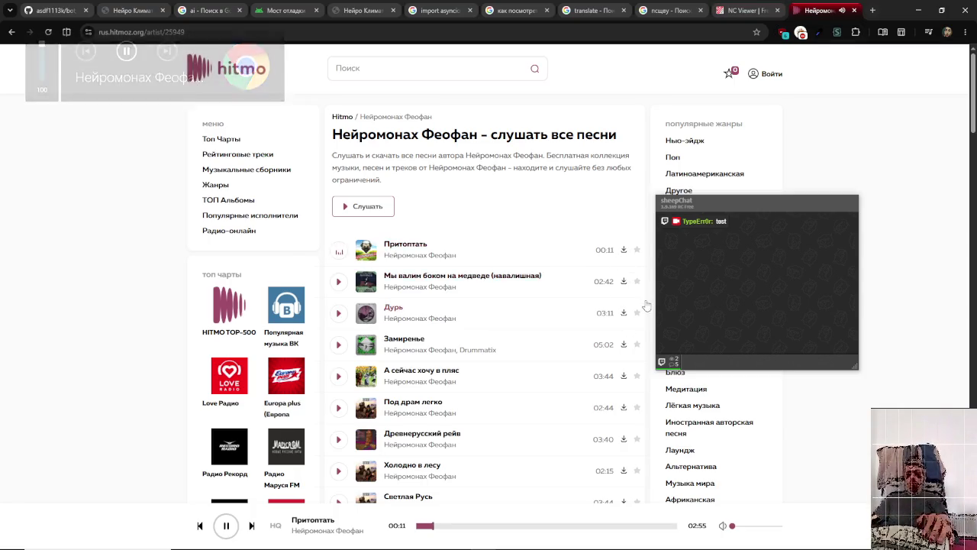
key("alt+Tab")
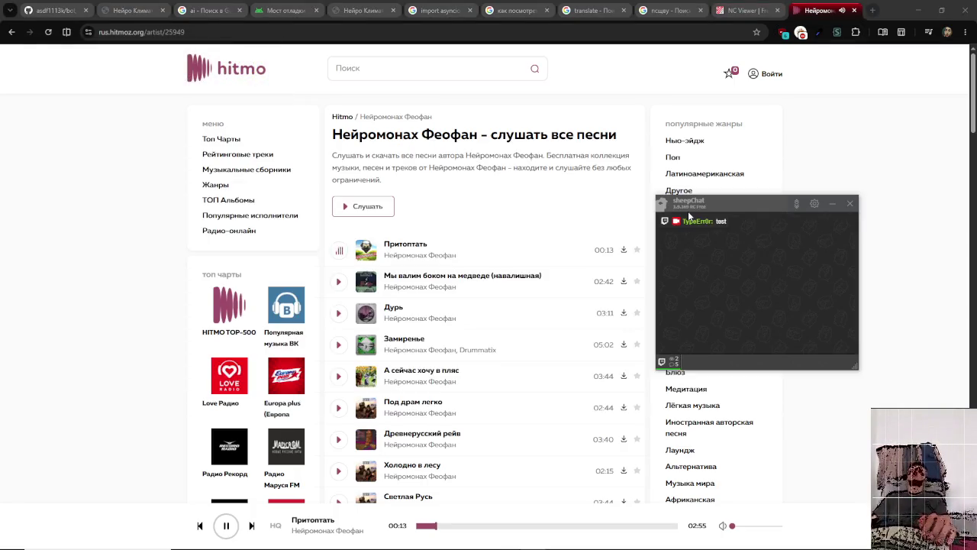
key("alt+Tab")
left_click(746, 11)
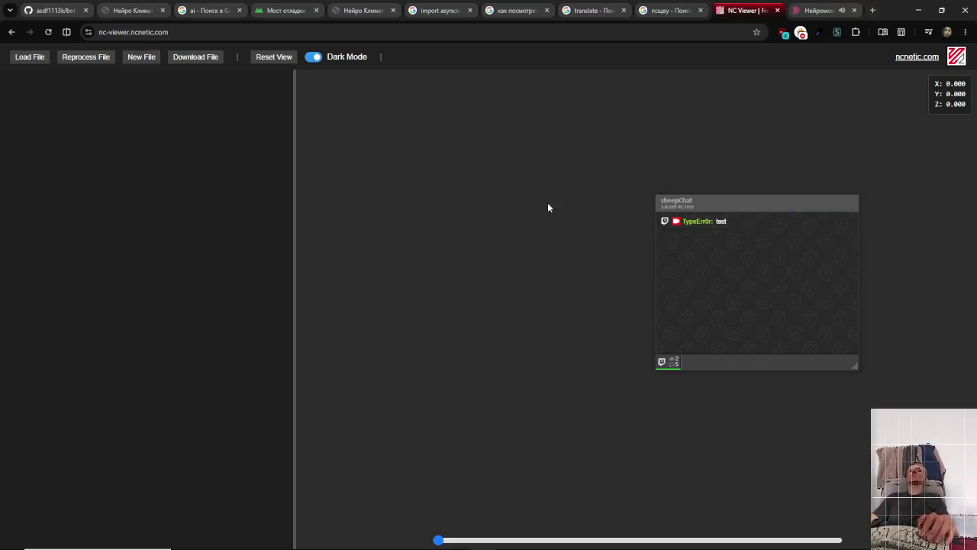
- Reload NC Viewer, dismiss the translation offer, and turn the Hitmo music down slightly
left_click(44, 32)
left_click(44, 32)
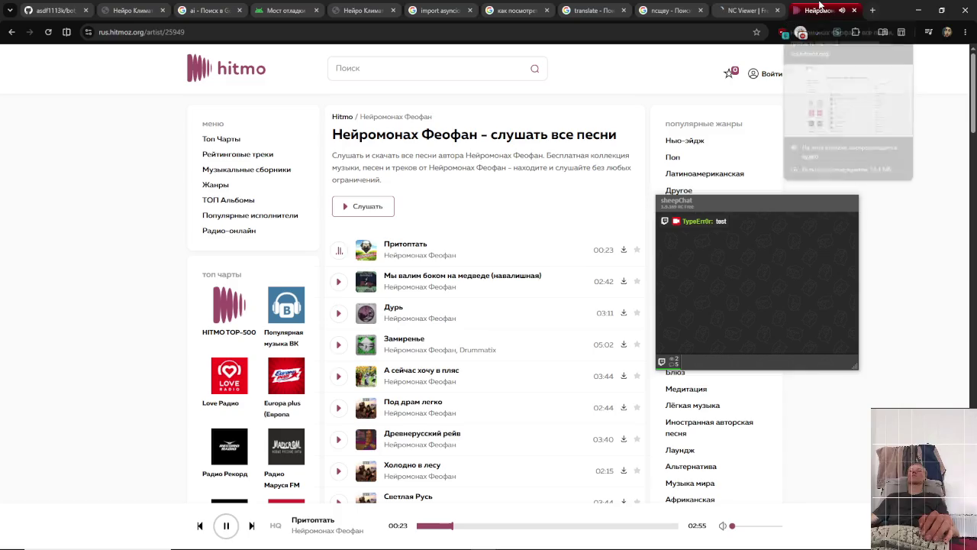
left_click(817, 10)
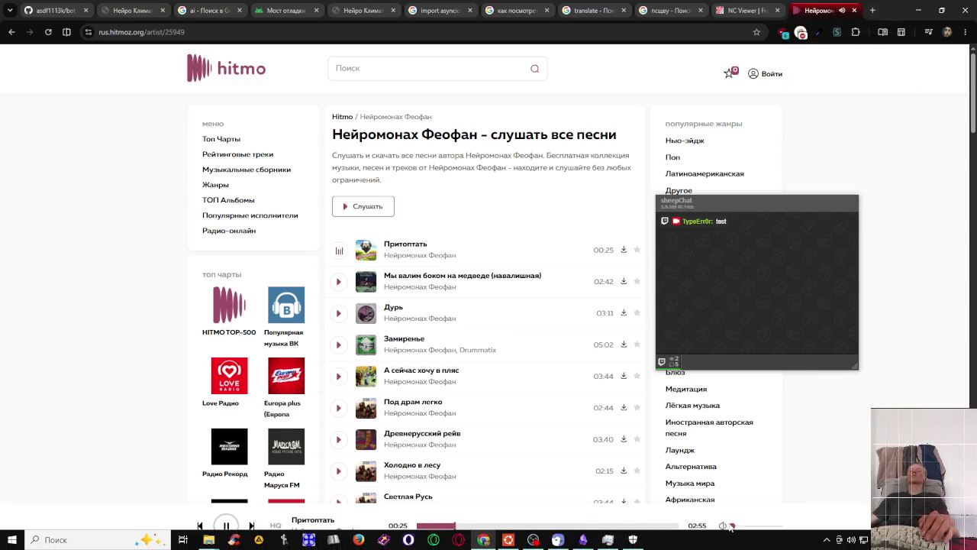
left_click_drag(738, 528, 737, 532)
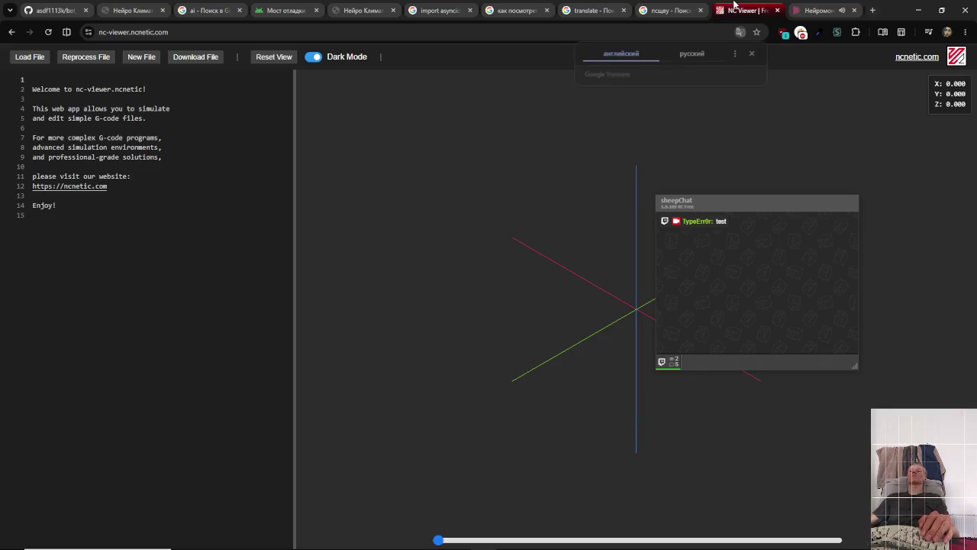
left_click(746, 10)
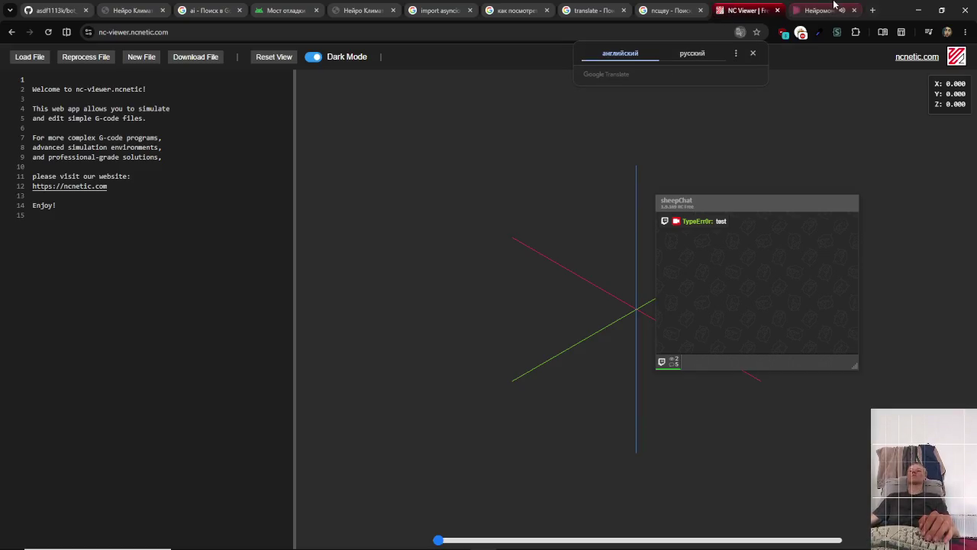
left_click(833, 6)
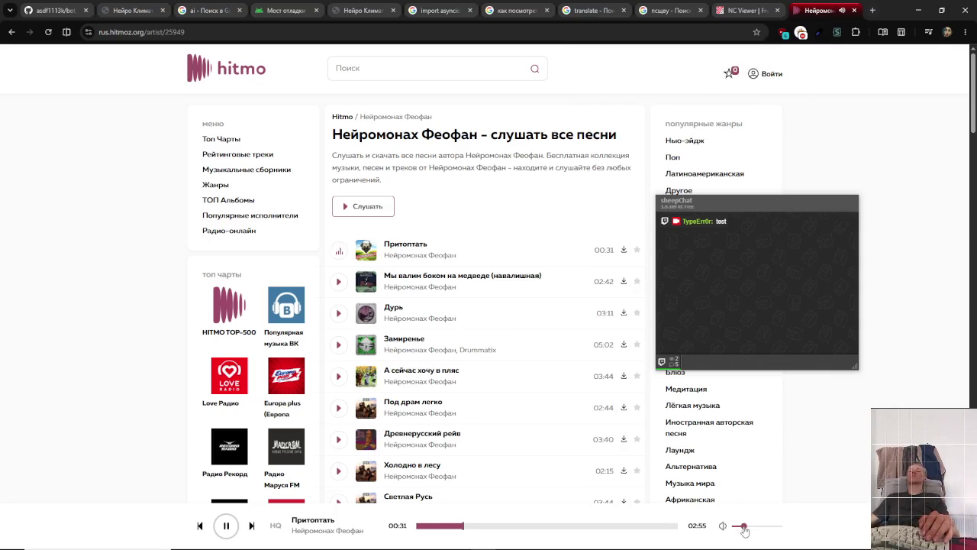
left_click(746, 6)
- Select all of the welcome text in the NC Viewer editor
left_click(115, 204)
left_click(114, 214)
key("ctrl+a")
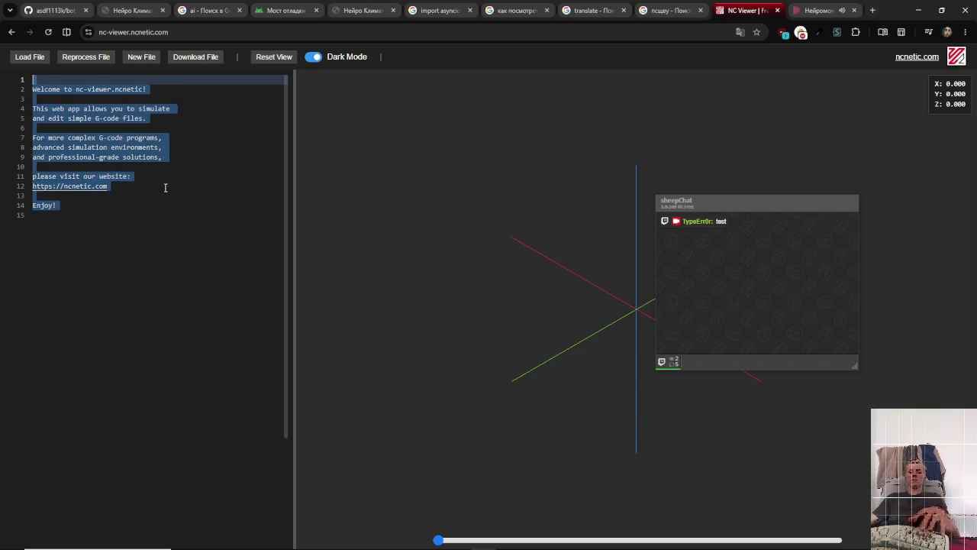
- Paste the 21-line square-milling program and move the chat overlay to the lower left
key("ctrl+v")
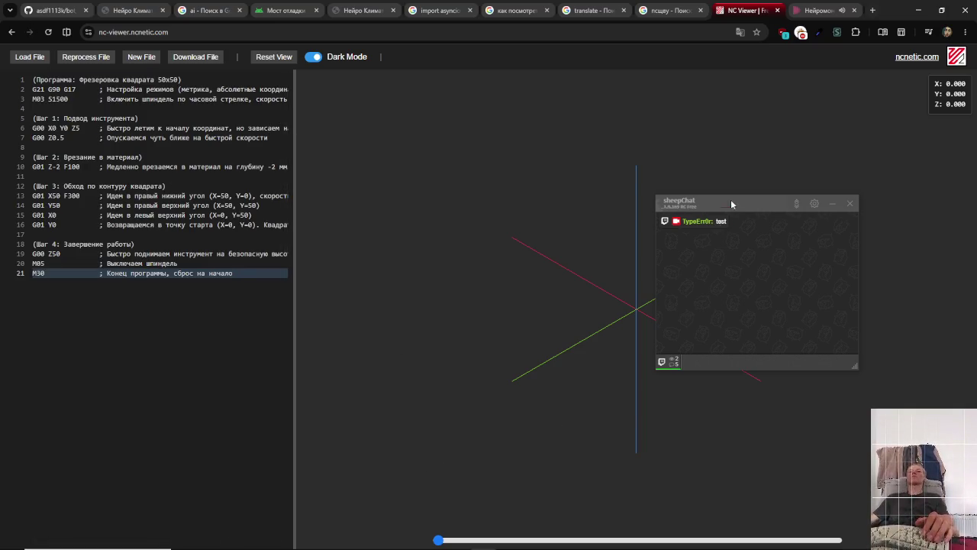
mouse_move(732, 202)
left_mouse_down()
mouse_move(195, 324)
mouse_move(174, 319)
left_mouse_up()
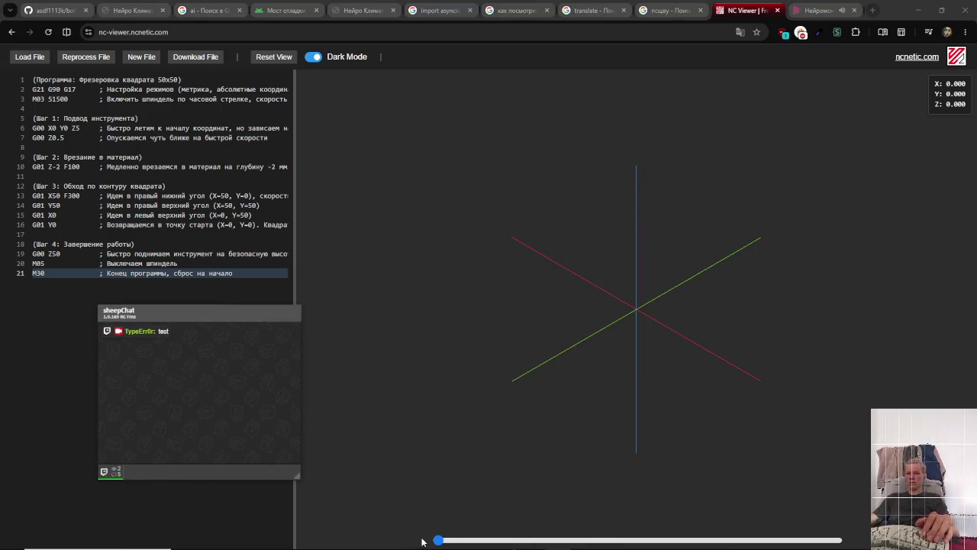
left_click(447, 540)
- Scrub the toolpath simulation to the end and back to the start
mouse_move(449, 540)
left_mouse_down()
mouse_move(641, 532)
mouse_move(838, 539)
left_mouse_up()
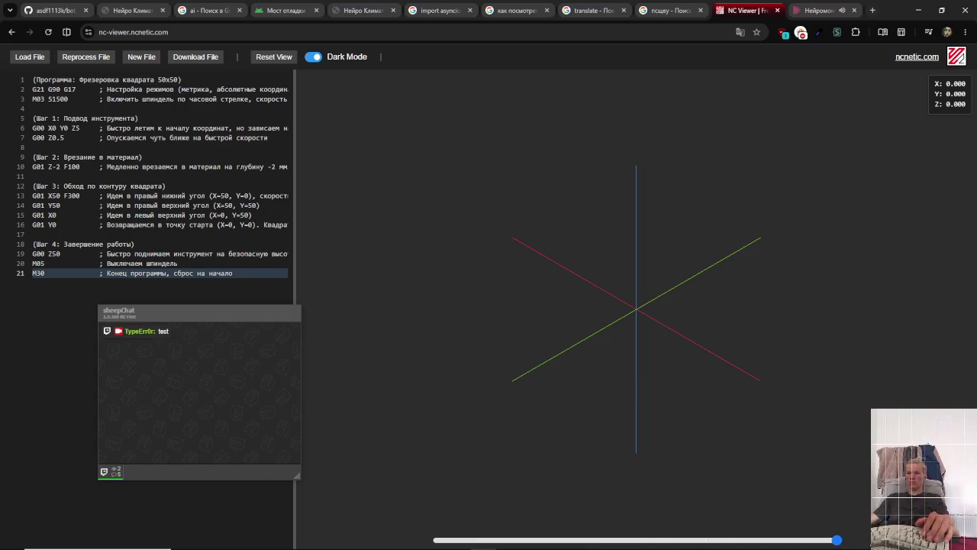
scroll(705, 442, "down", 5)
mouse_move(835, 544)
left_mouse_down()
mouse_move(650, 540)
mouse_move(638, 524)
mouse_move(463, 514)
mouse_move(877, 534)
left_mouse_up()
scroll(693, 403, "down", 2)
left_click_drag(835, 542, 439, 539)
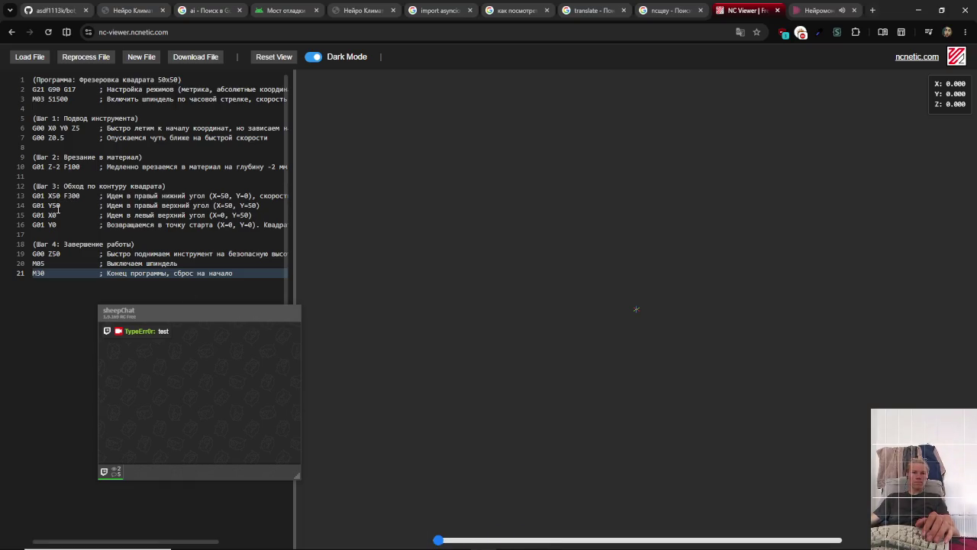
- Append 00 to the Y50 on line 14 and the X50 on line 13
left_click(58, 206)
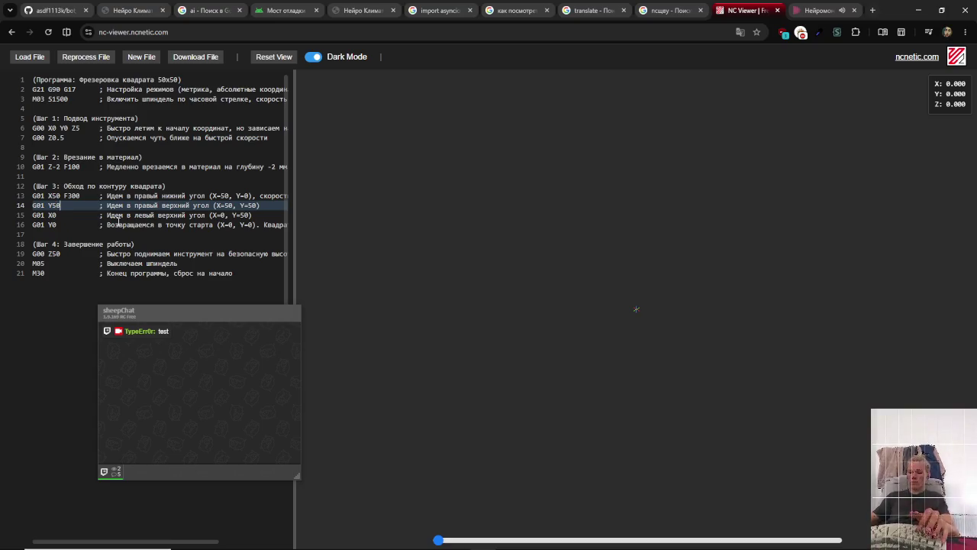
type("00")
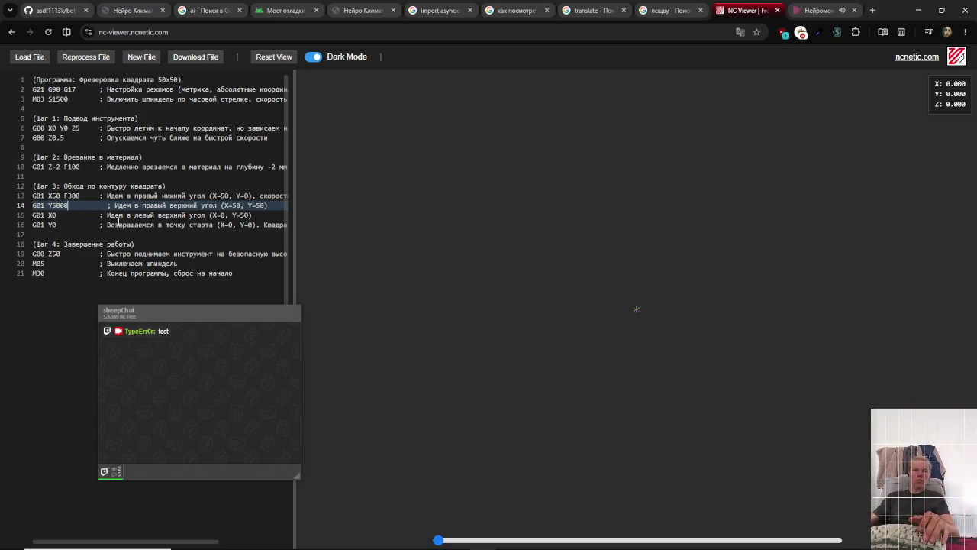
key("Up")
key("Left")
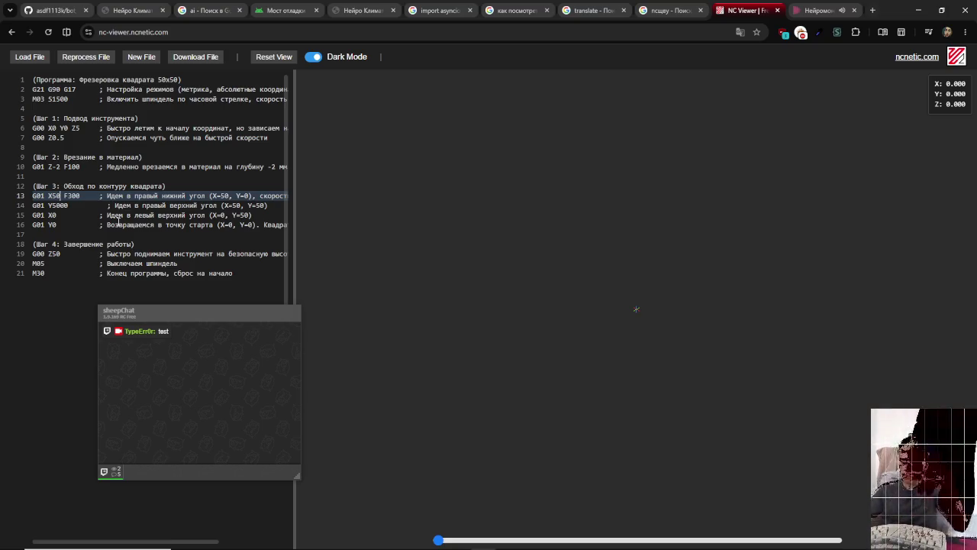
type("00")
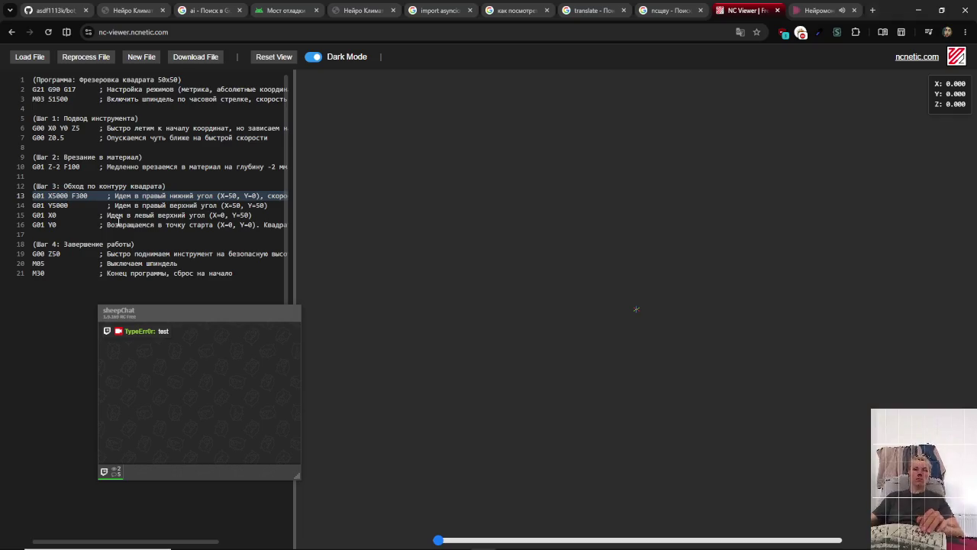
key("Up")
key("Up")
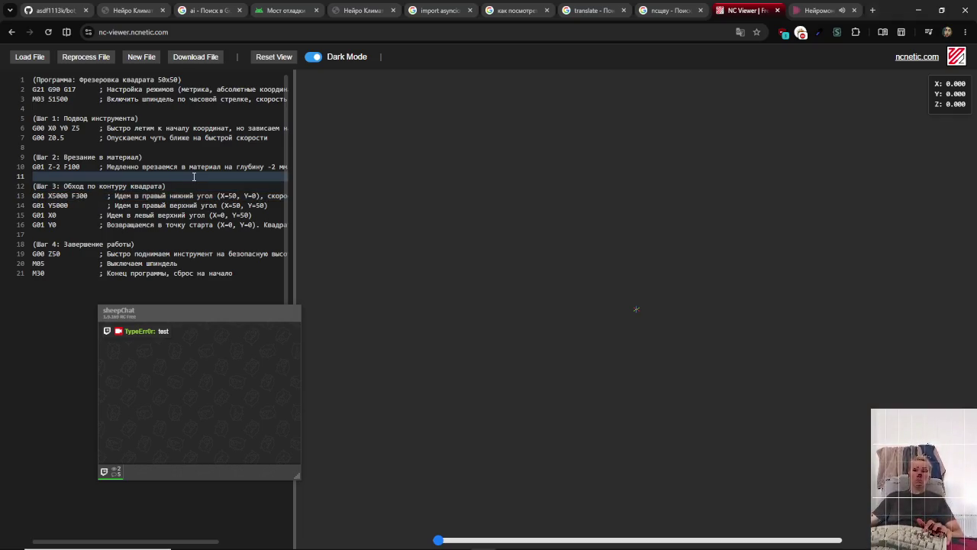
- Run the simulation to its end, zoom into the axes, and open ncnetic.com in a new tab
mouse_move(429, 523)
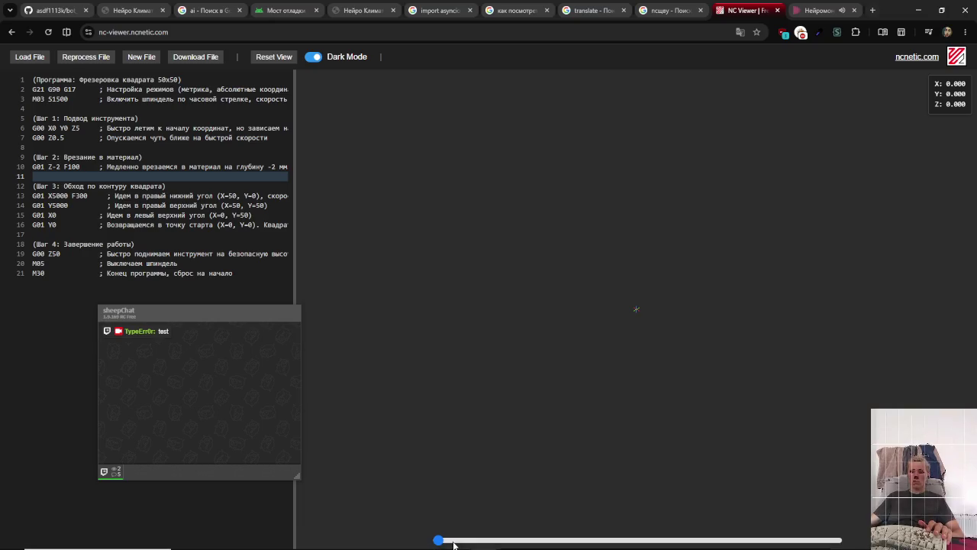
left_click_drag(439, 541, 785, 540)
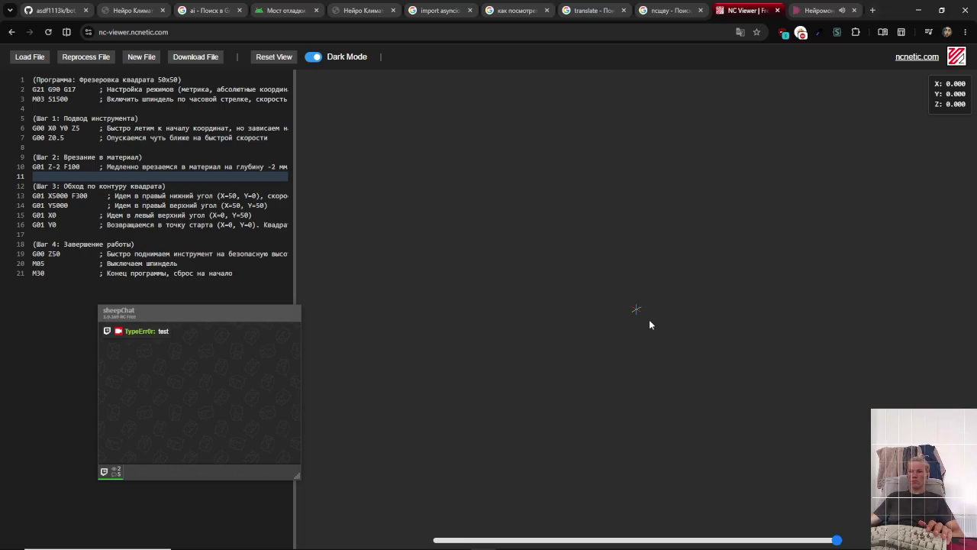
scroll(645, 318, "up", 2)
scroll(642, 315, "up", 3)
left_click(901, 61)
mouse_move(837, 541)
left_mouse_down()
mouse_move(497, 540)
mouse_move(837, 540)
left_mouse_up()
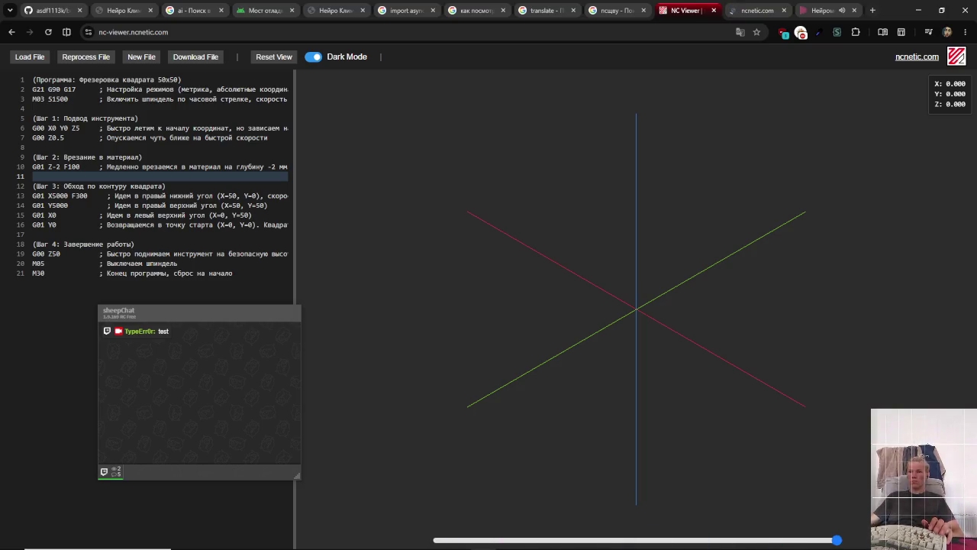
mouse_move(169, 319)
left_mouse_down()
mouse_move(522, 337)
mouse_move(737, 146)
mouse_move(812, 102)
left_mouse_up()
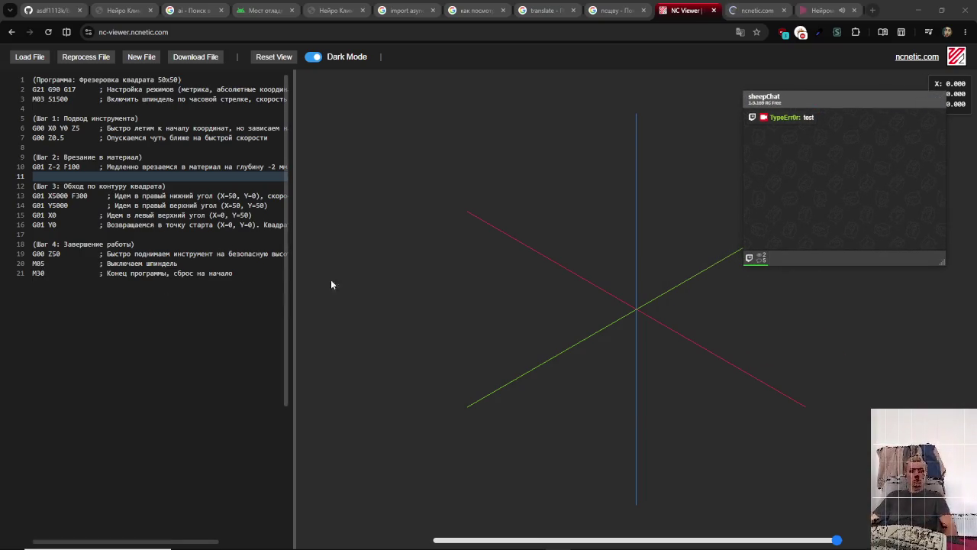
left_click(823, 10)
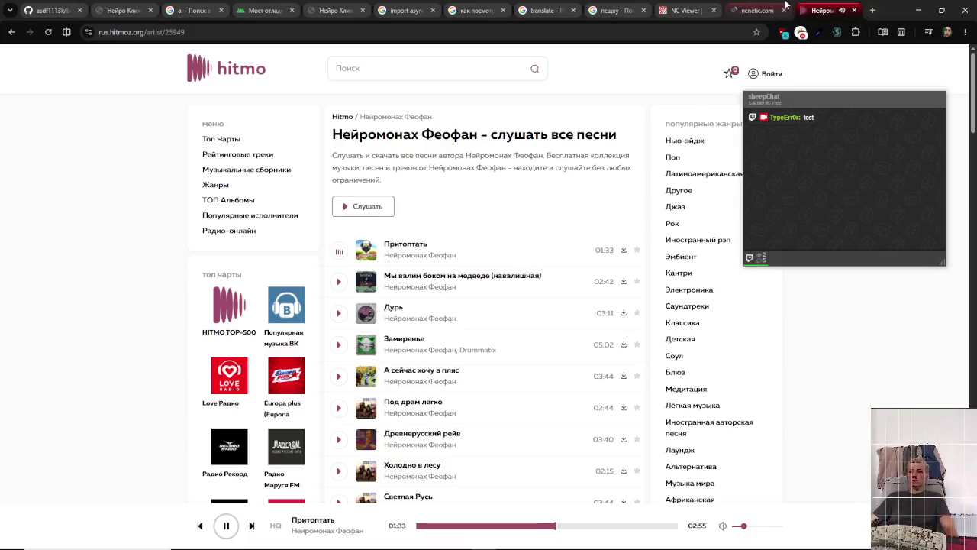
- Follow ncnetic.com's Gcode viewer link, then rewind NC Viewer's simulation and close its tab
key("ctrl+shift+Tab")
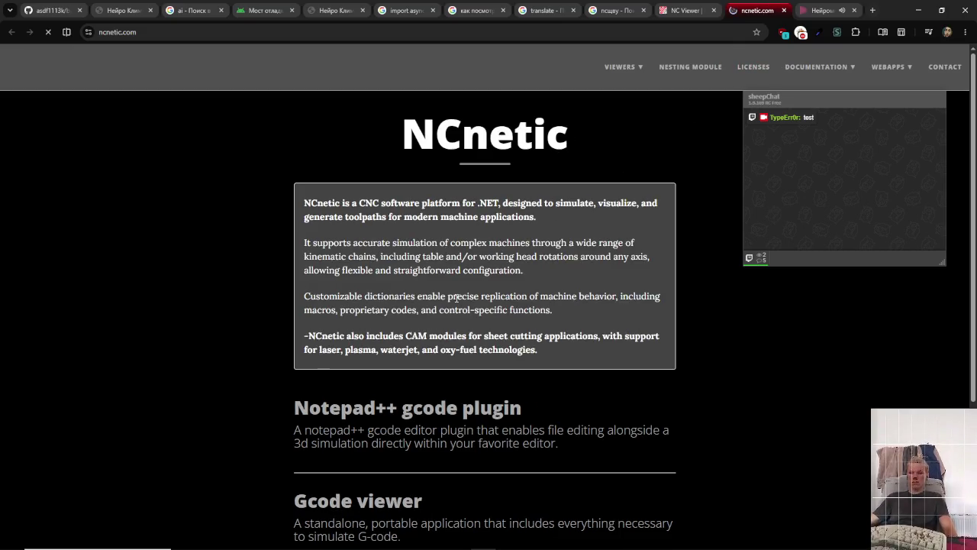
scroll(456, 297, "down", 3)
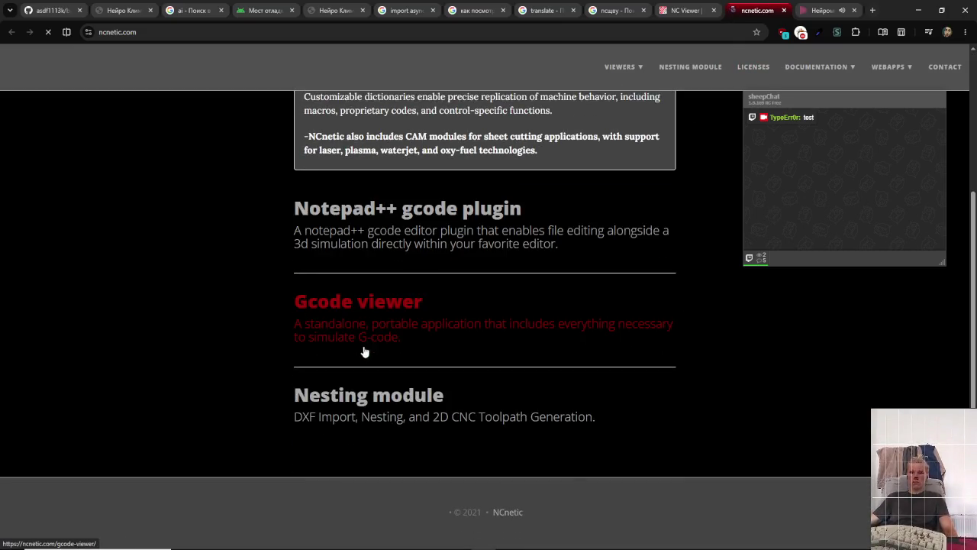
left_click(328, 325)
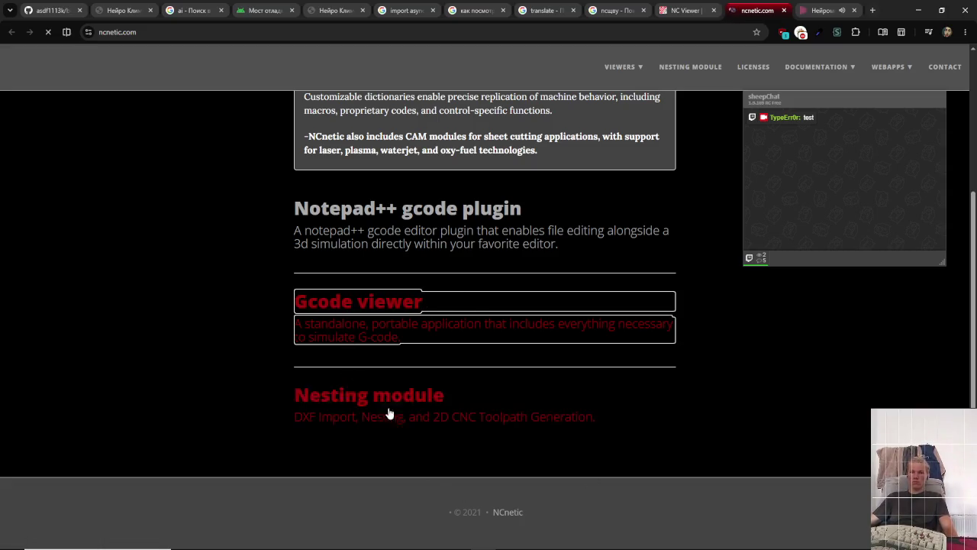
scroll(343, 366, "up", 3)
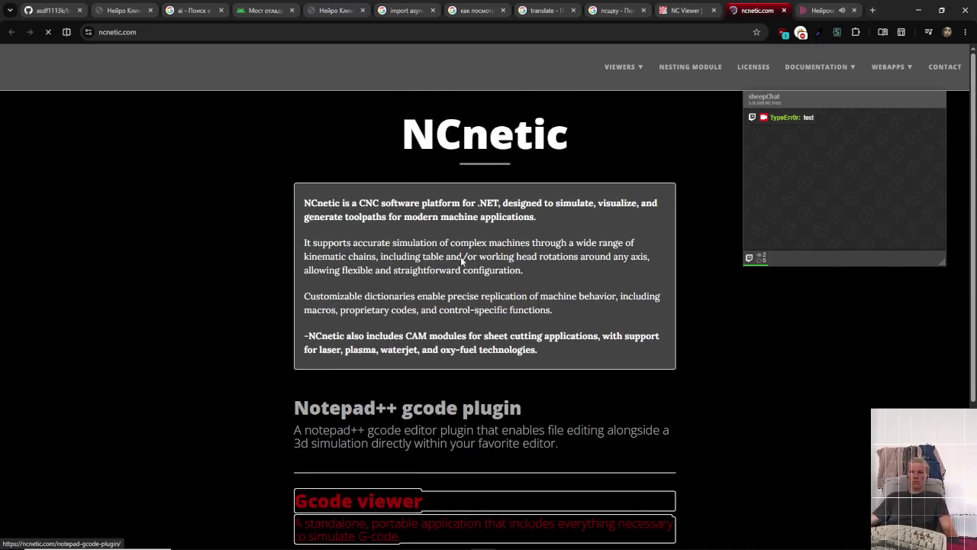
left_click(839, 99)
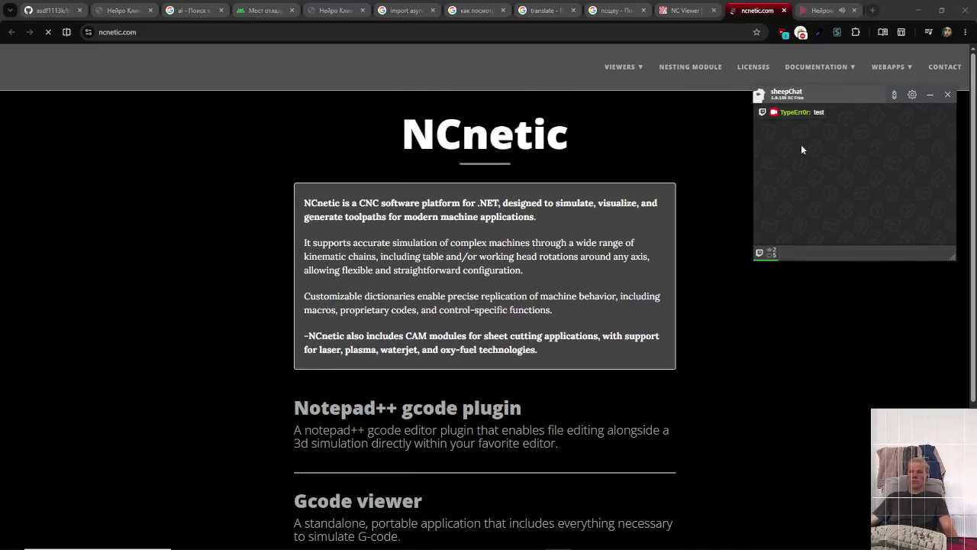
scroll(453, 383, "down", 3)
left_click(359, 300)
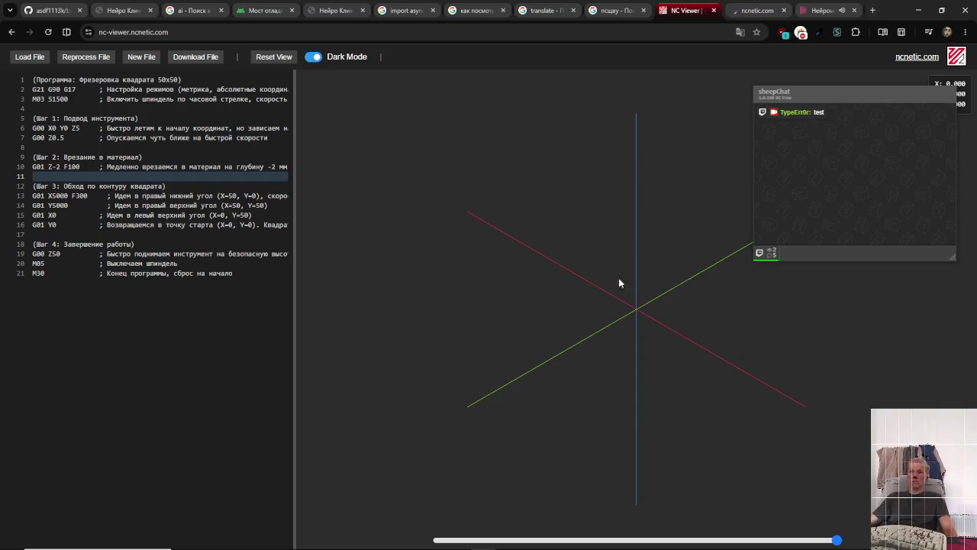
mouse_move(836, 541)
left_mouse_down()
mouse_move(438, 541)
mouse_move(809, 540)
left_mouse_up()
middle_click(698, 15)
- Close the ncnetic.com tab and search Google for 'найди где скачать приложение для тестирования g-code'
middle_click(688, 17)
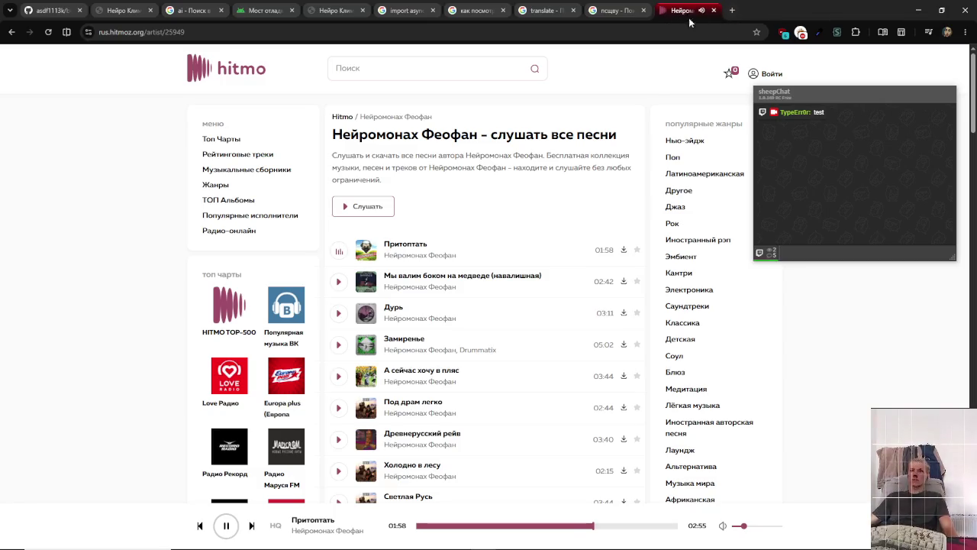
left_click(731, 11)
type("ск")
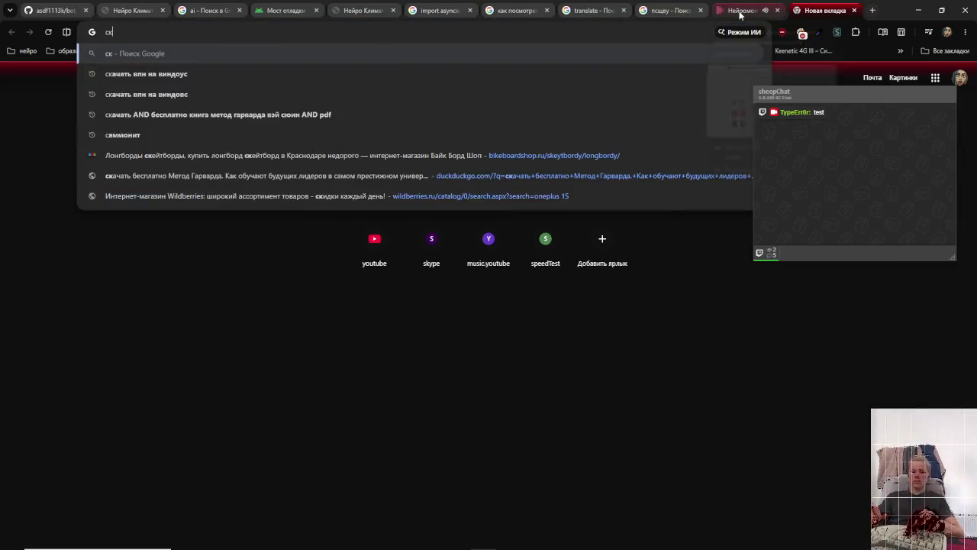
type("ачь")
key("BackSpace")
key("BackSpace")
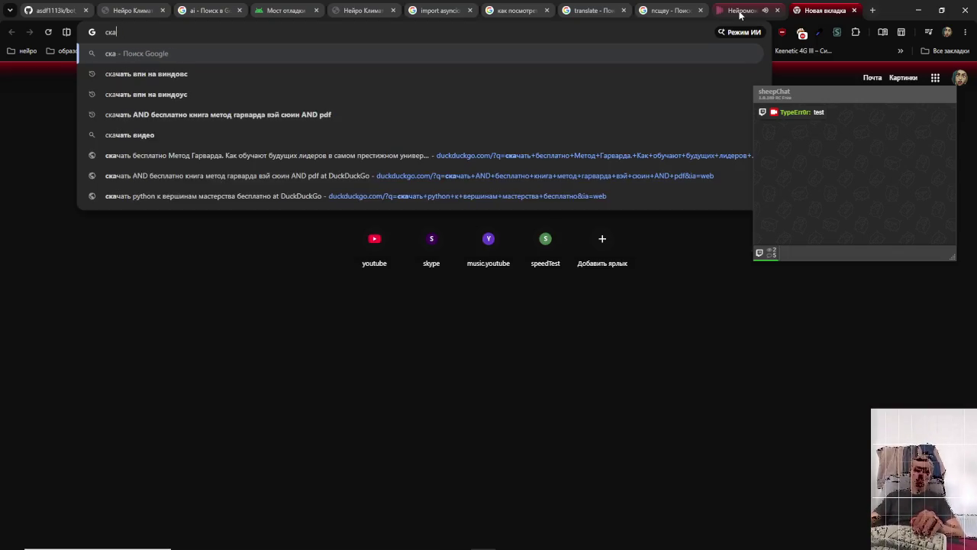
key("BackSpace")
key("BackSpace")
key("BackSpace")
type("най")
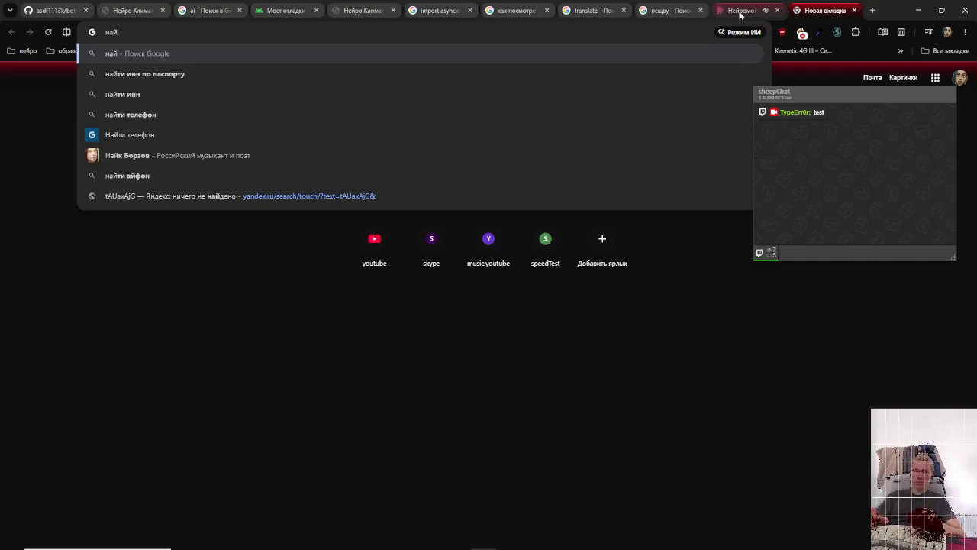
type("ди г")
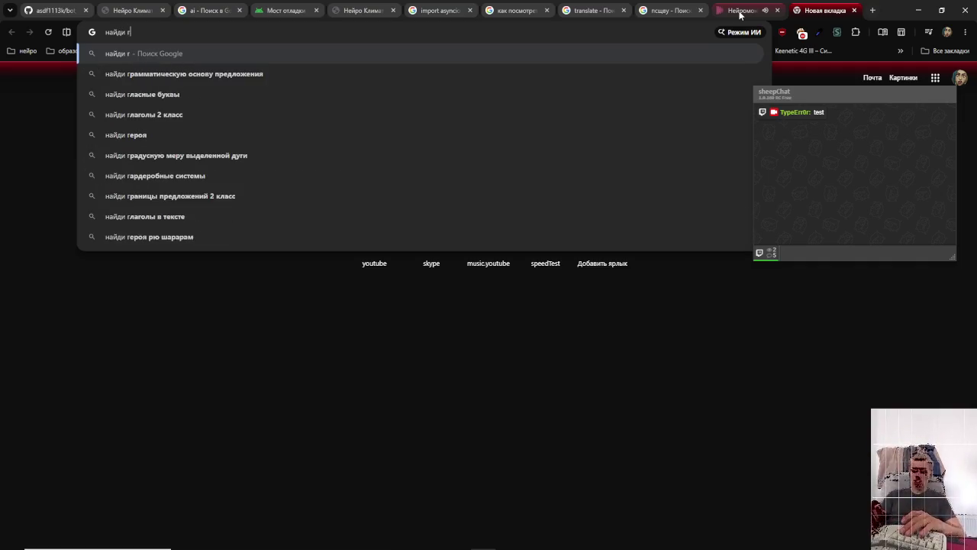
type("де скачать ")
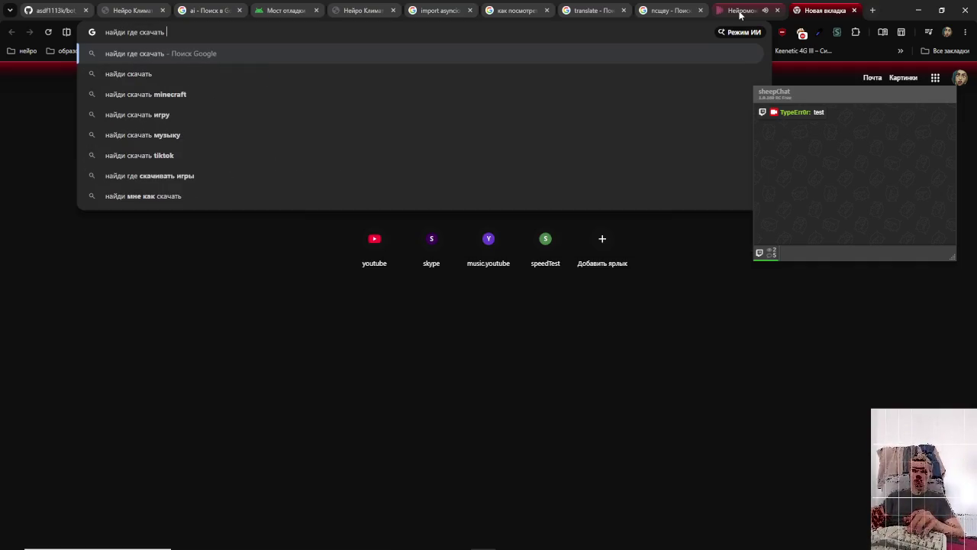
type("приложенгие для ")
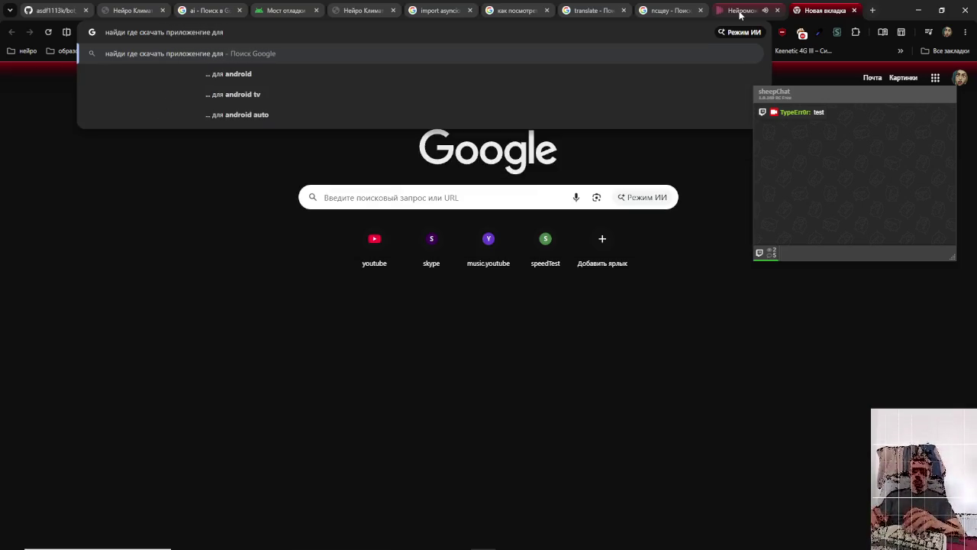
type("тестировани")
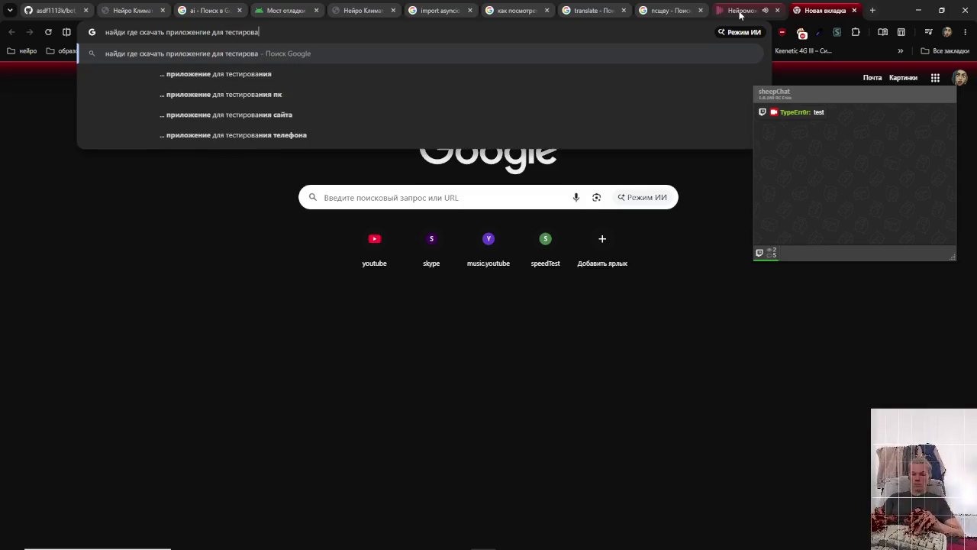
type("я ")
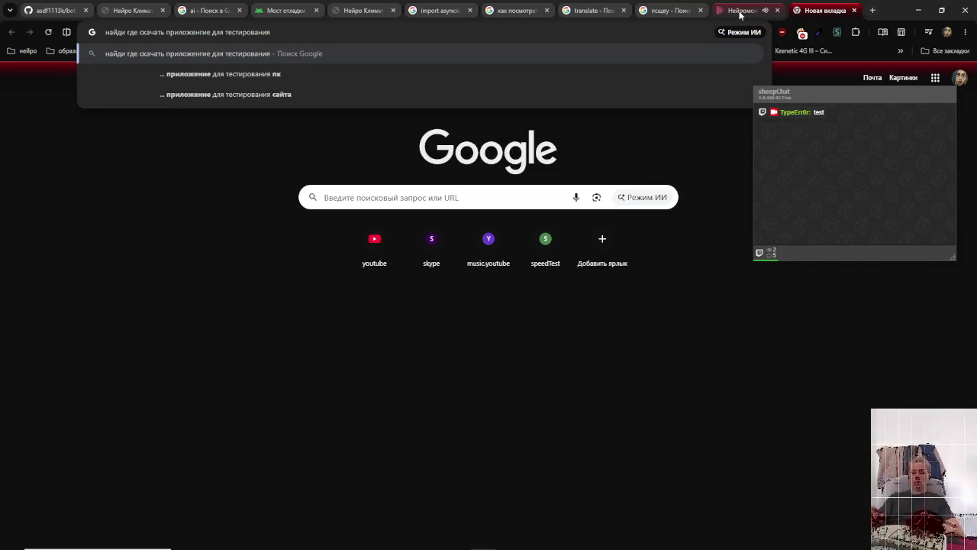
type("g-")
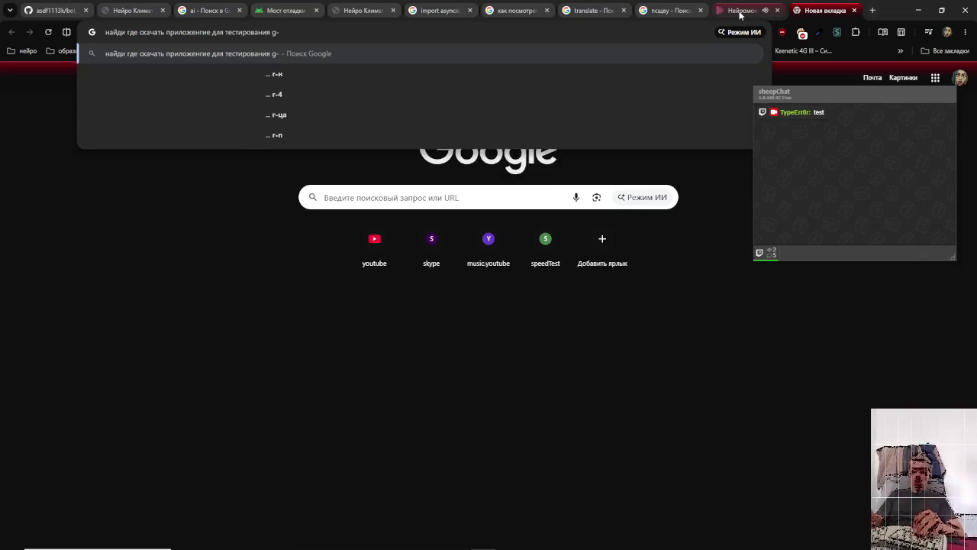
type("code")
key("Return")
- Expand the AI overview listing G-code testing apps
key("alt+Tab")
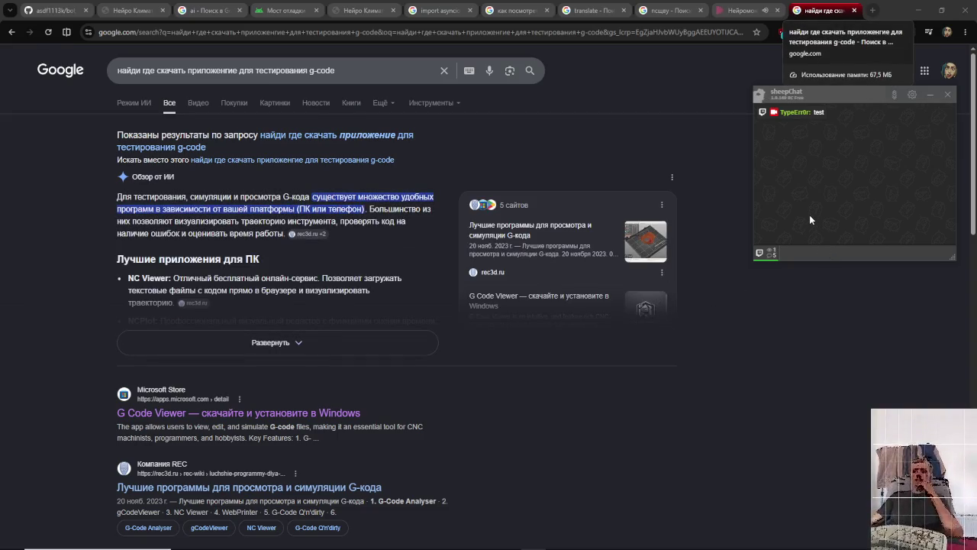
key("alt+Tab")
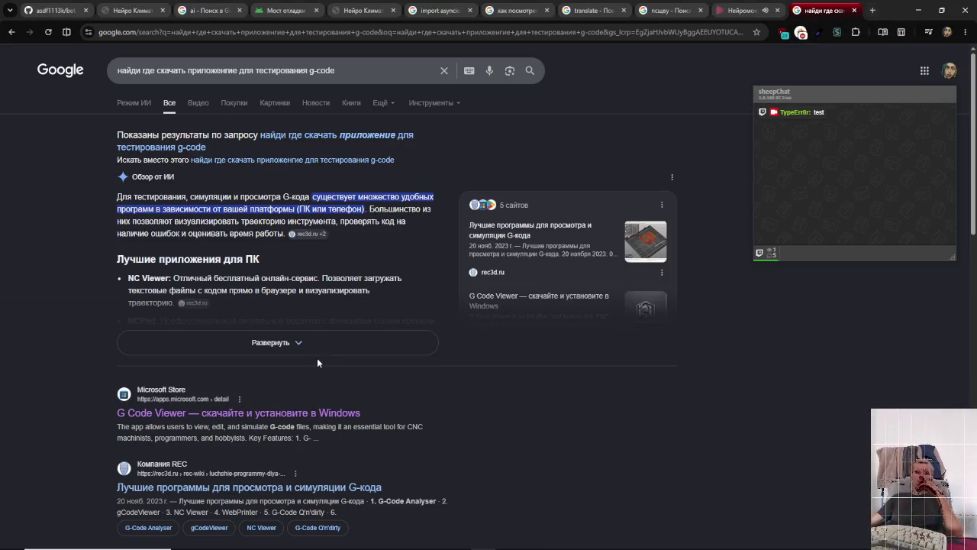
left_click(299, 343)
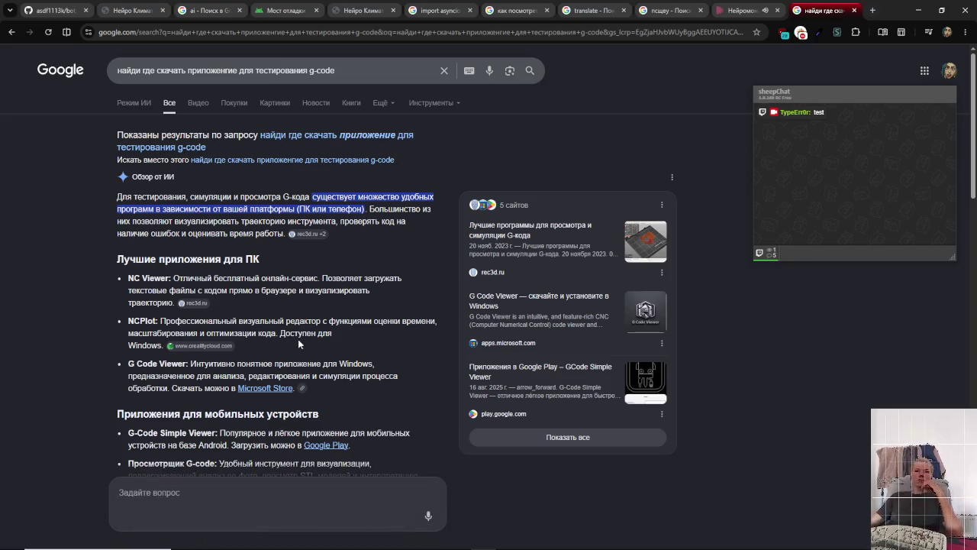
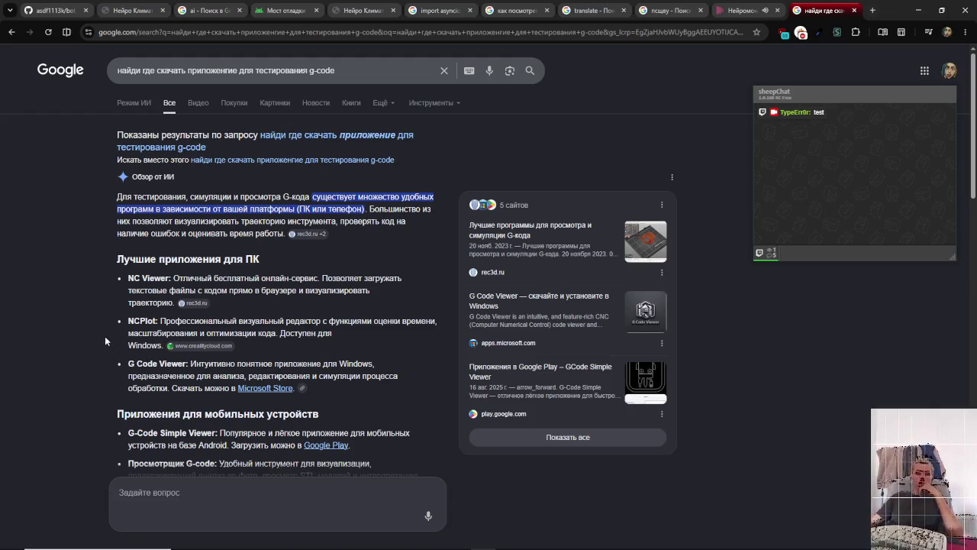
- Copy the word 'NCPlot' and search Google for it in a new tab
double_click(134, 320)
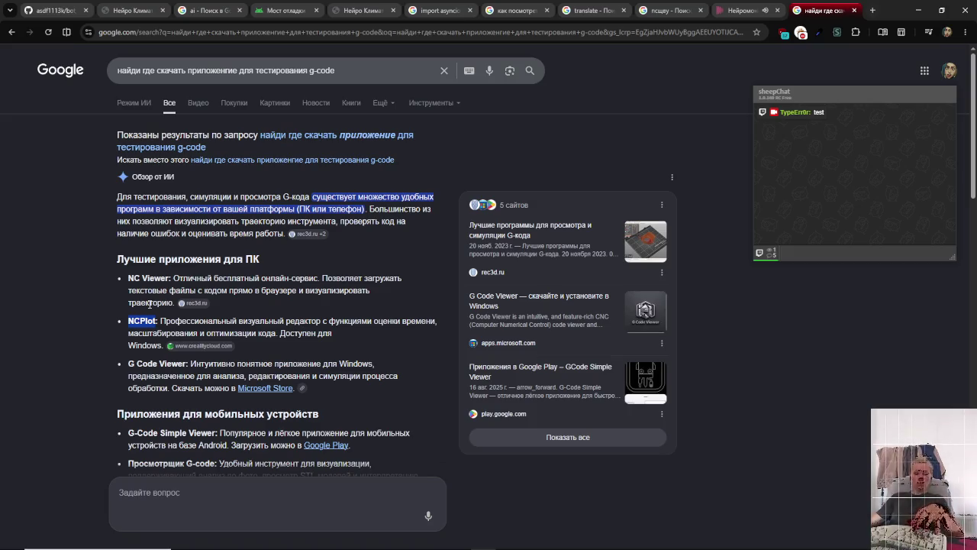
key("ctrl+c")
key("ctrl+t")
key("ctrl+v")
key("Return")
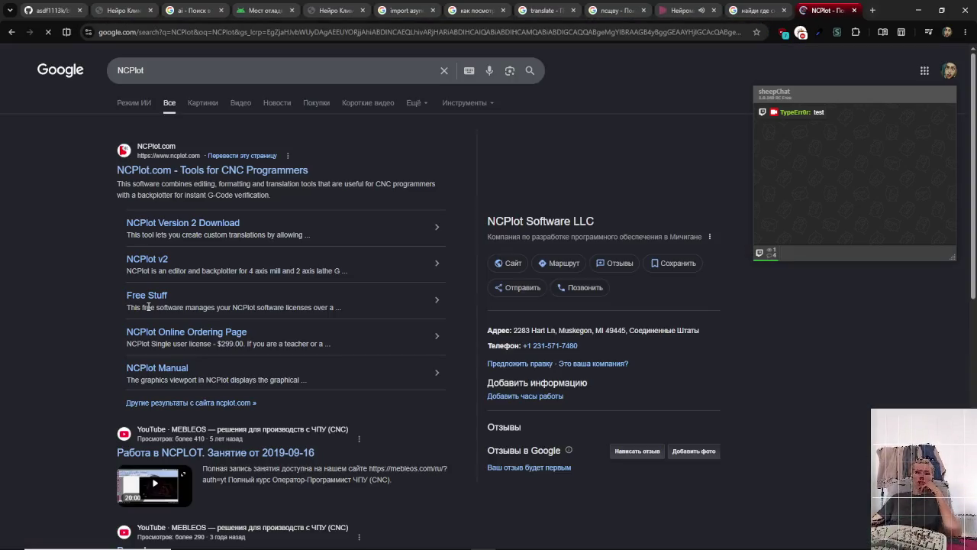
- Open NCPlot.com from the results and go to its SketchNC product page
left_click(180, 177)
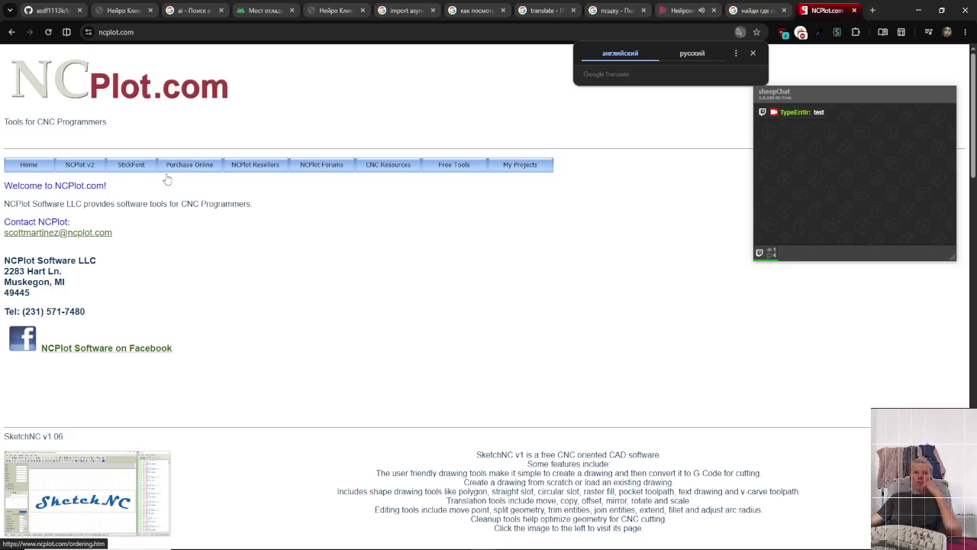
scroll(256, 286, "down", 1)
scroll(256, 286, "down", 2)
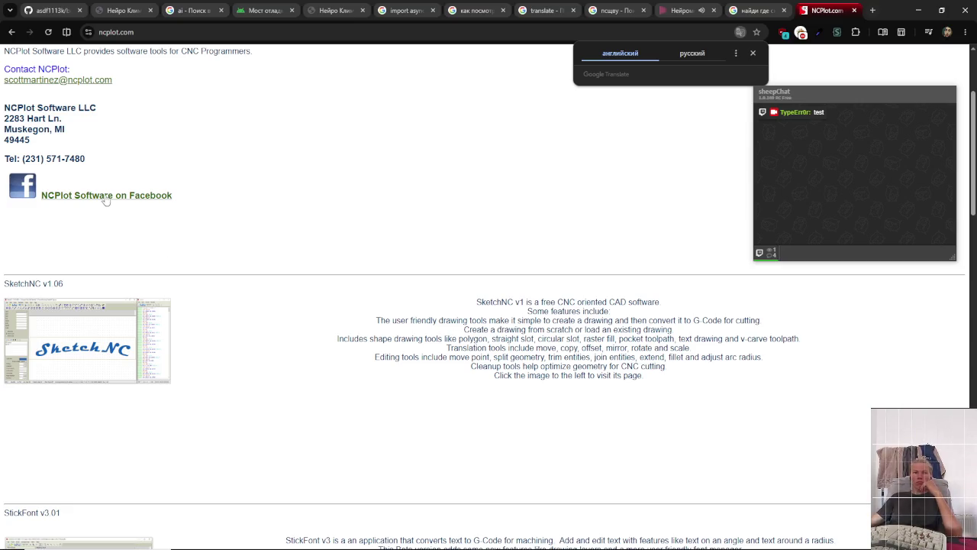
left_click(90, 352)
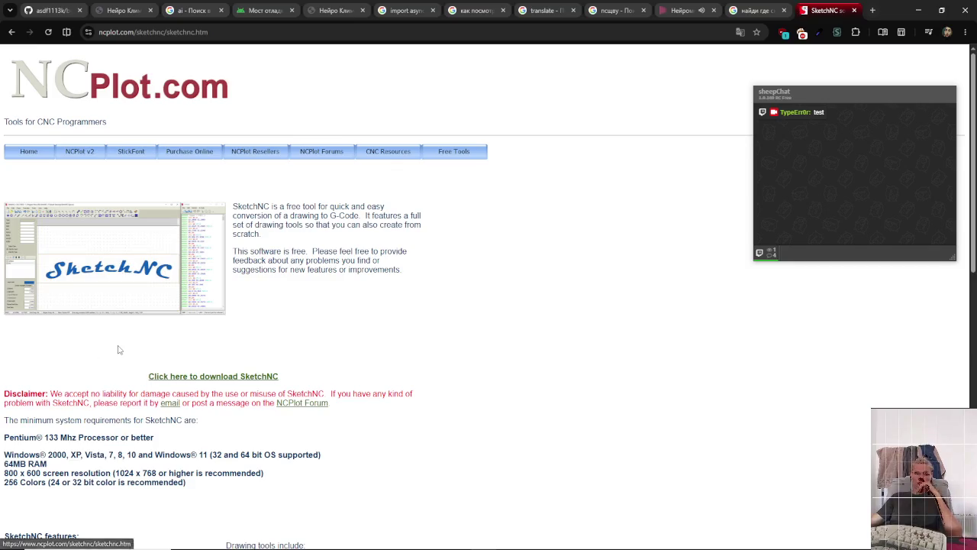
- Start downloading the SketchNC installer from the 'Click here to download SketchNC' link
left_click(217, 377)
left_click_drag(835, 94, 765, 150)
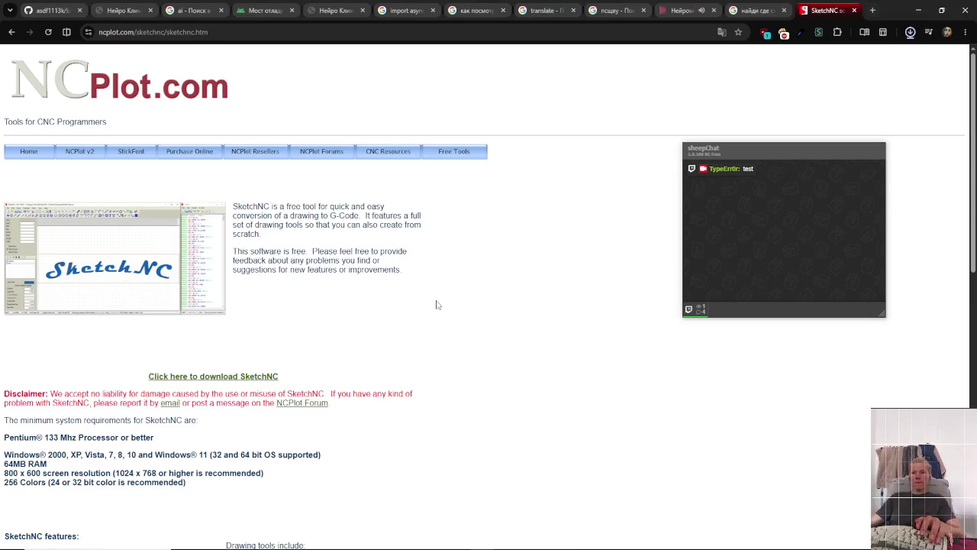
key("alt+Tab")
key("Tab")
key("Tab")
key("Tab")
key("Tab")
key("Tab")
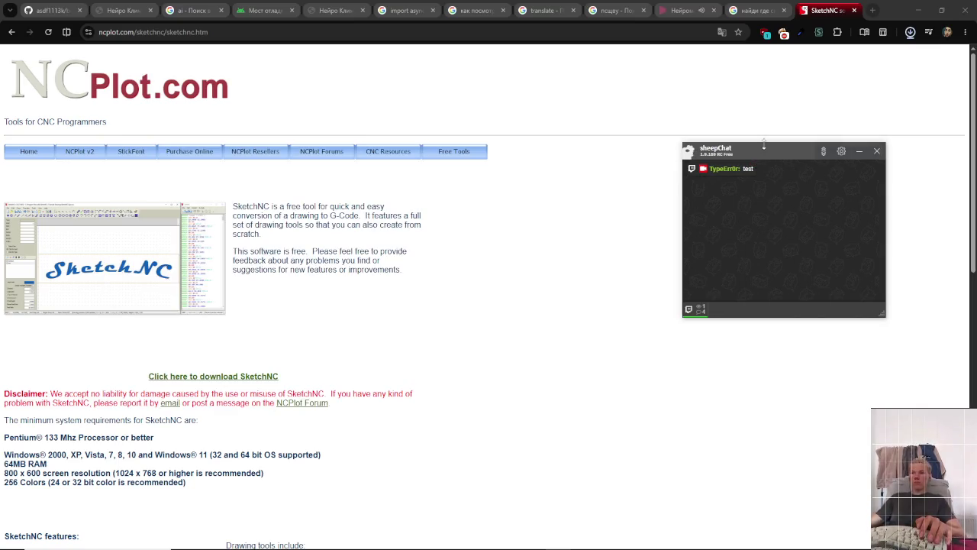
- Run SketchNC_v1.06.exe from Chrome's recent downloads list
left_click(909, 32)
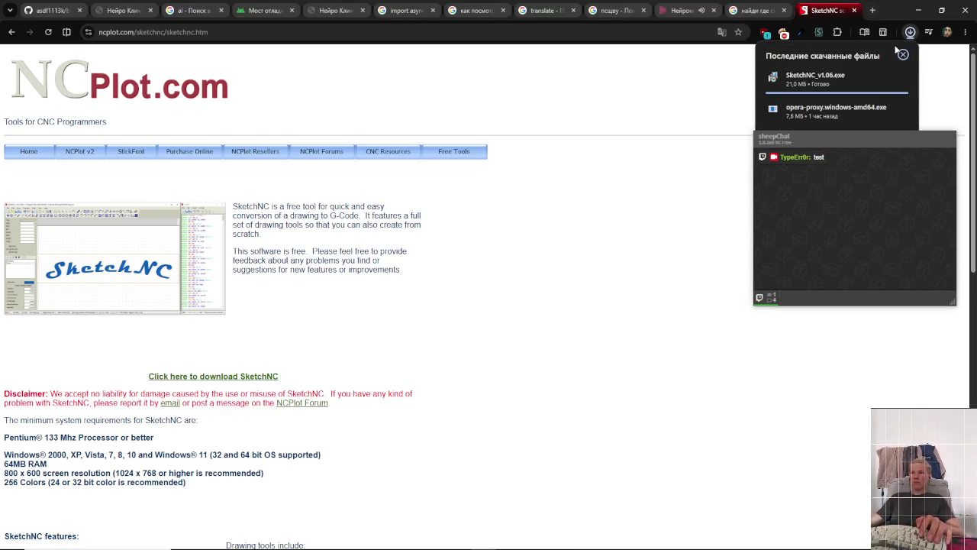
left_click(590, 237)
scroll(440, 408, "down", 3)
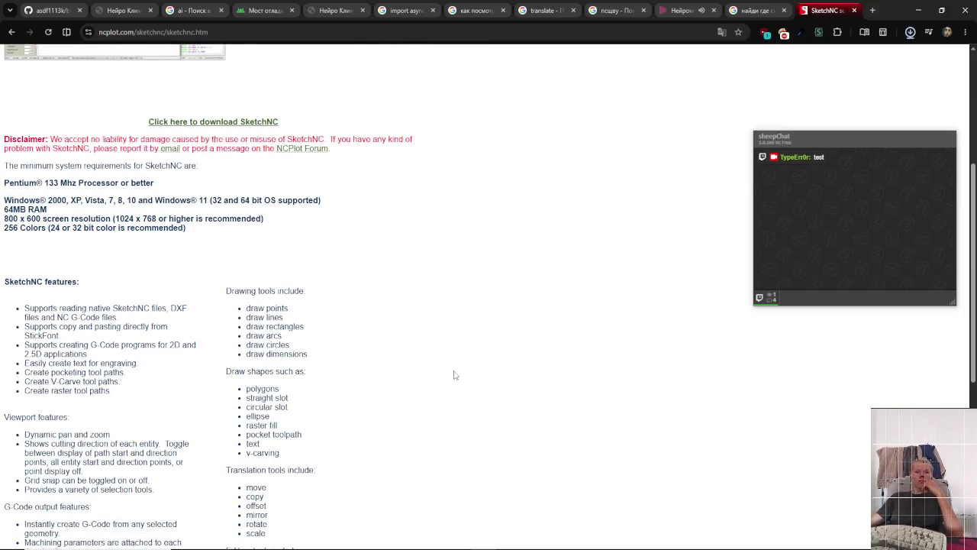
scroll(454, 372, "down", 2)
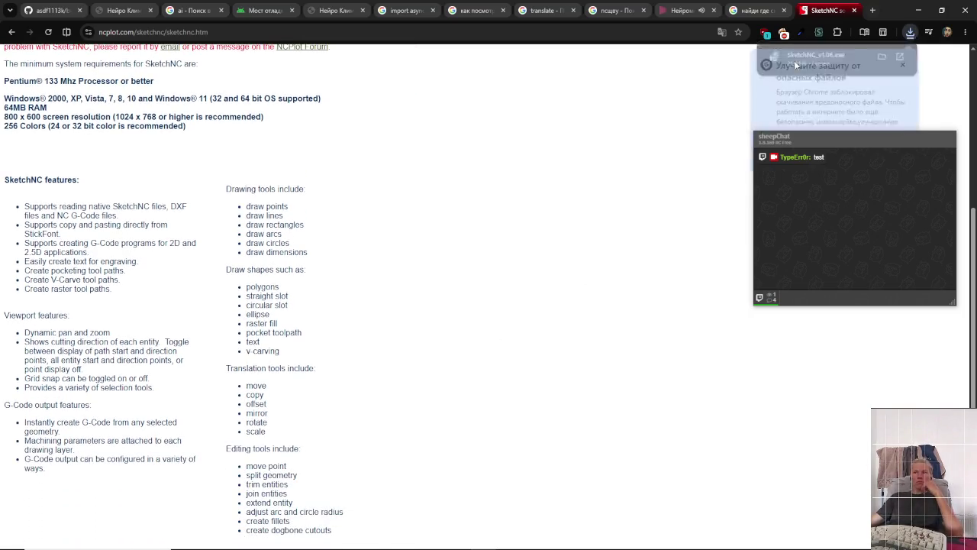
- Let the blocked installer run past SmartScreen via Подробнее and Выполнить в любом случае
mouse_move(818, 143)
left_mouse_down()
mouse_move(801, 245)
mouse_move(778, 248)
left_mouse_up()
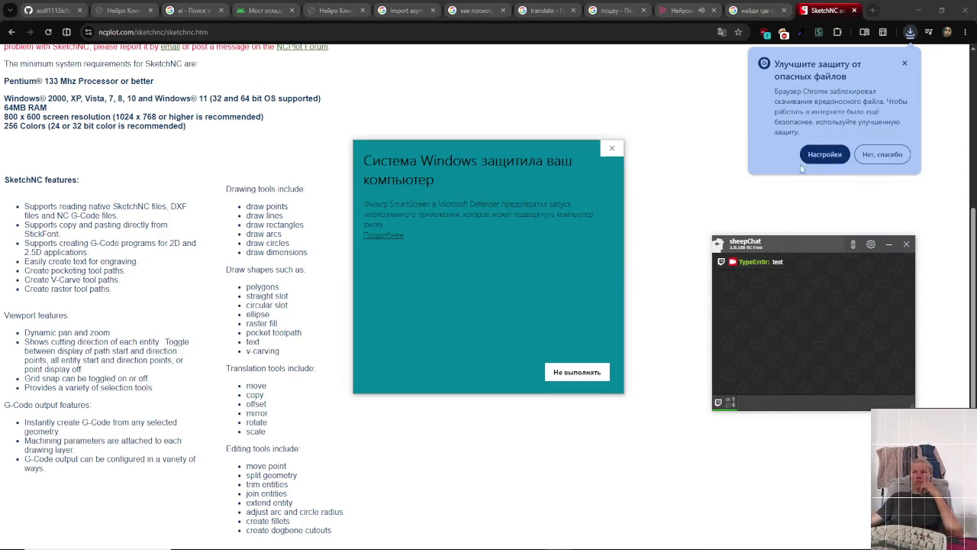
left_click(384, 237)
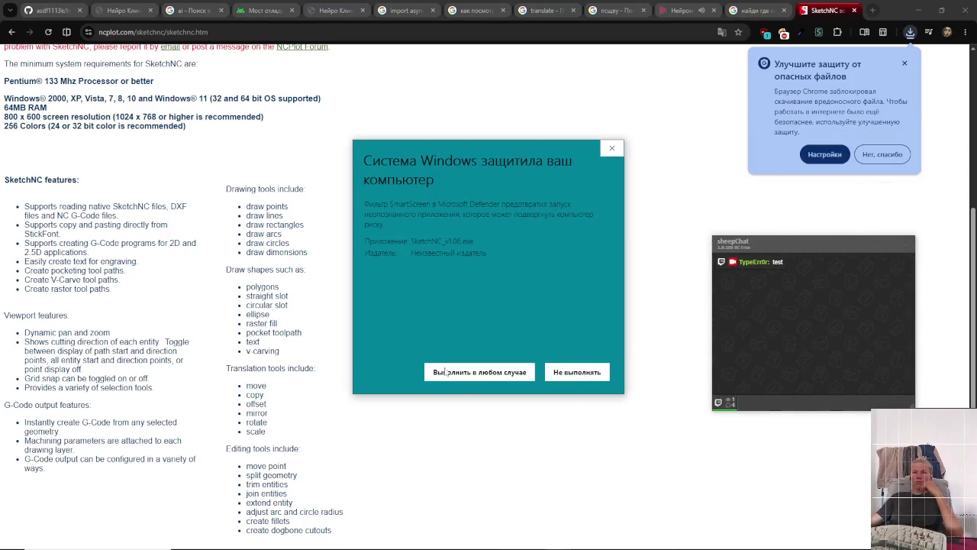
left_click(463, 373)
scroll(334, 388, "up", 3)
scroll(334, 387, "up", 3)
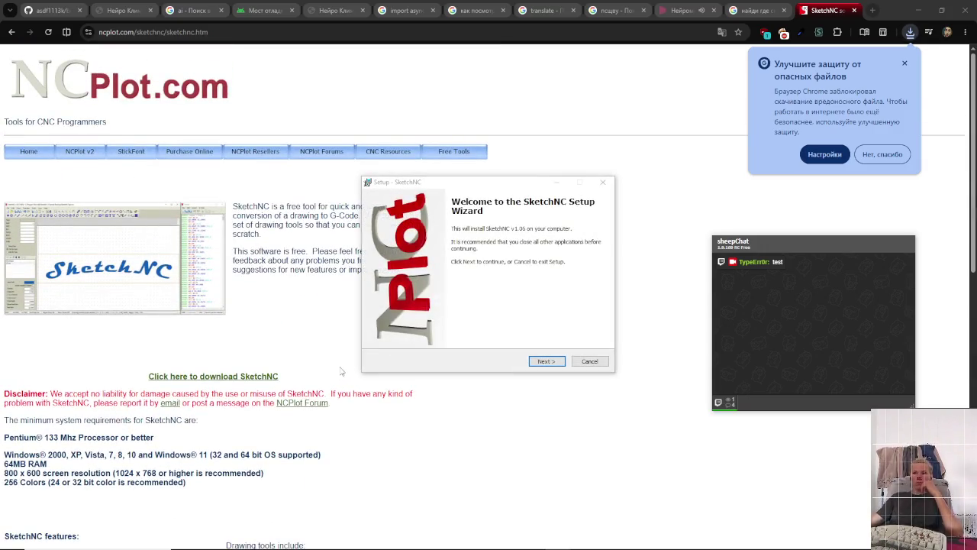
- Continue to the SketchNC license agreement and accept it
left_click(544, 364)
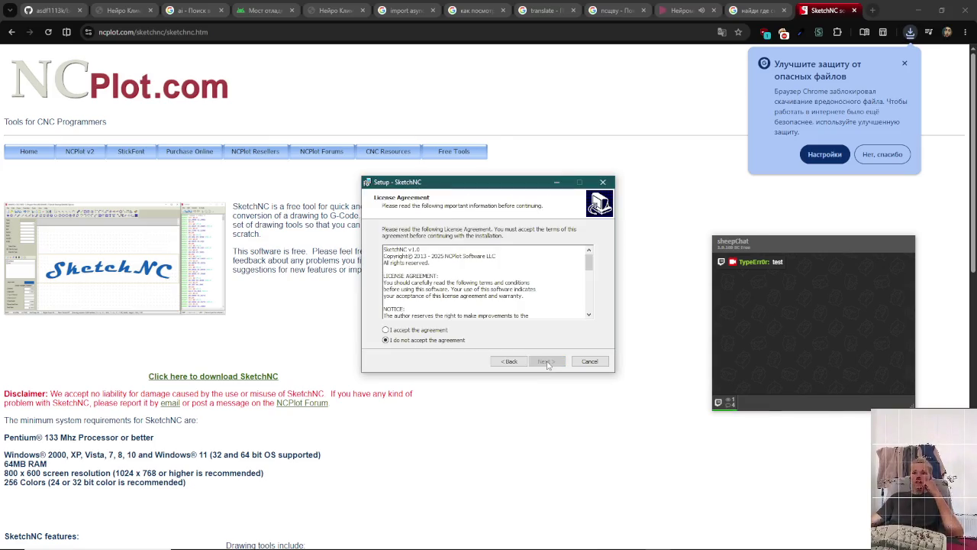
scroll(486, 292, "down", 10)
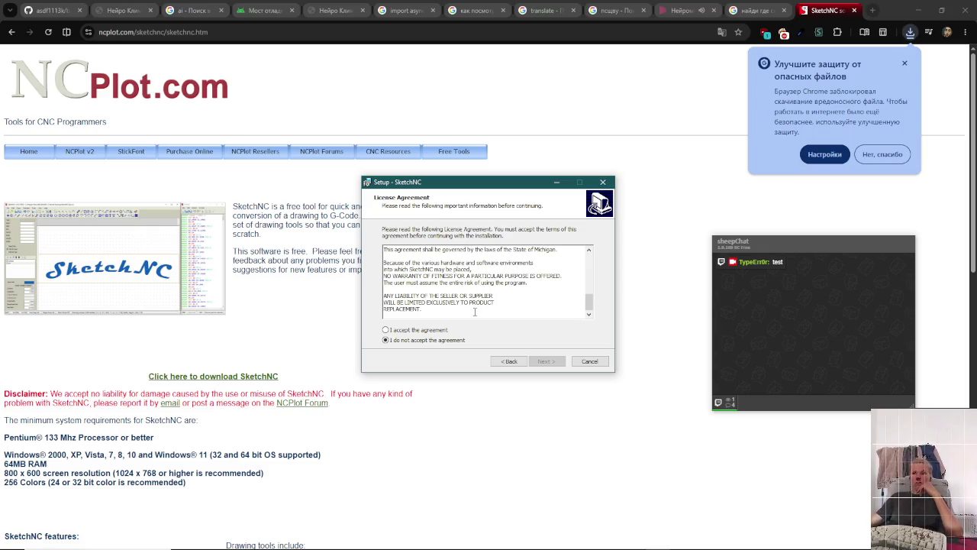
left_click(438, 335)
scroll(490, 314, "up", 5)
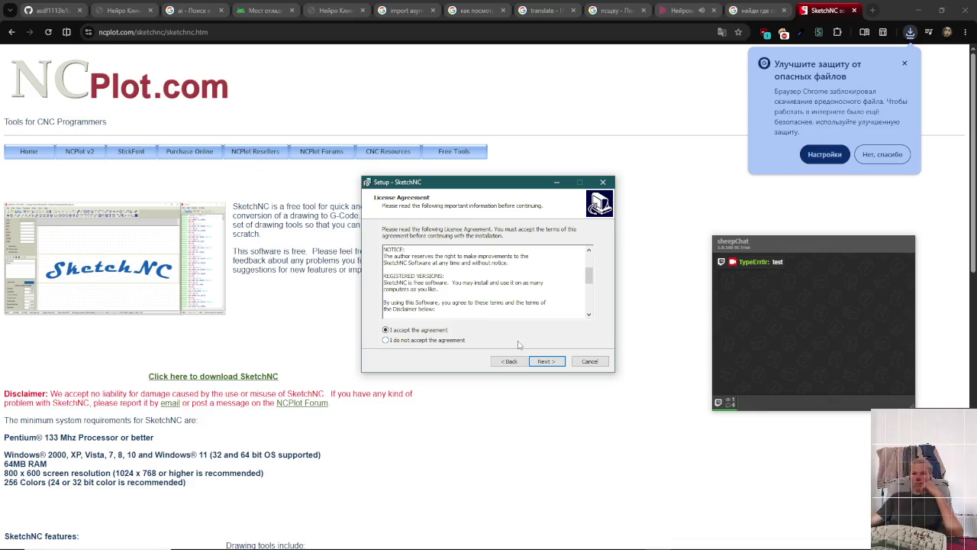
scroll(499, 296, "up", 2)
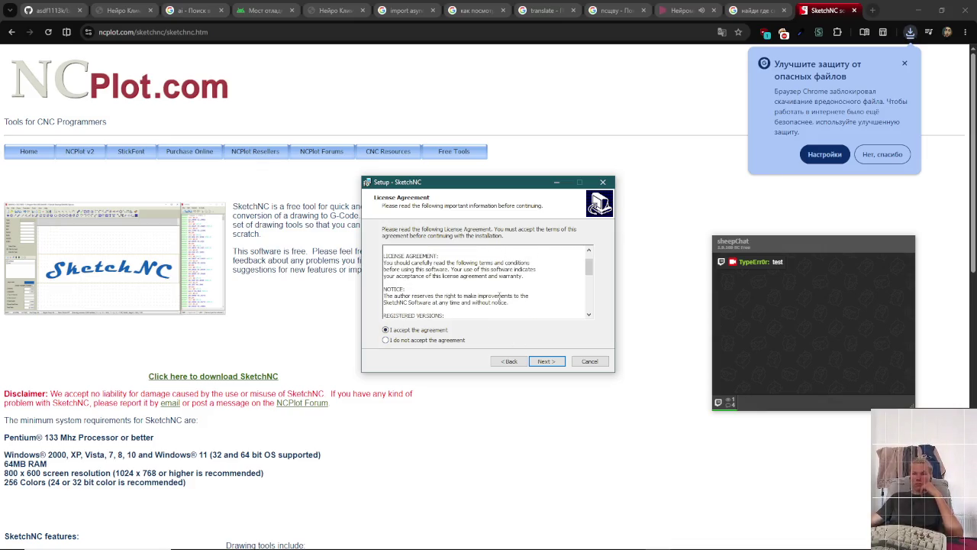
scroll(499, 295, "up", 1)
- Keep the default install and Start Menu folders plus Quick Launch shortcut, install, and finish
left_click(551, 362)
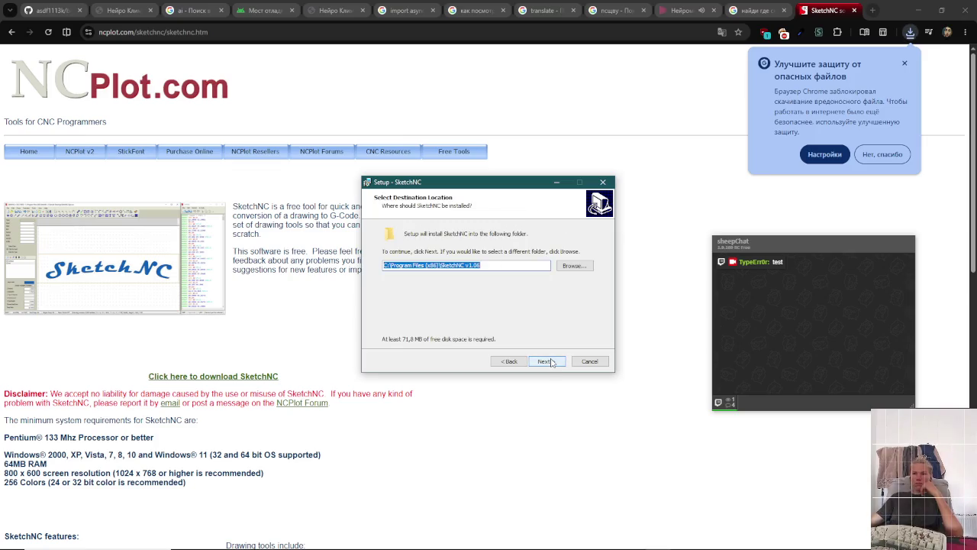
left_click(548, 361)
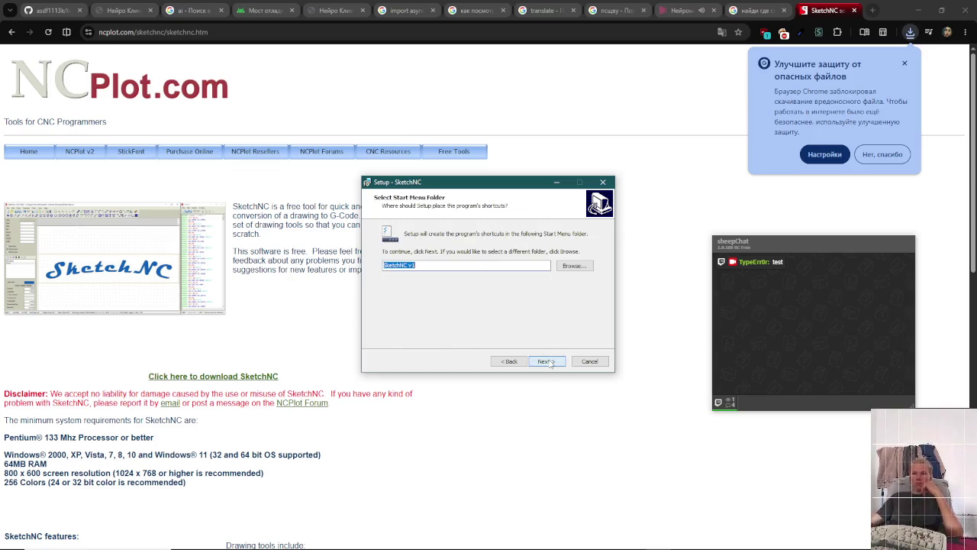
left_click(546, 363)
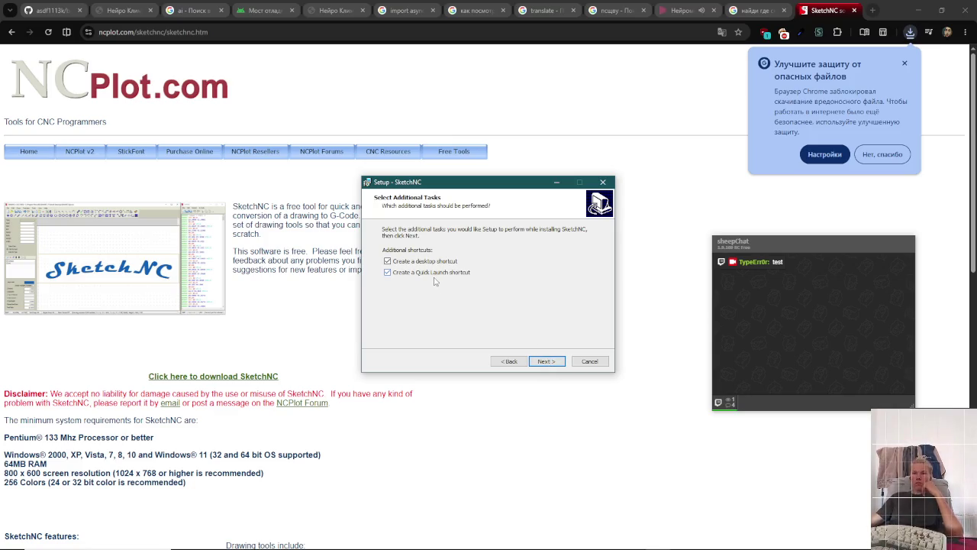
left_click(552, 368)
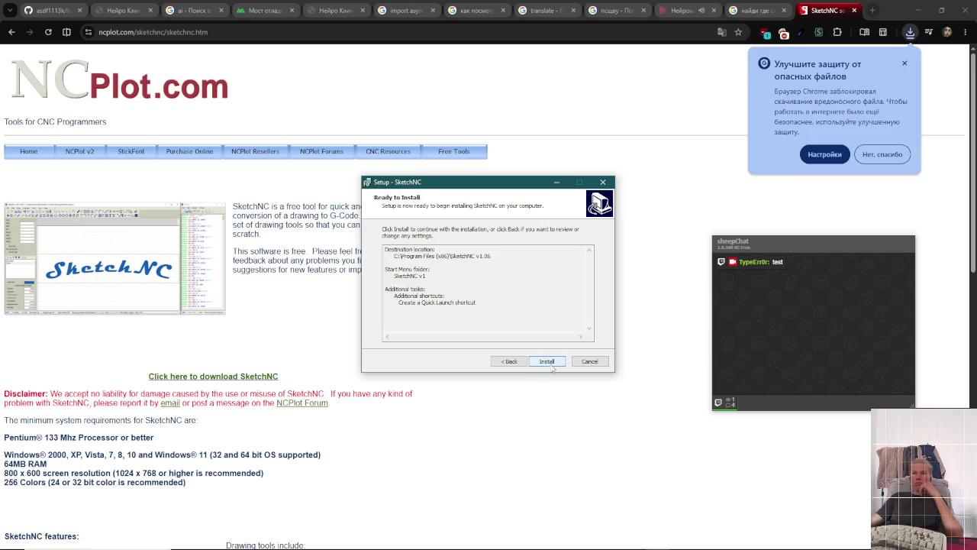
left_click(553, 367)
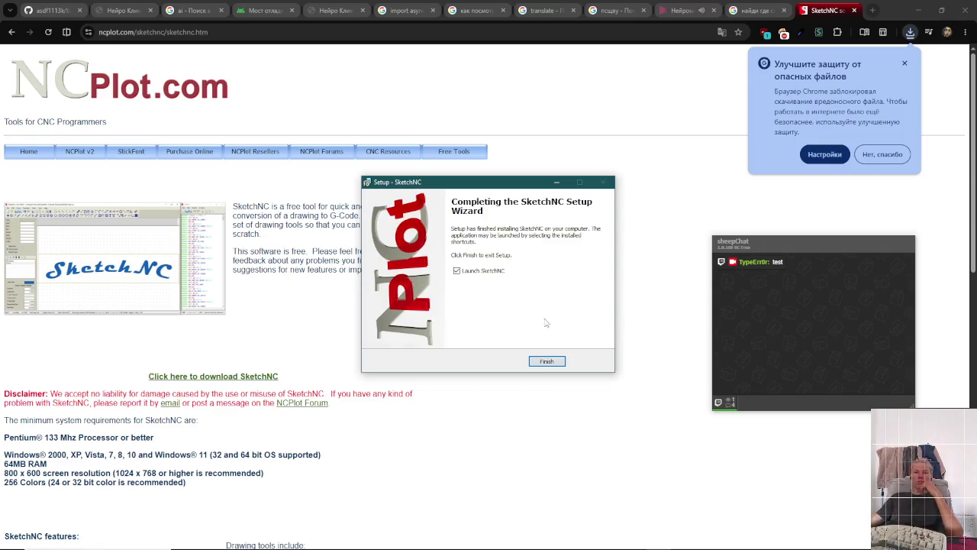
left_click(548, 362)
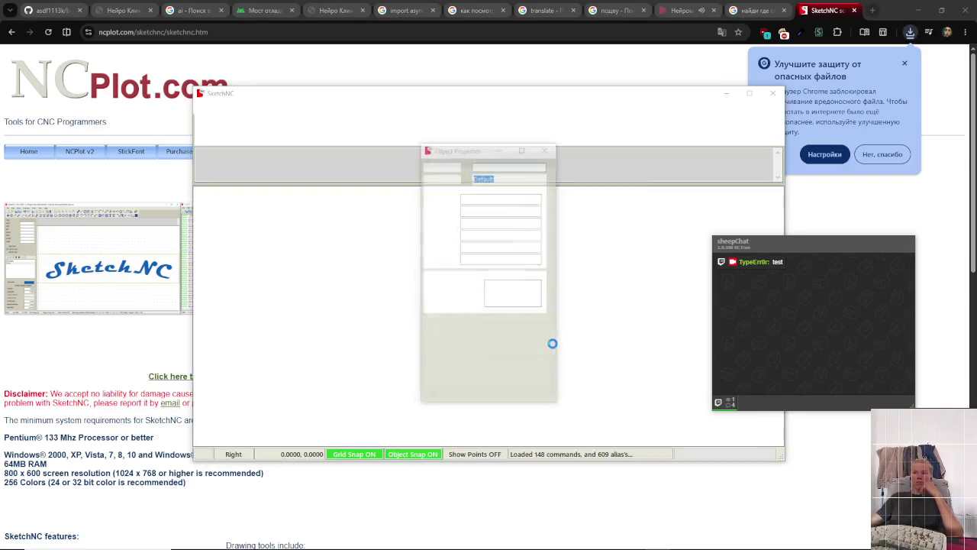
- Bring SketchNC into focus and dismiss its startup exception with Продолжить
mouse_move(788, 246)
left_mouse_down()
mouse_move(814, 112)
mouse_move(852, 21)
mouse_move(868, 18)
left_mouse_up()
left_click(399, 225)
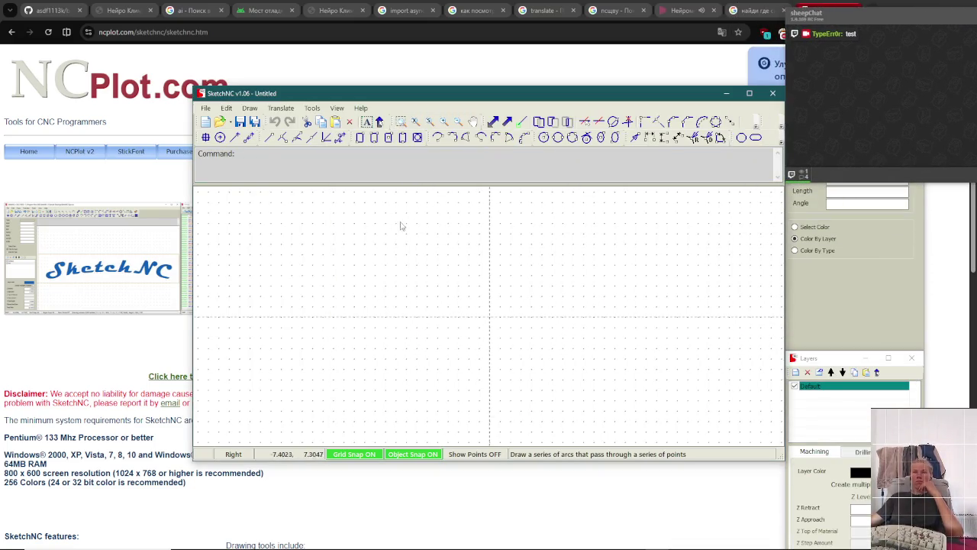
left_click(398, 156)
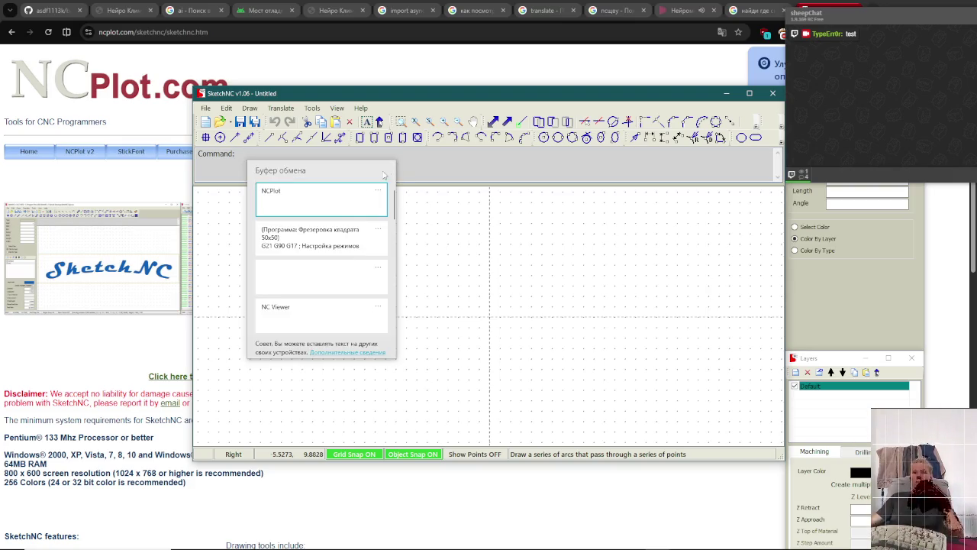
left_click(329, 247)
type("v")
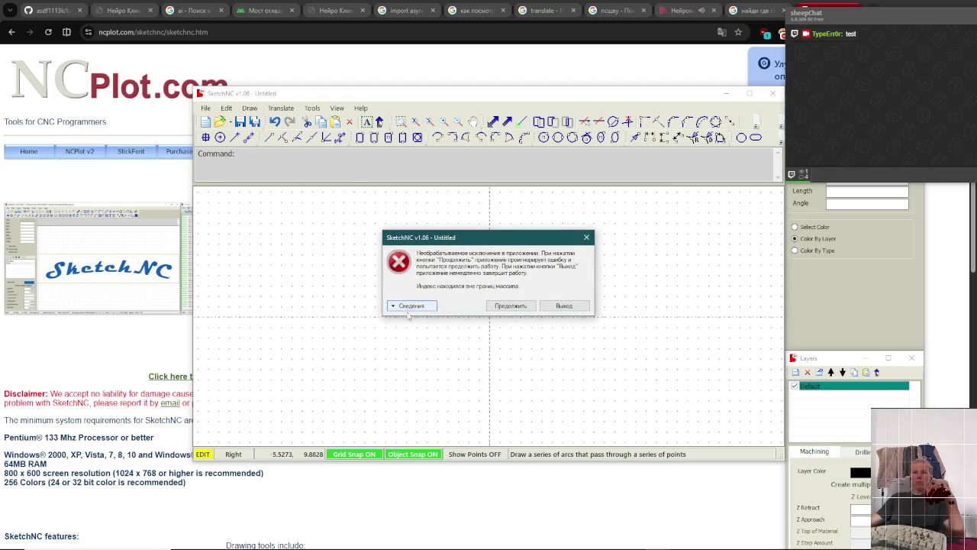
left_click(519, 308)
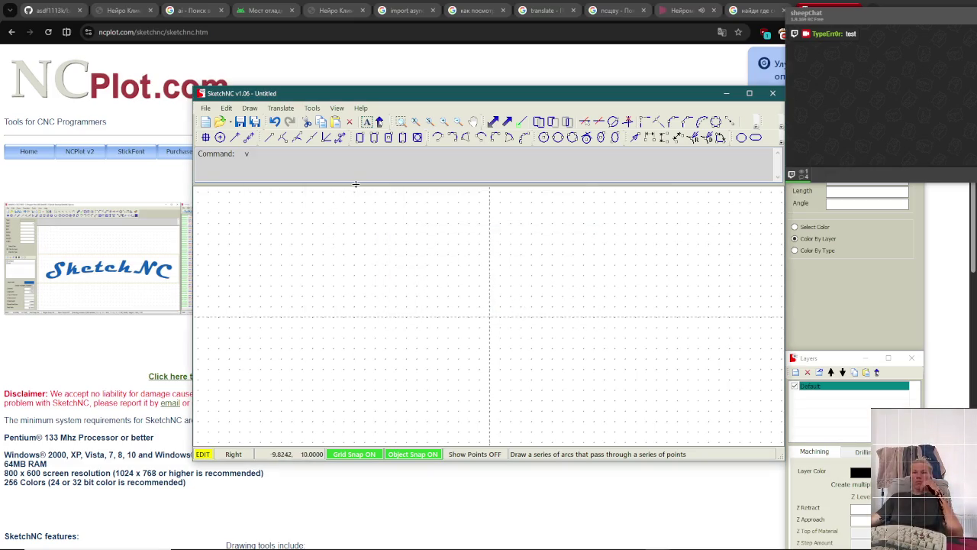
- Close the clipboard history and dismiss the repeated exception error with Продолжить
key("super+v")
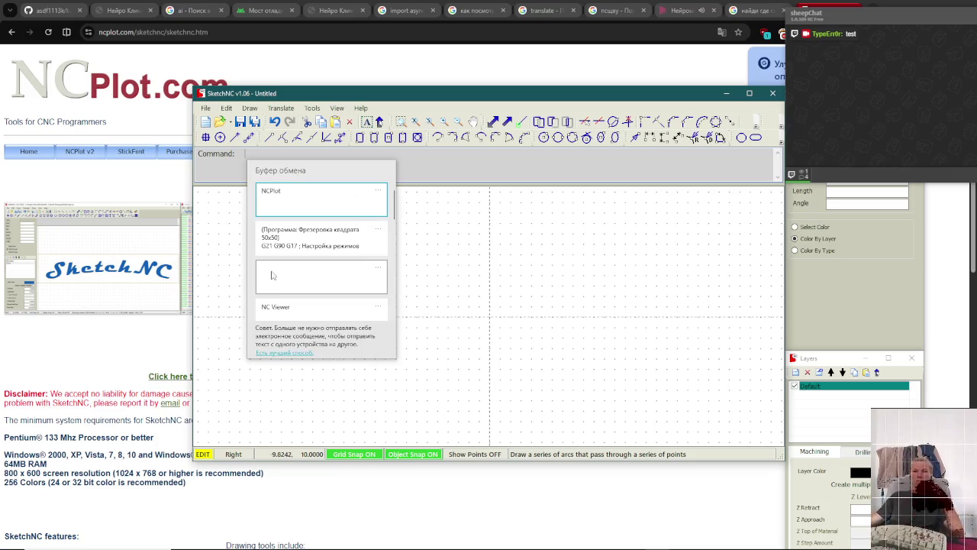
left_click(310, 248)
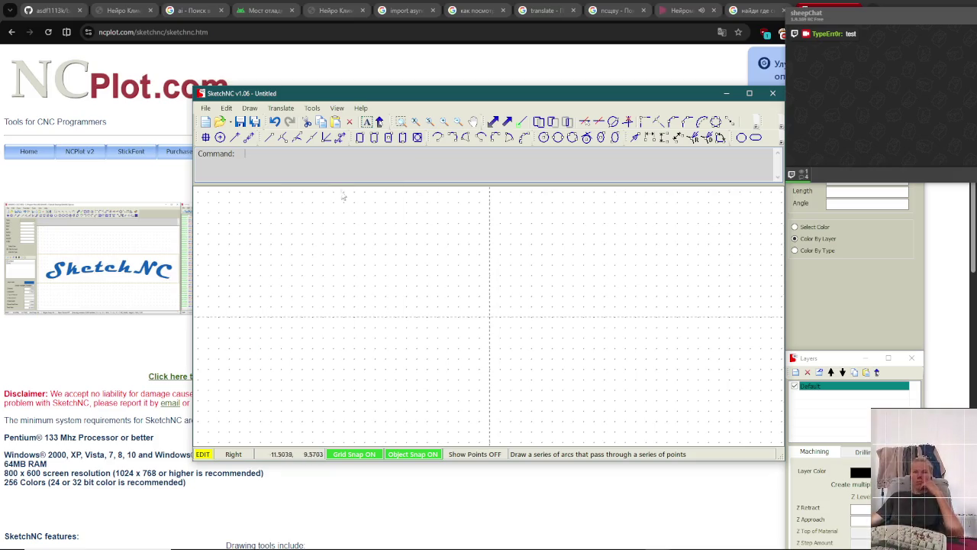
left_click(513, 242)
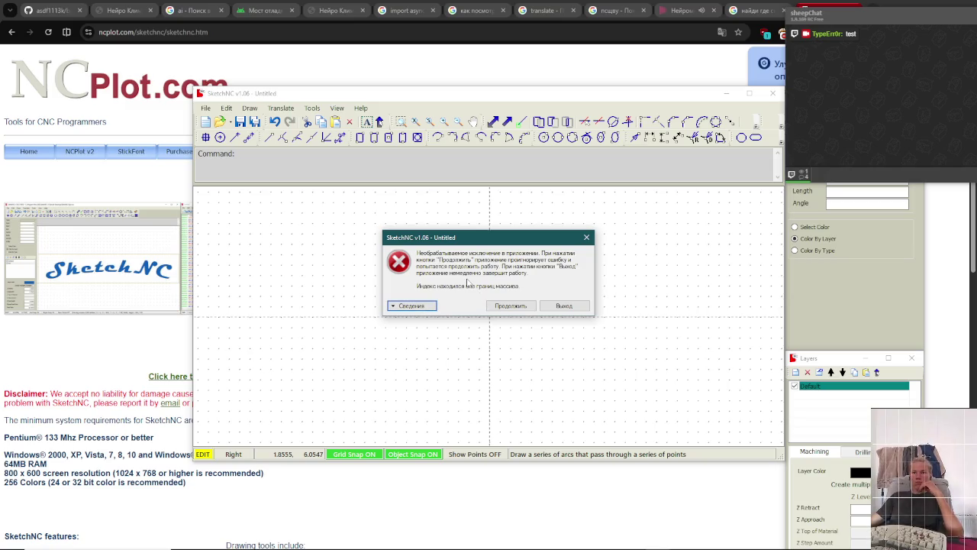
left_click_drag(492, 242, 464, 239)
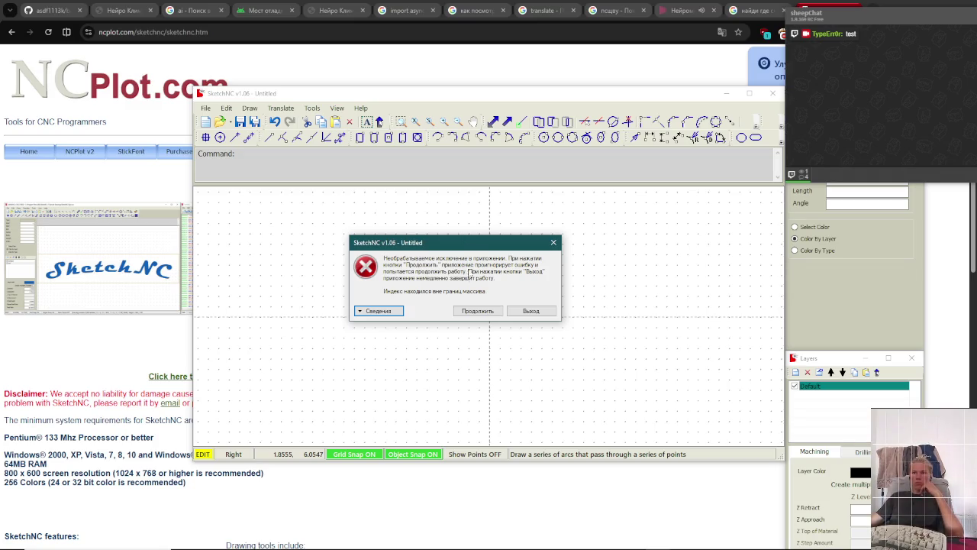
left_click(492, 311)
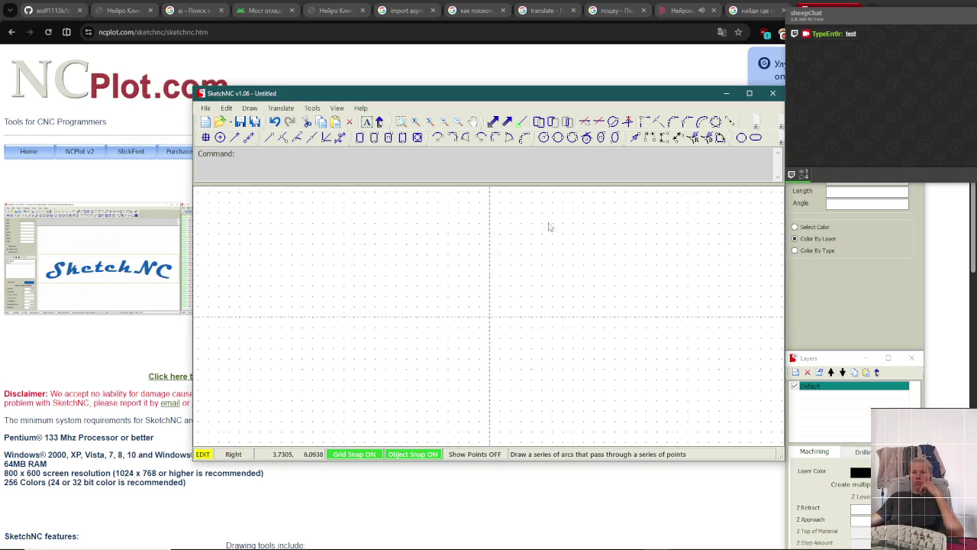
- Maximize SketchNC, focus its Command line, then restore it to a smaller window
double_click(612, 93)
mouse_move(845, 18)
left_mouse_down()
mouse_move(814, 323)
mouse_move(732, 293)
left_mouse_up()
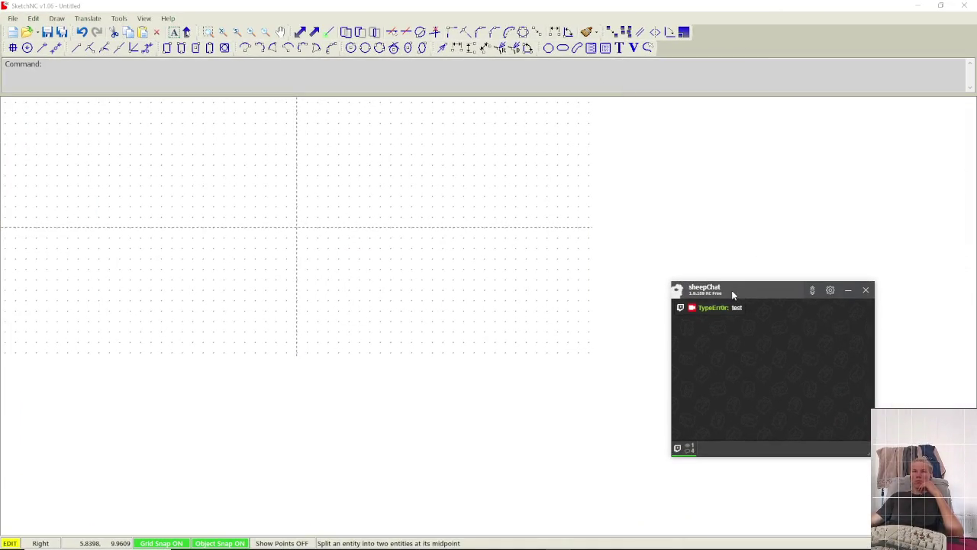
left_click(125, 76)
type("fd")
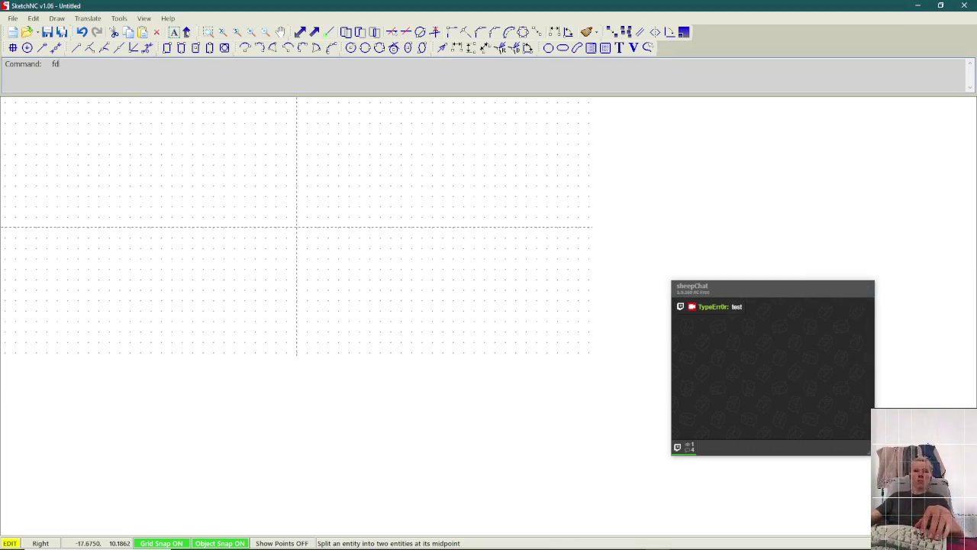
key("alt+Tab")
key("alt+Tab")
key("alt+Tab")
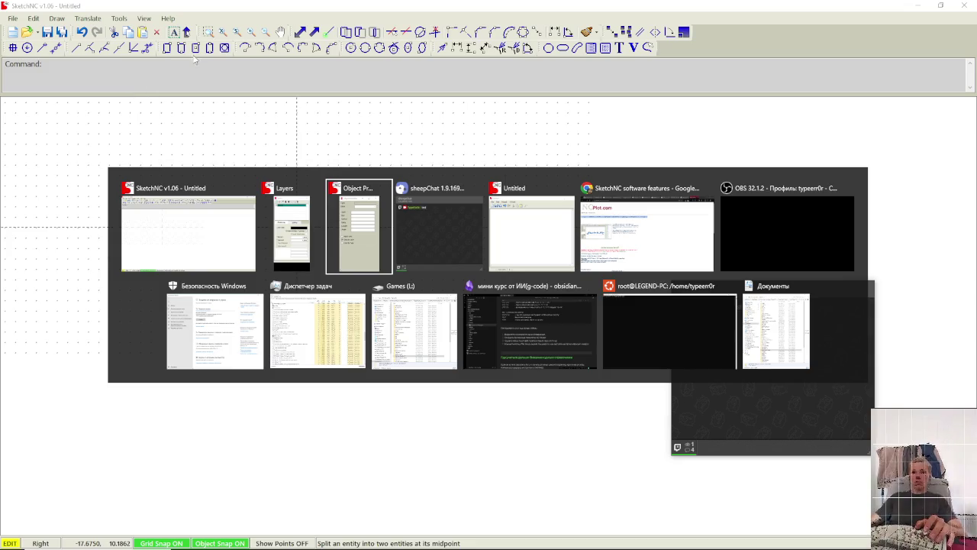
key("alt+Tab")
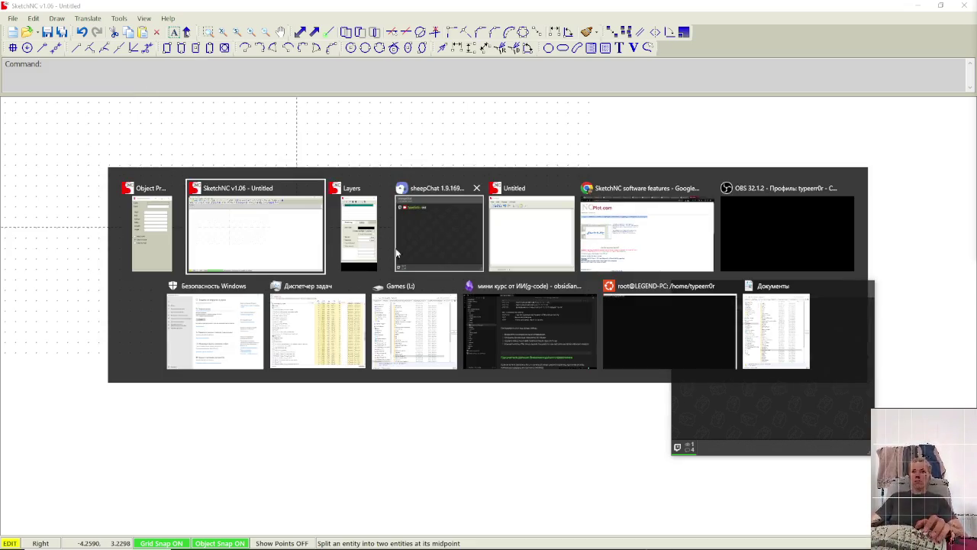
double_click(373, 9)
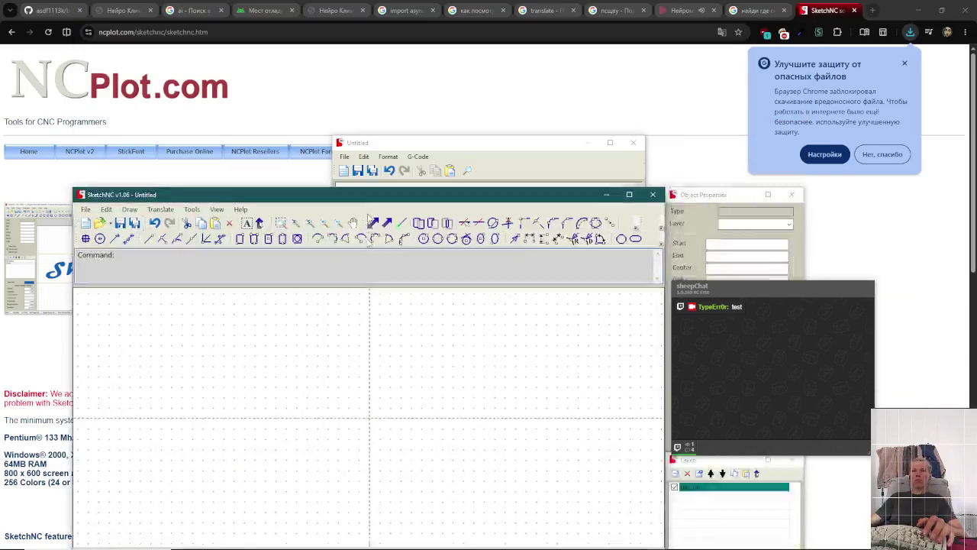
- Paste the square-milling G-code into the Untitled G-code editor
left_click_drag(494, 155, 525, 89)
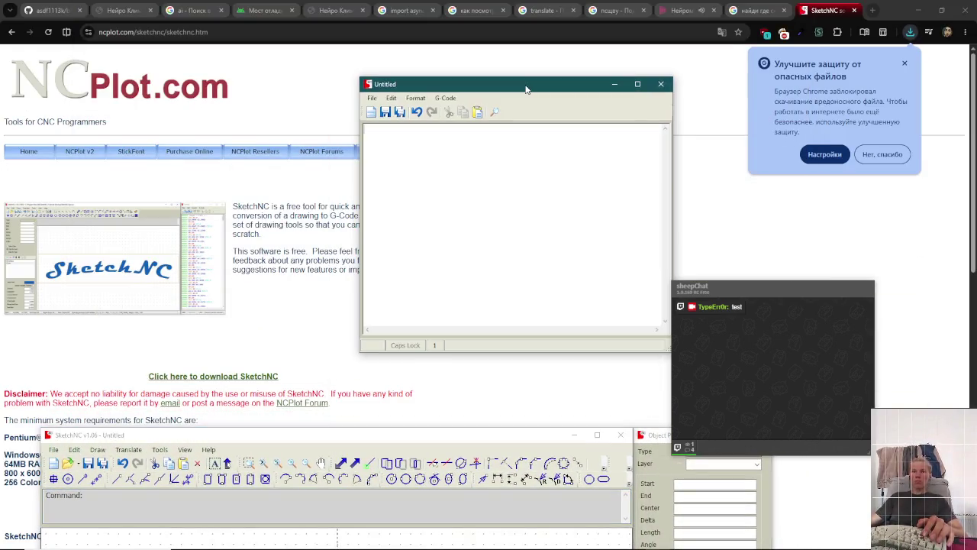
key("ctrl+v")
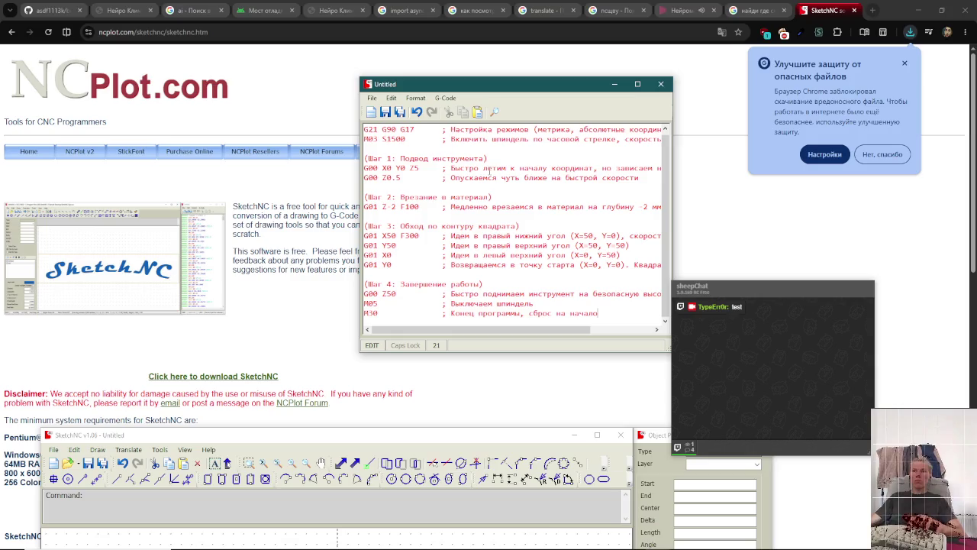
left_click(104, 229)
key("ctrl+w")
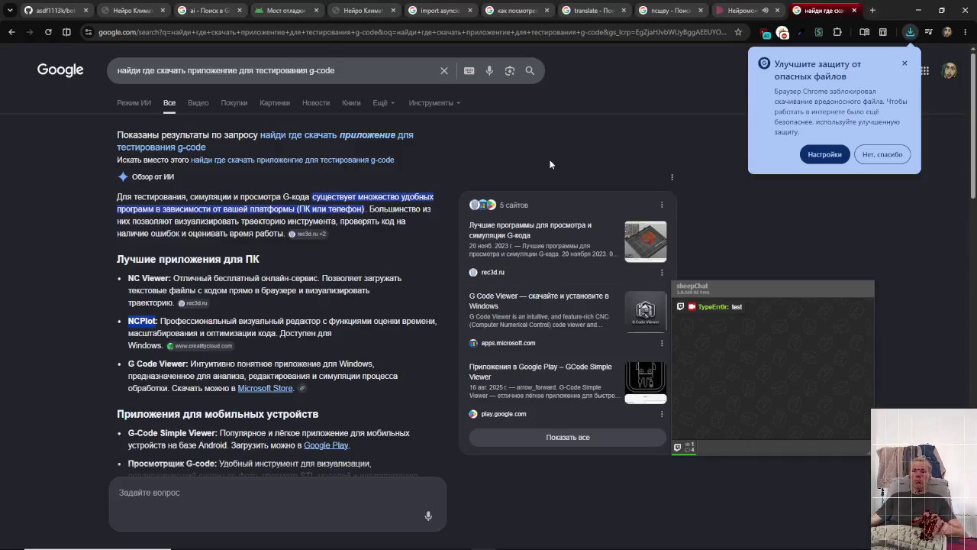
- Cycle through open windows, landing back on Chrome's Google results page
key("alt+Tab")
key("Escape")
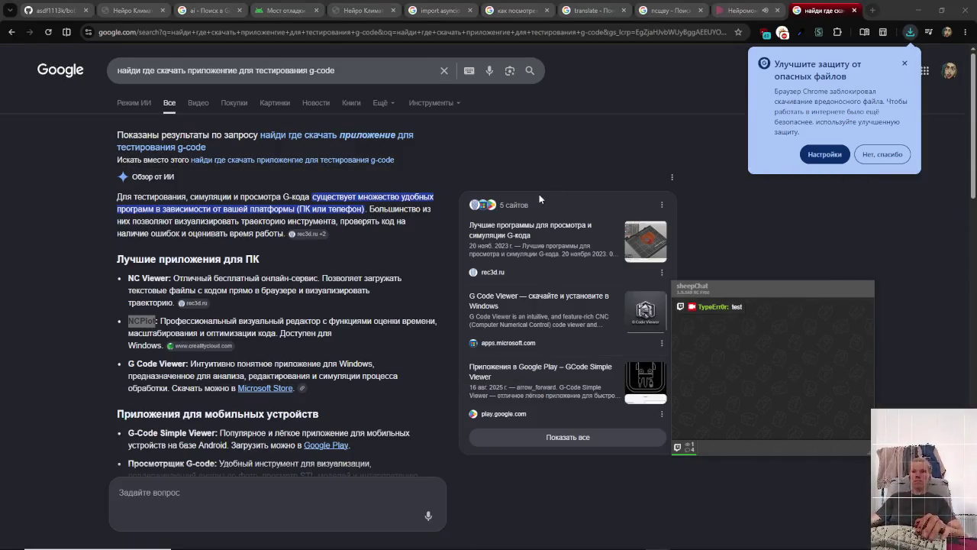
key("alt+Tab")
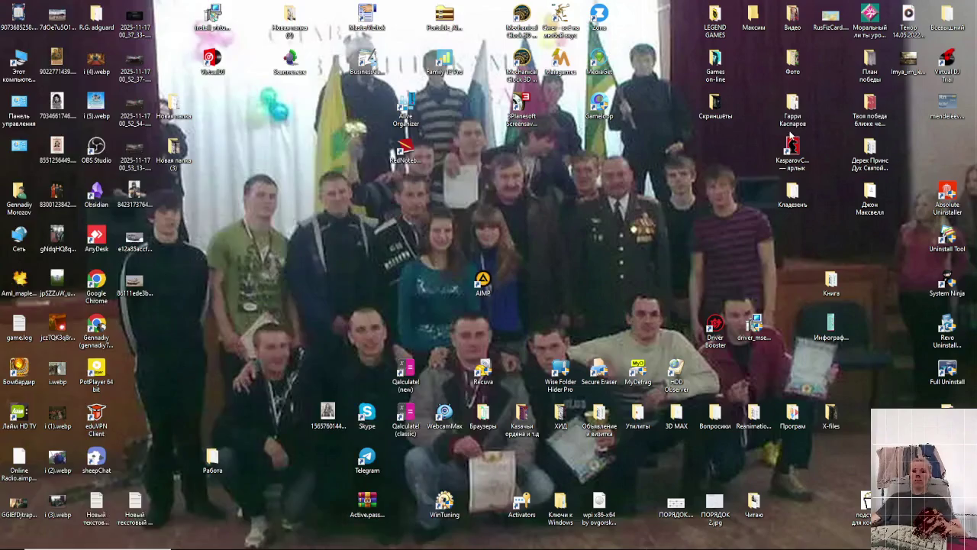
key("Tab")
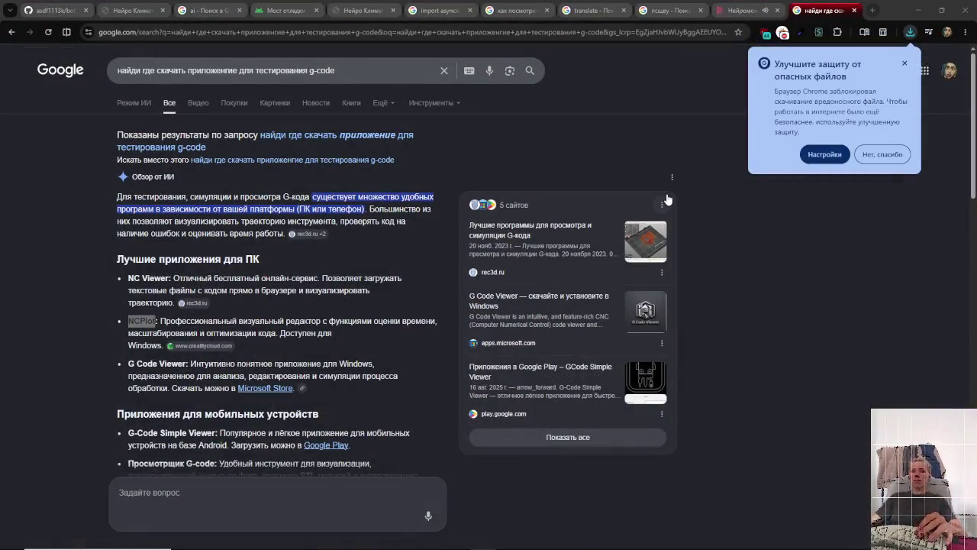
key("super")
key("alt+Tab")
key("Escape")
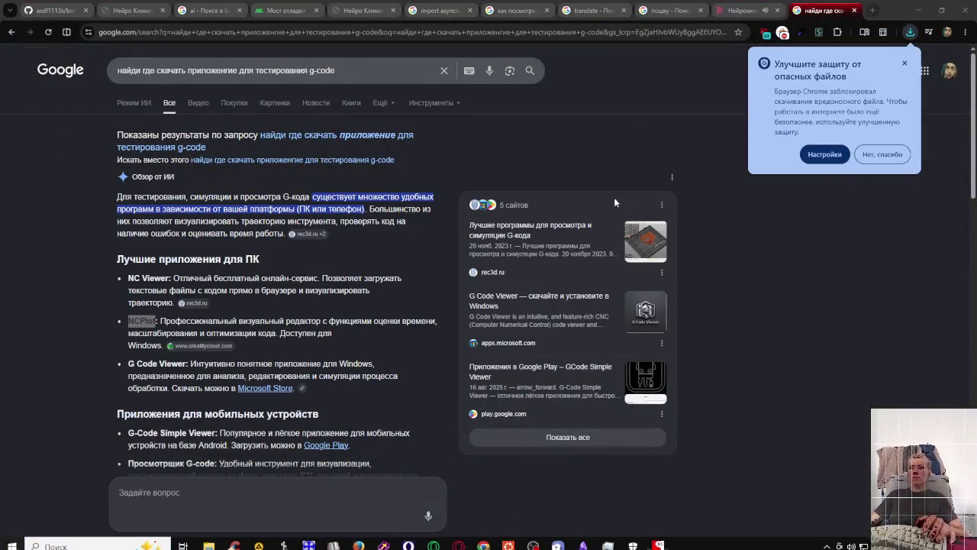
- Toggle between the G-code editor and Layers window, then close the G-code editor
mouse_move(657, 539)
left_click(742, 487)
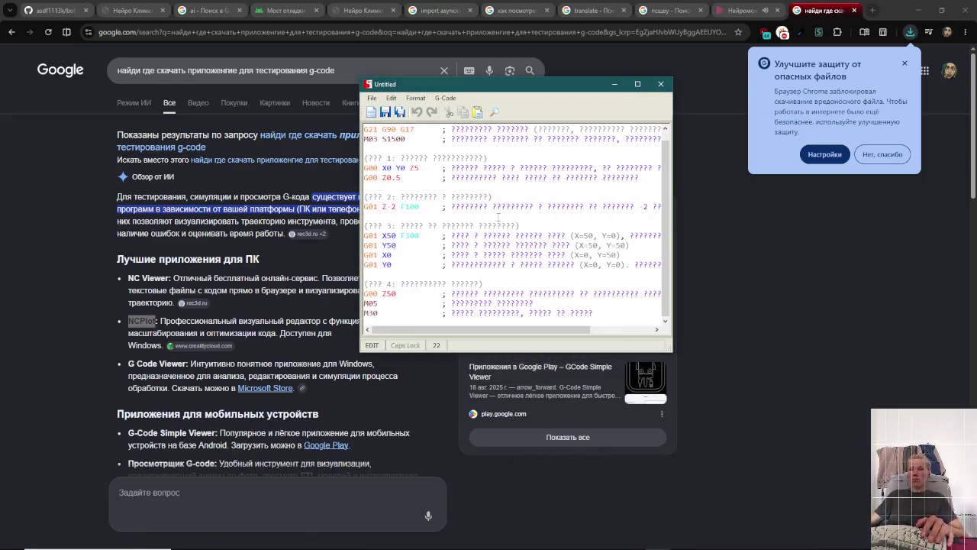
scroll(509, 257, "up", 1)
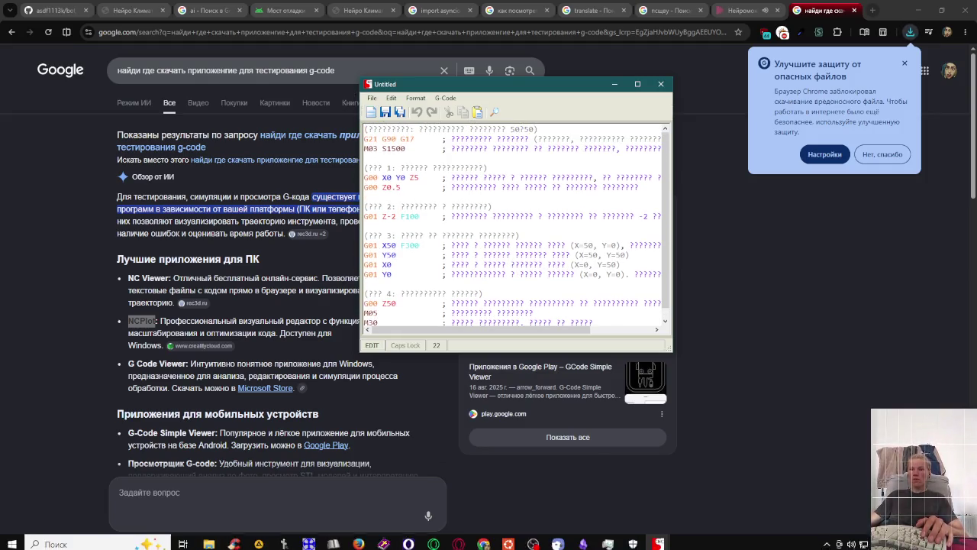
mouse_move(657, 539)
left_click(687, 504)
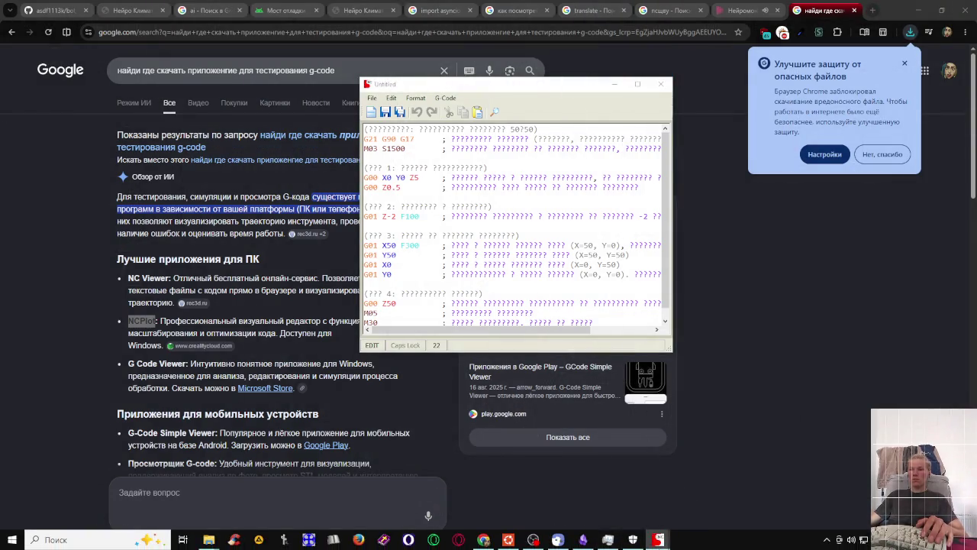
mouse_move(658, 539)
left_click(746, 469)
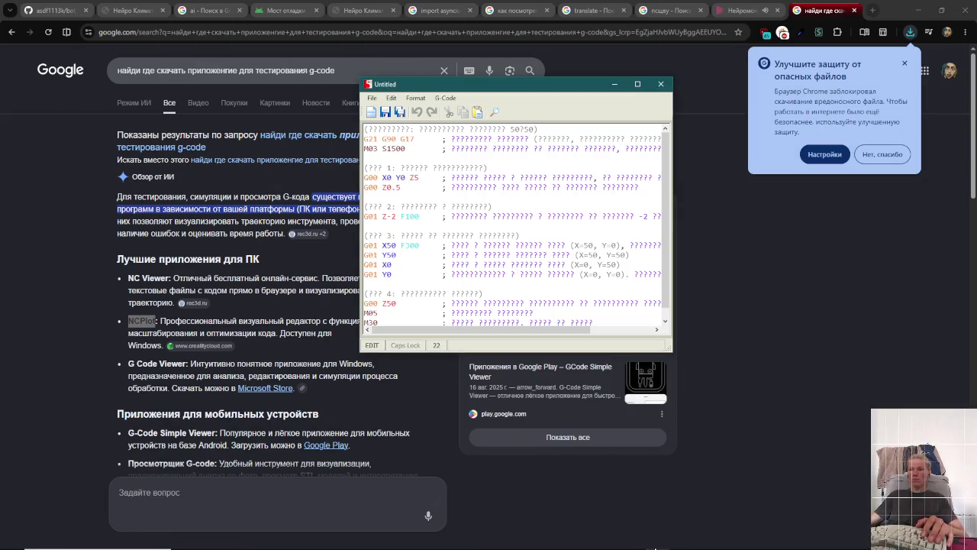
mouse_move(658, 539)
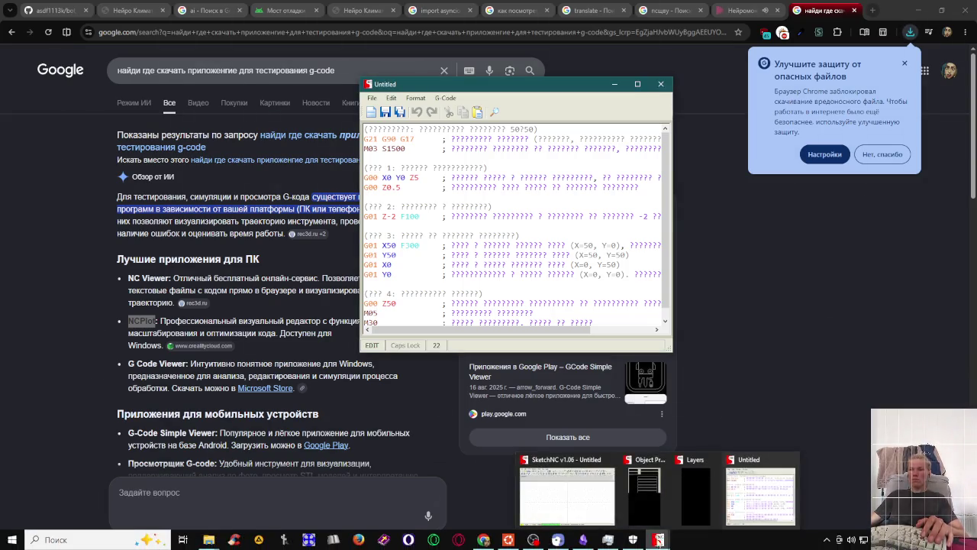
left_click(652, 499)
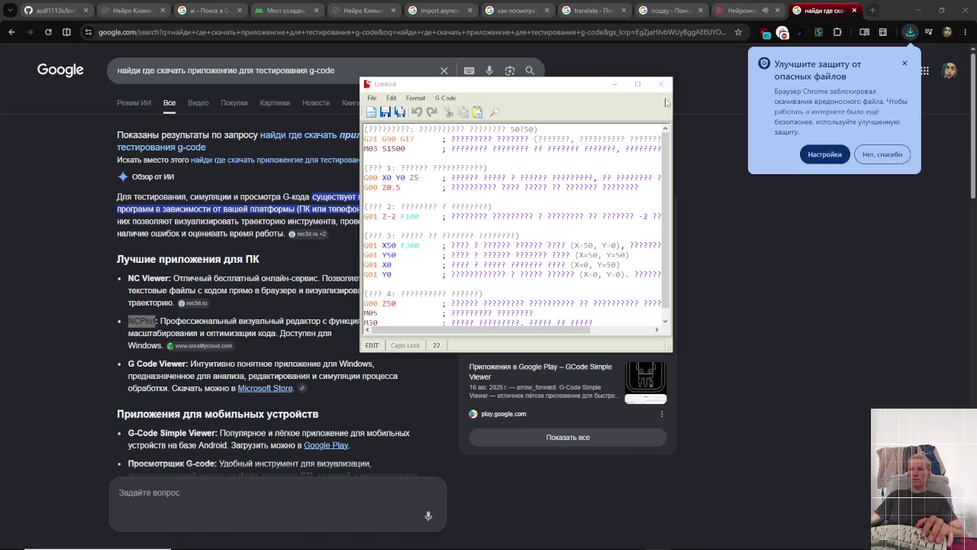
left_click(652, 84)
key("alt+Tab")
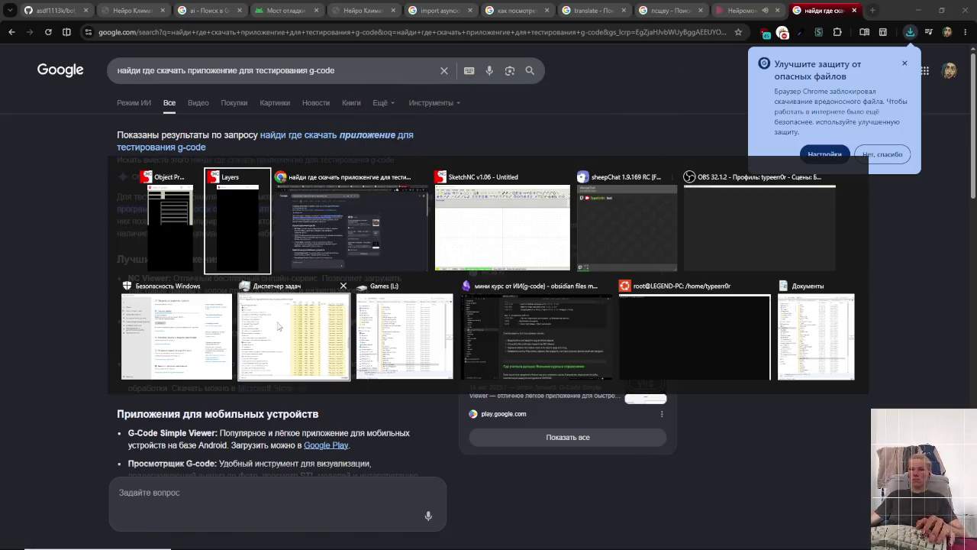
- Bring Task Manager to the front and scroll to the top of its process list
left_click(200, 342)
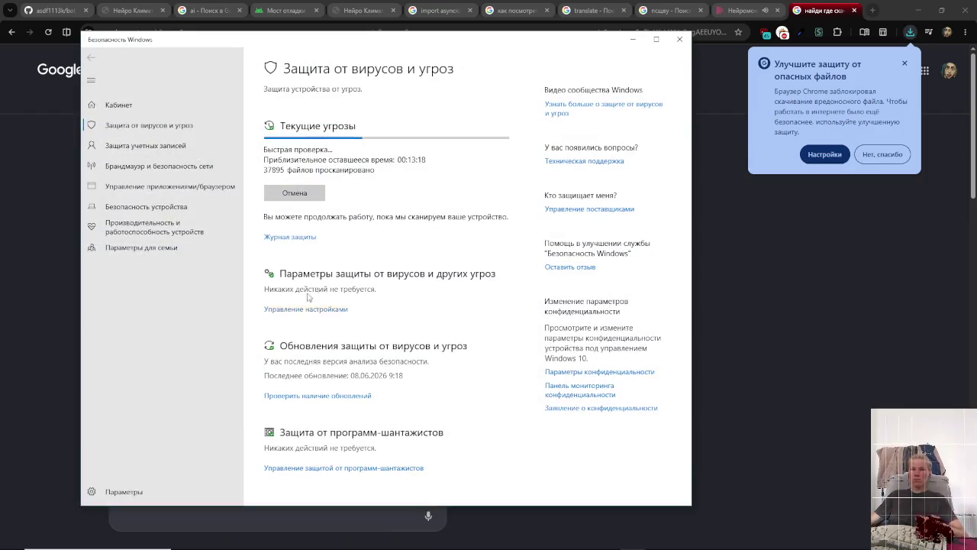
key("alt+Tab")
left_click(316, 328)
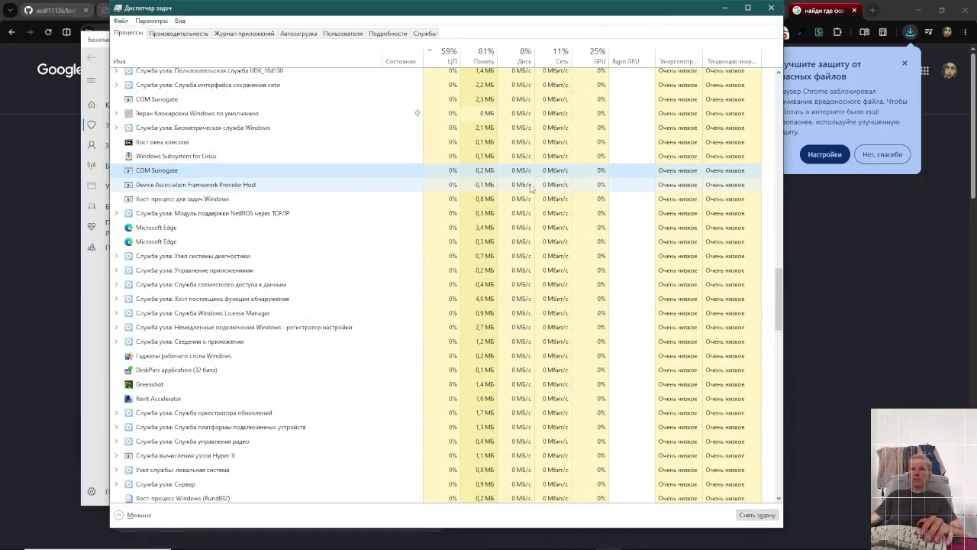
scroll(252, 237, "up", 5)
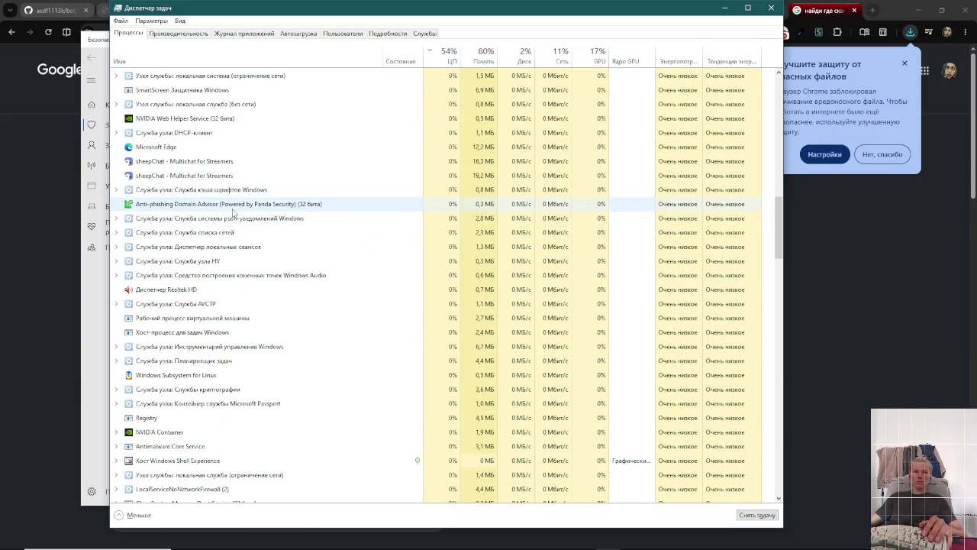
scroll(233, 214, "up", 3)
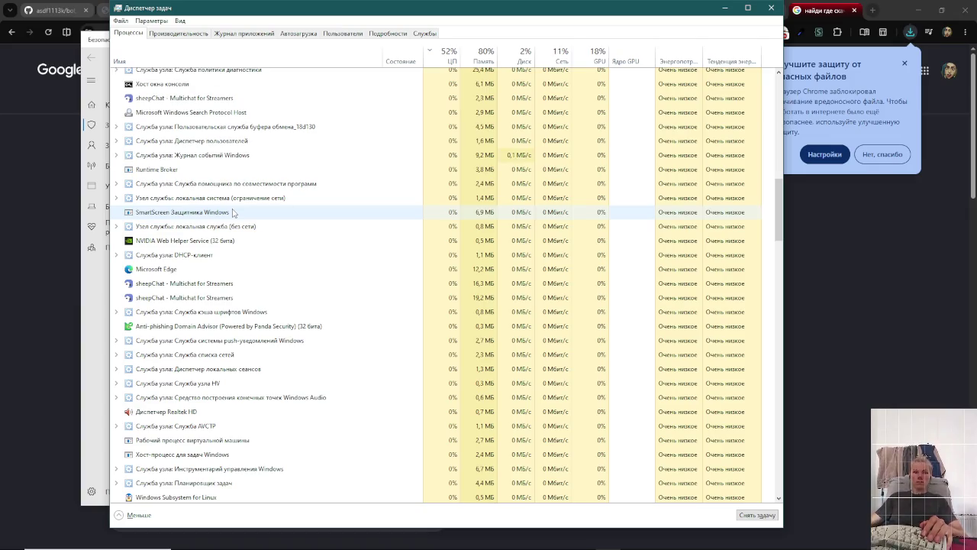
scroll(233, 213, "up", 9)
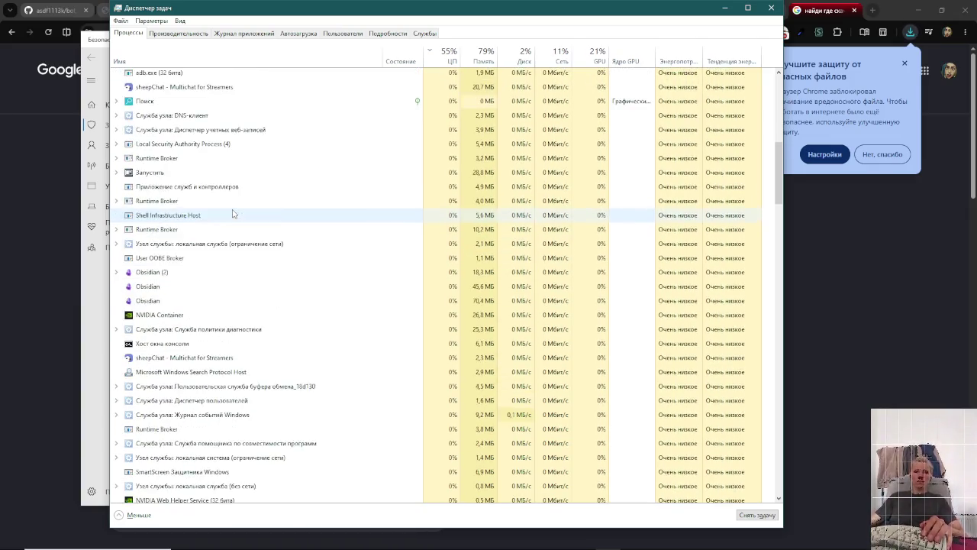
scroll(233, 213, "up", 6)
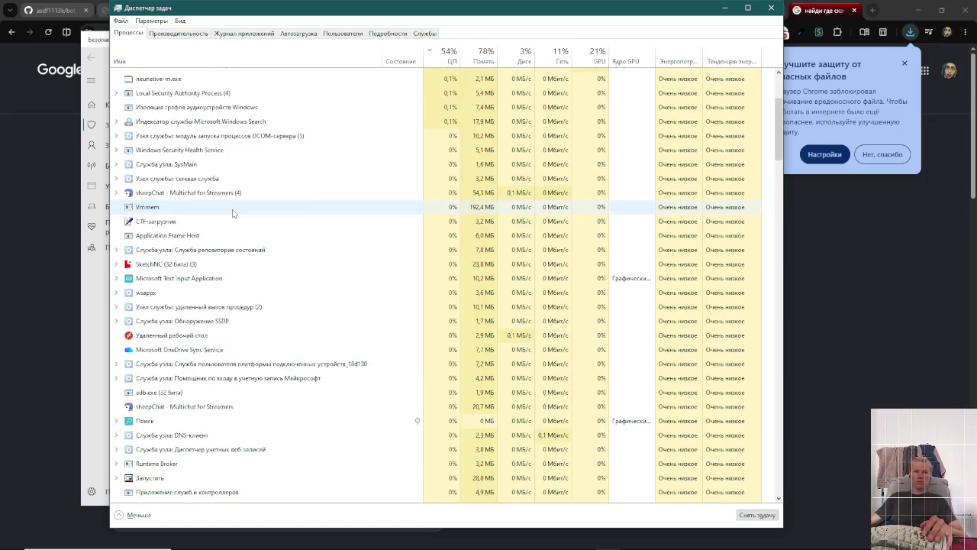
scroll(233, 213, "up", 2)
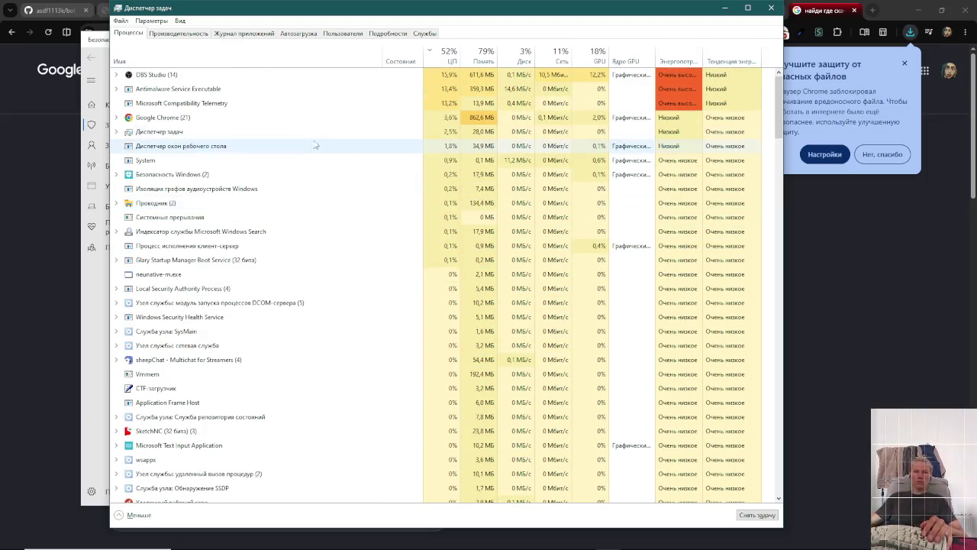
- Re-sort the processes by CPU, then close Task Manager
left_click(449, 54)
left_click(449, 53)
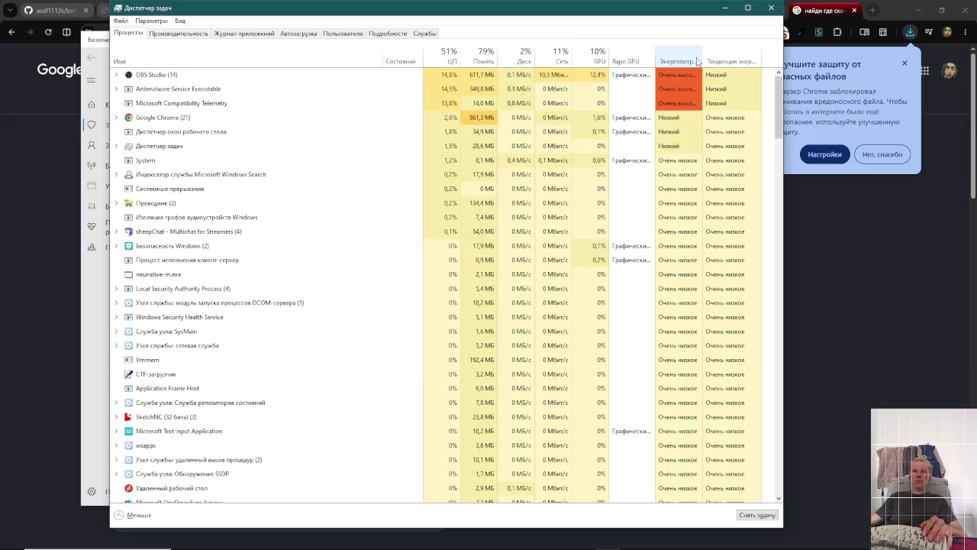
left_click(770, 9)
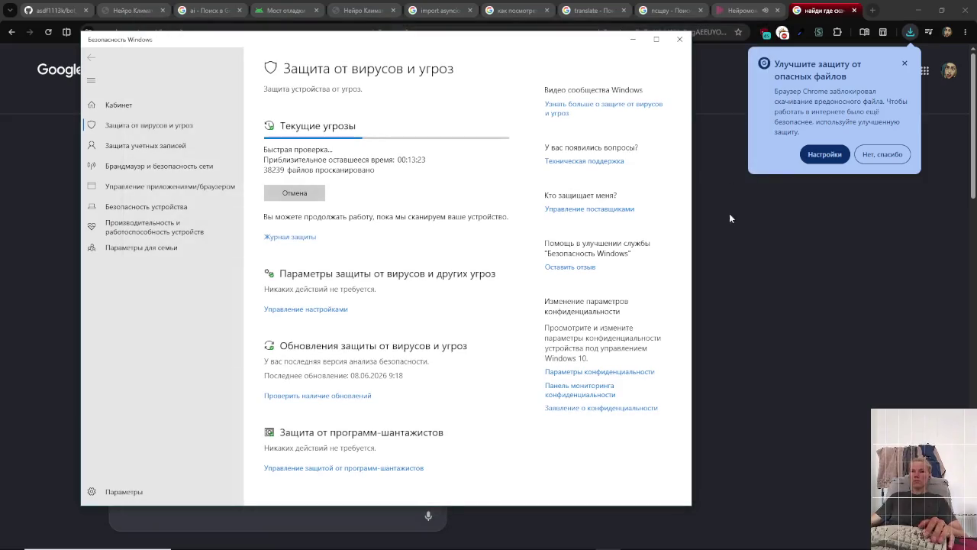
key("alt+Tab")
- Bring SketchNC forward and close its Layers and Object Properties panels
key("alt+Tab")
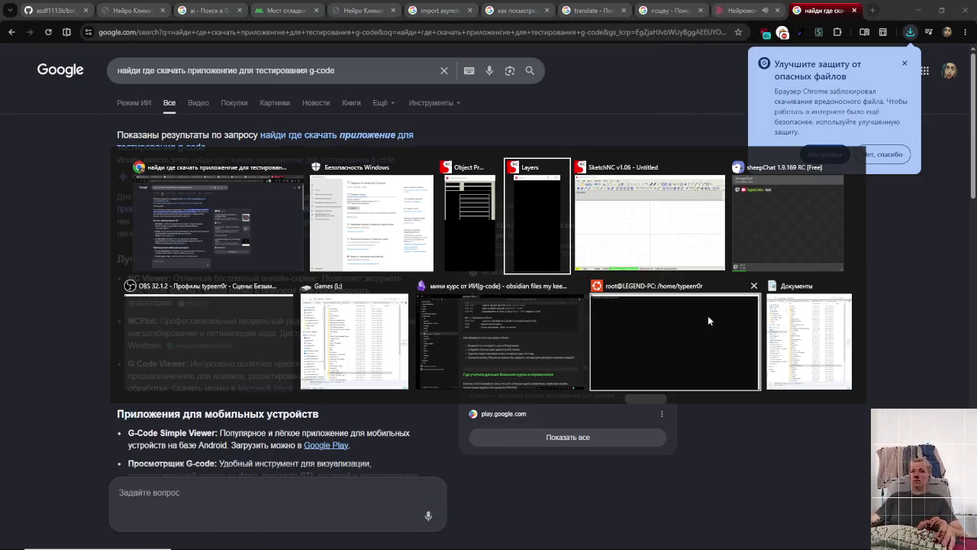
key("alt+Tab")
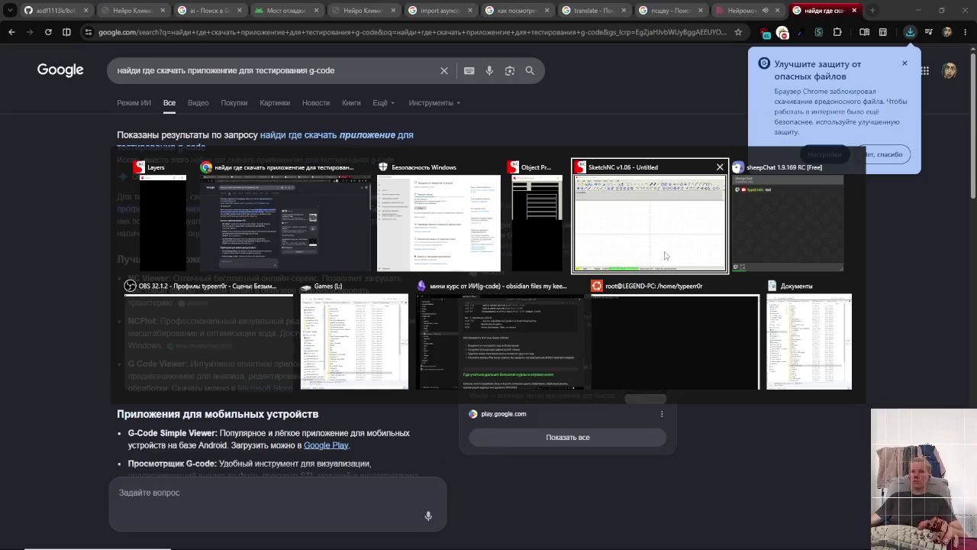
left_click(668, 255)
mouse_move(384, 437)
left_mouse_down()
mouse_move(401, 158)
mouse_move(373, 39)
left_mouse_up()
mouse_move(671, 303)
left_mouse_down()
mouse_move(566, 334)
mouse_move(802, 27)
mouse_move(836, 38)
mouse_move(824, 39)
left_mouse_up()
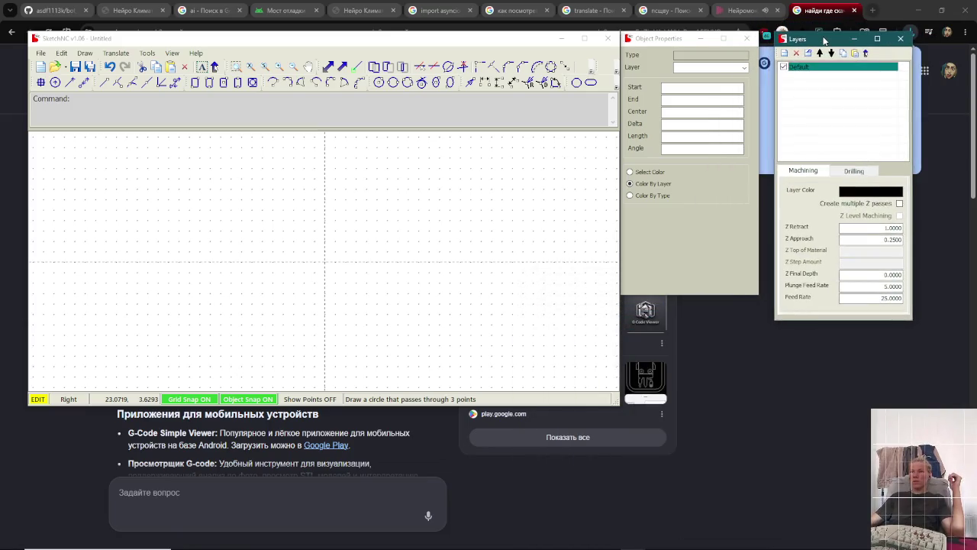
left_click(900, 38)
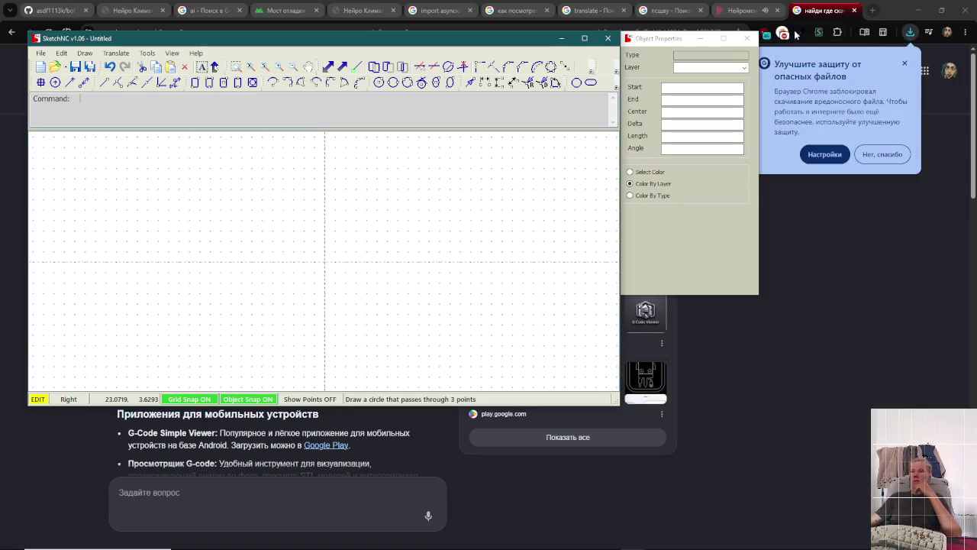
left_click(748, 38)
left_click_drag(396, 42, 469, 53)
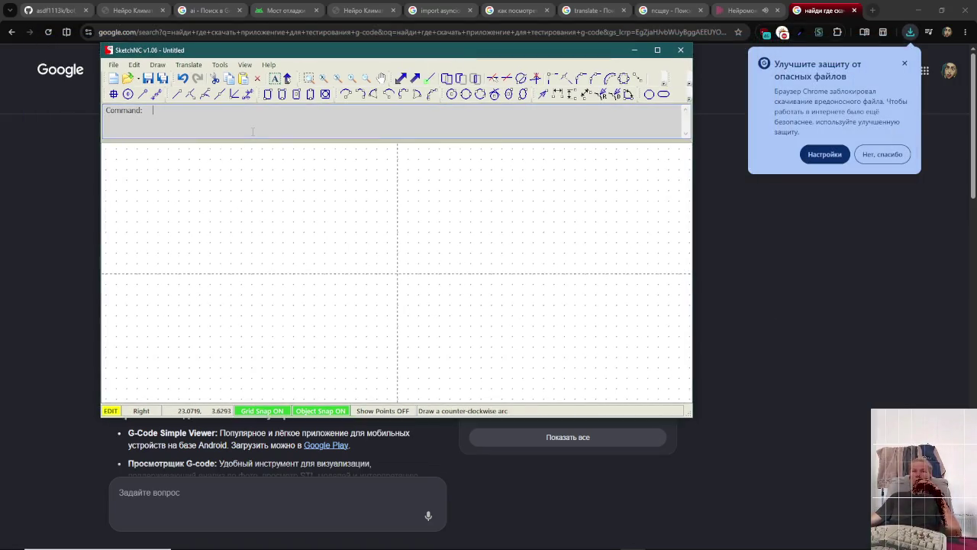
- Paste the square-milling G-code into the Command field, dismiss the error, and maximize SketchNC
right_click(191, 128)
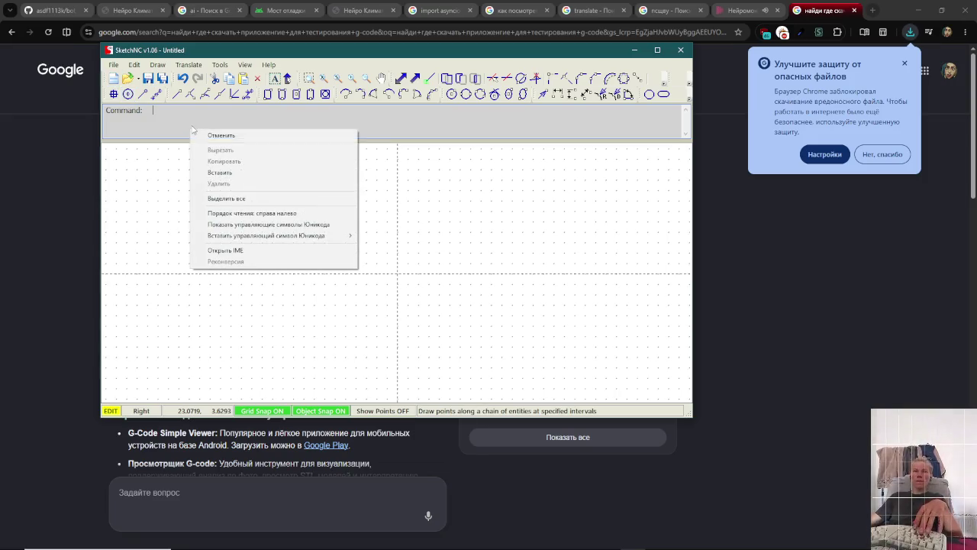
left_click(239, 176)
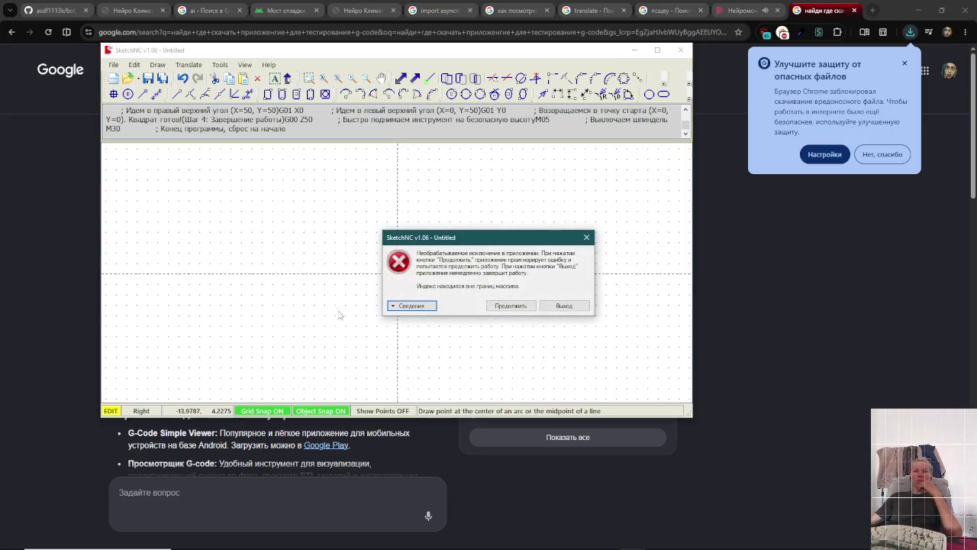
left_click(510, 304)
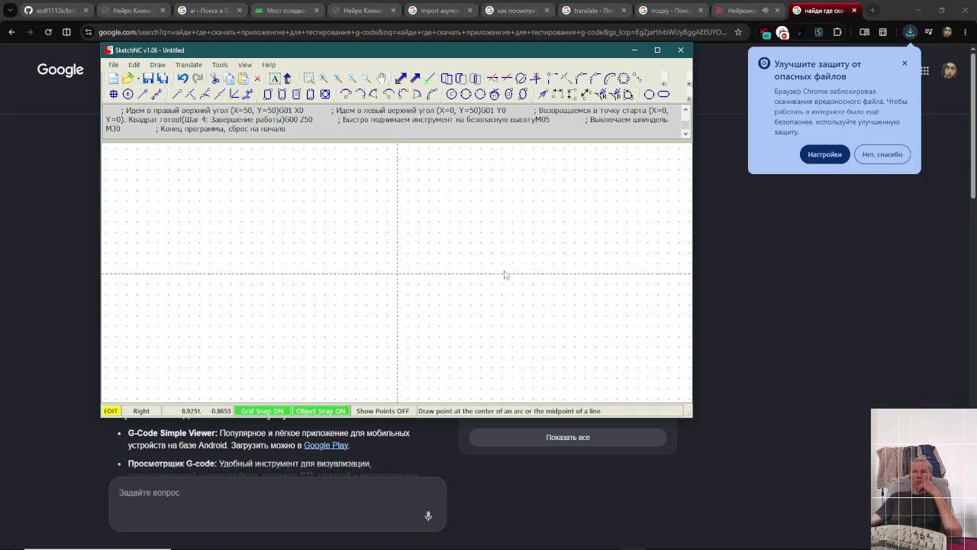
scroll(671, 122, "up", 2)
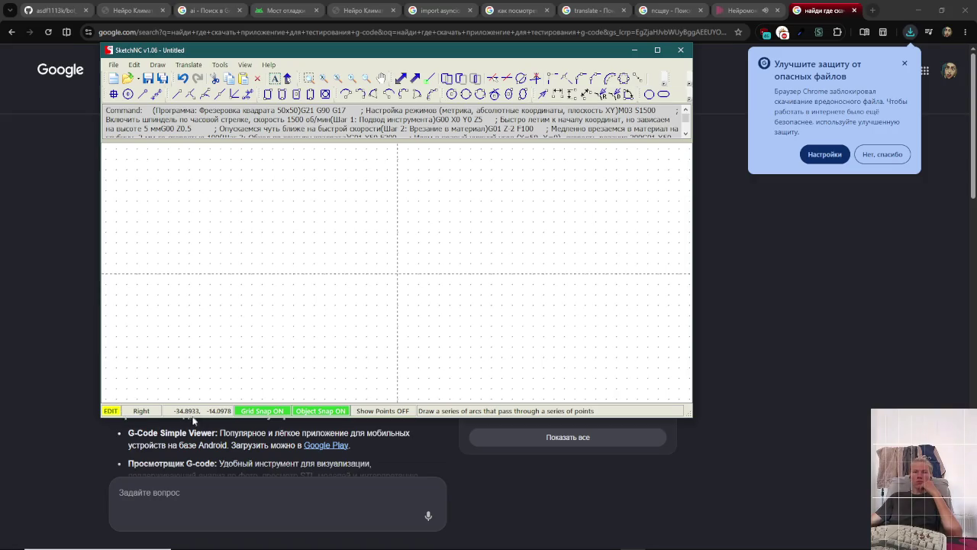
left_click(303, 415)
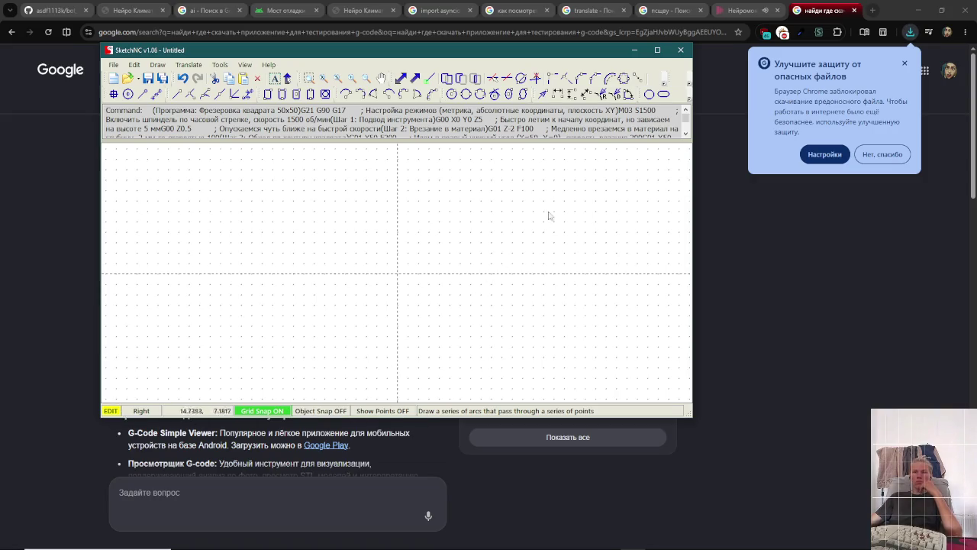
left_click(337, 414)
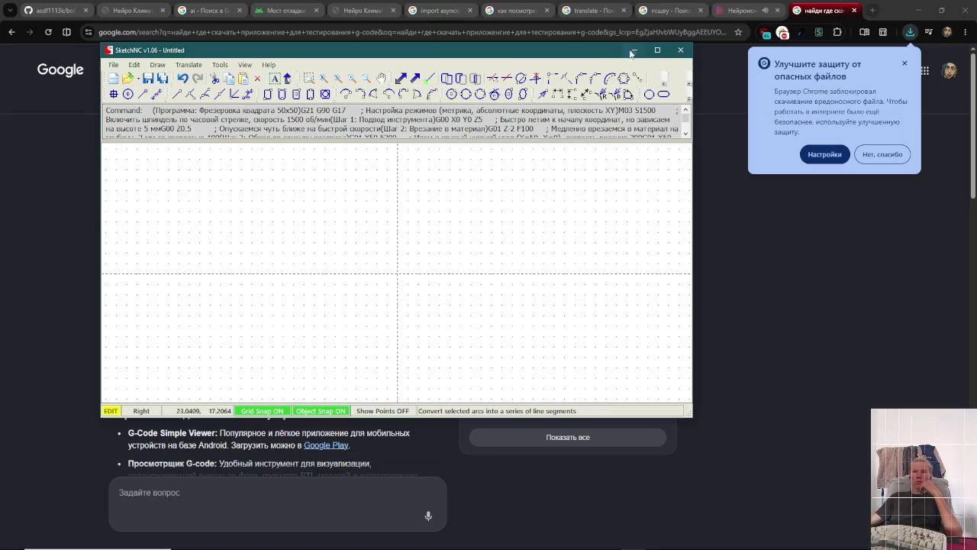
left_click(656, 50)
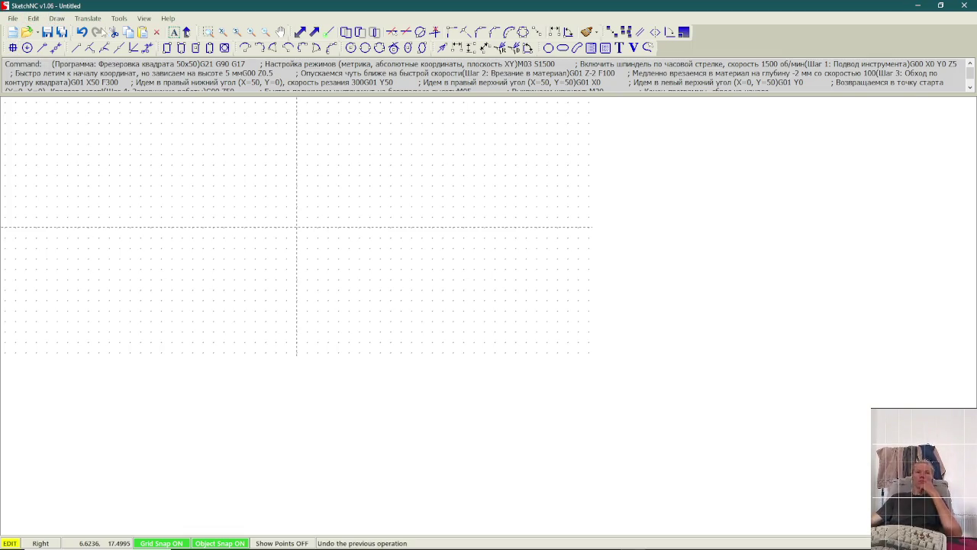
- Pick a View menu item, clear the repeated exceptions, then exit SketchNC answering Нет to saving
left_click(146, 18)
left_click(552, 226)
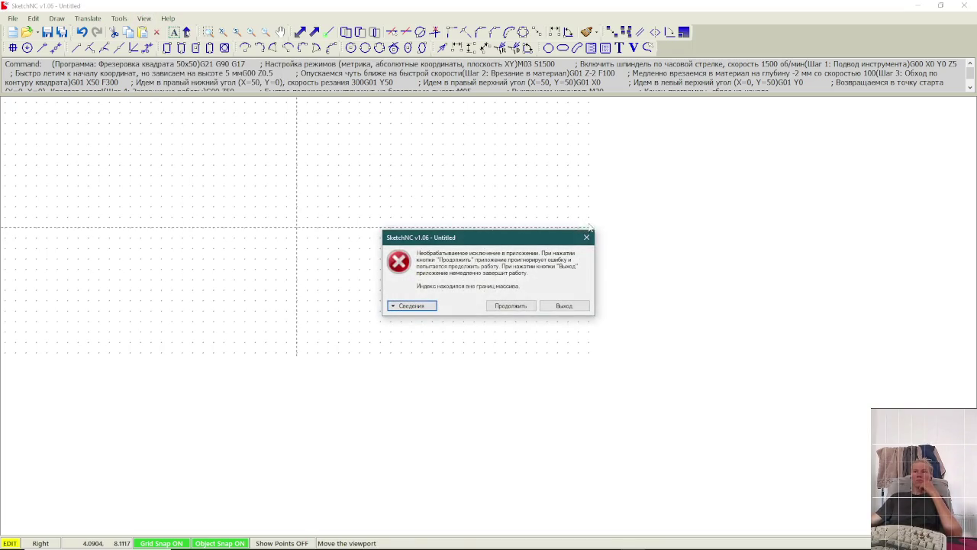
left_click(496, 307)
left_click(516, 307)
left_click(576, 308)
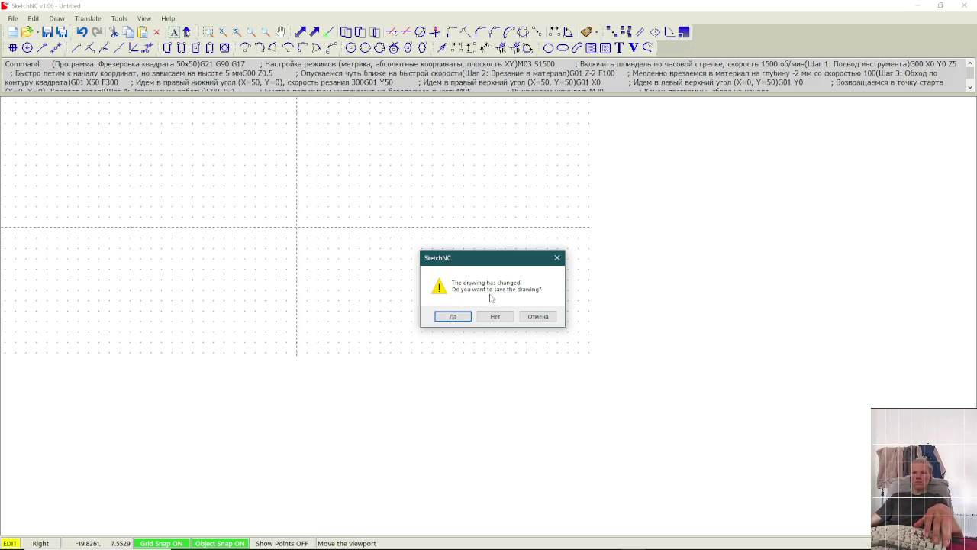
left_click(498, 318)
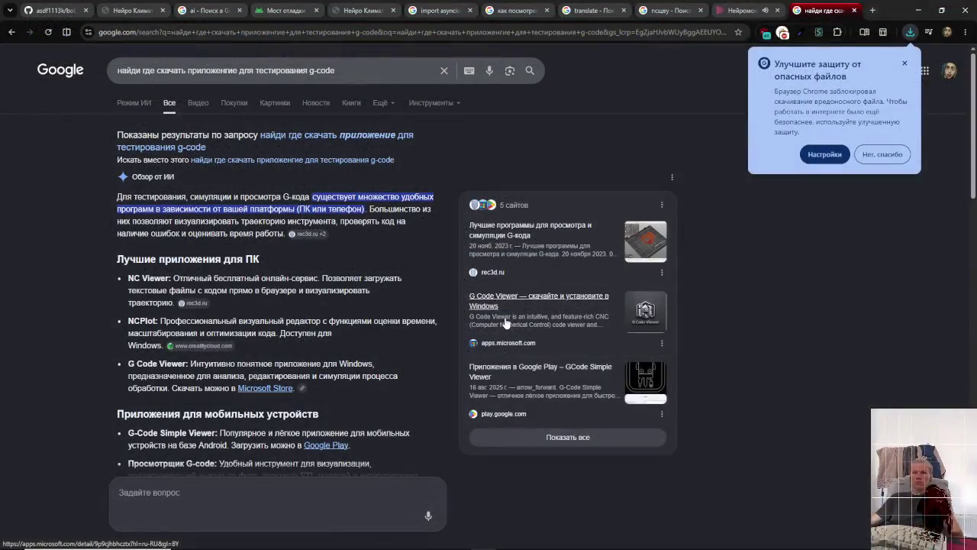
- Search the Start menu for 'пане' and open Панель управления
key("alt+Tab")
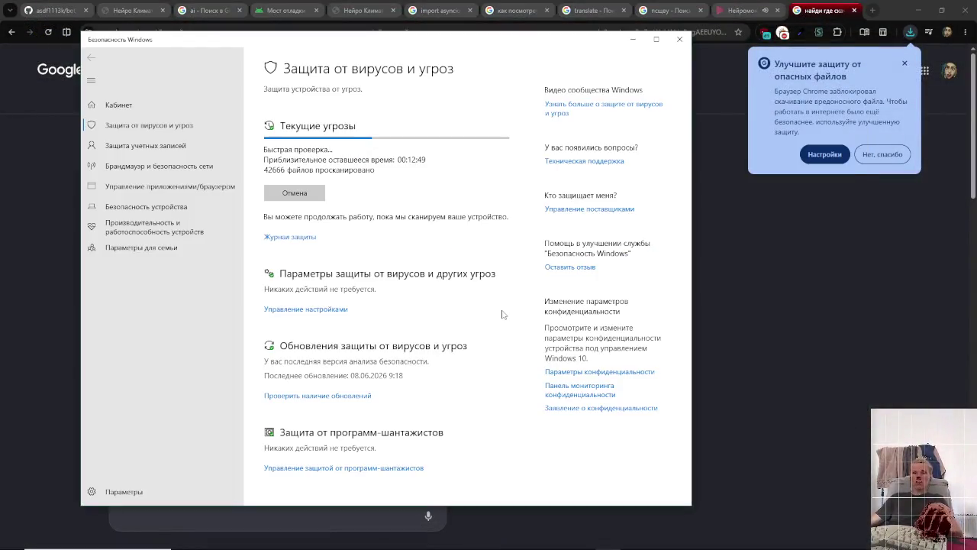
key("alt+Tab")
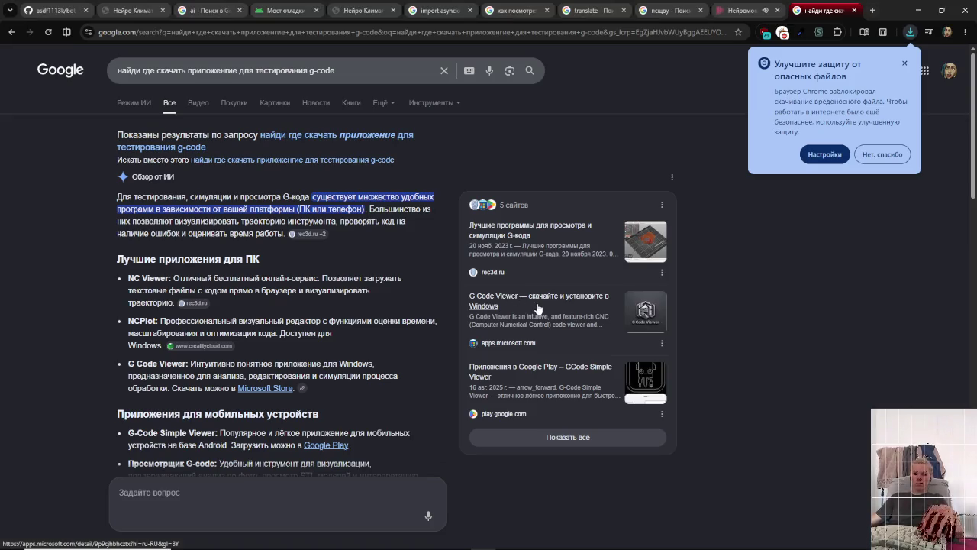
key("super")
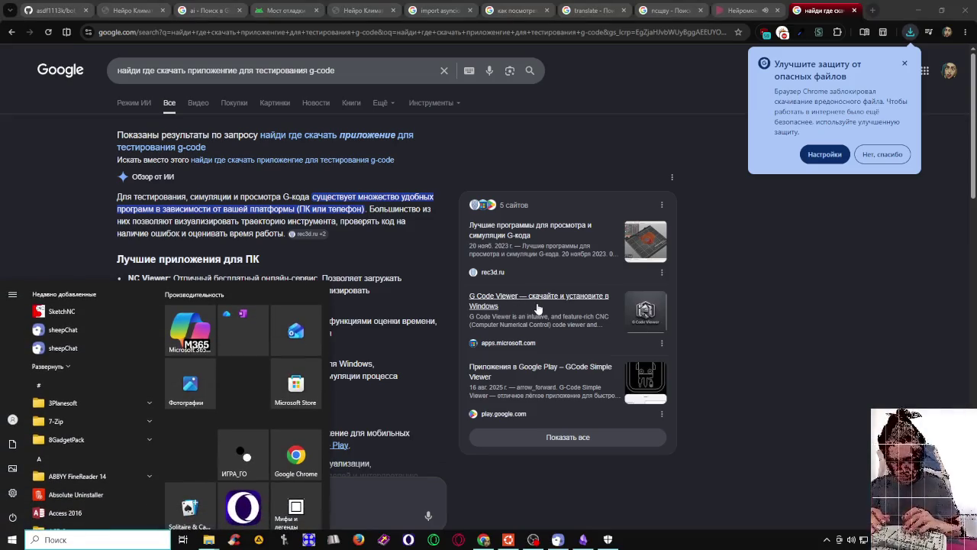
type("gfu")
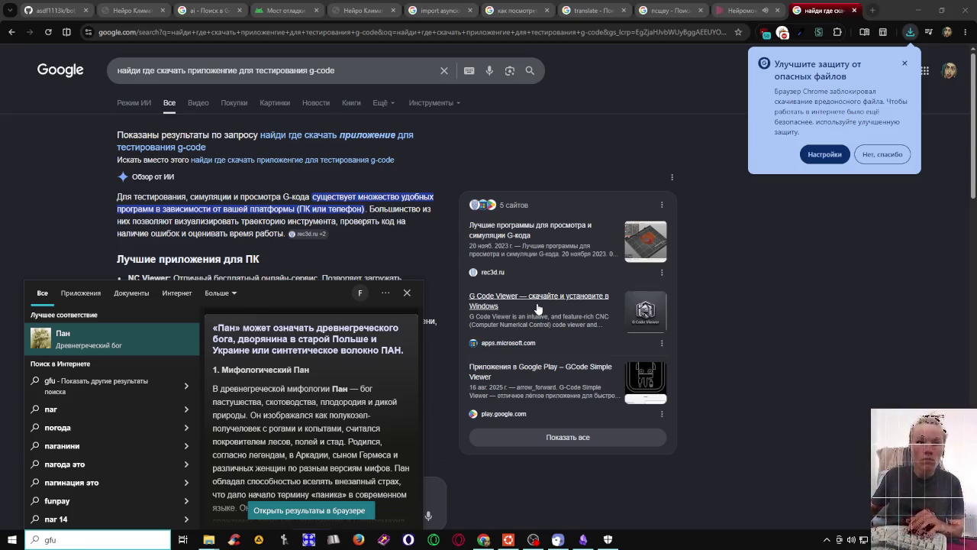
key("BackSpace")
key("BackSpace")
key("BackSpace")
type("пане")
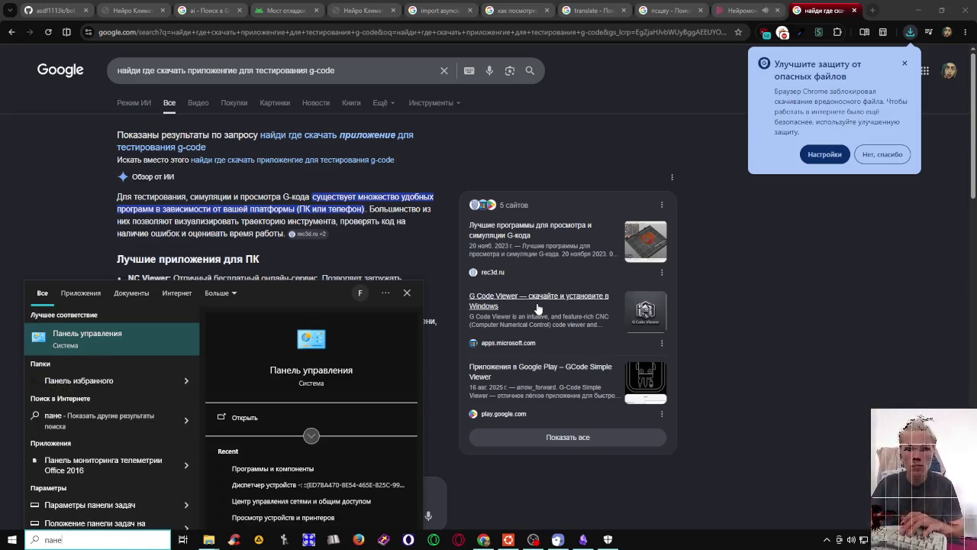
key("Return")
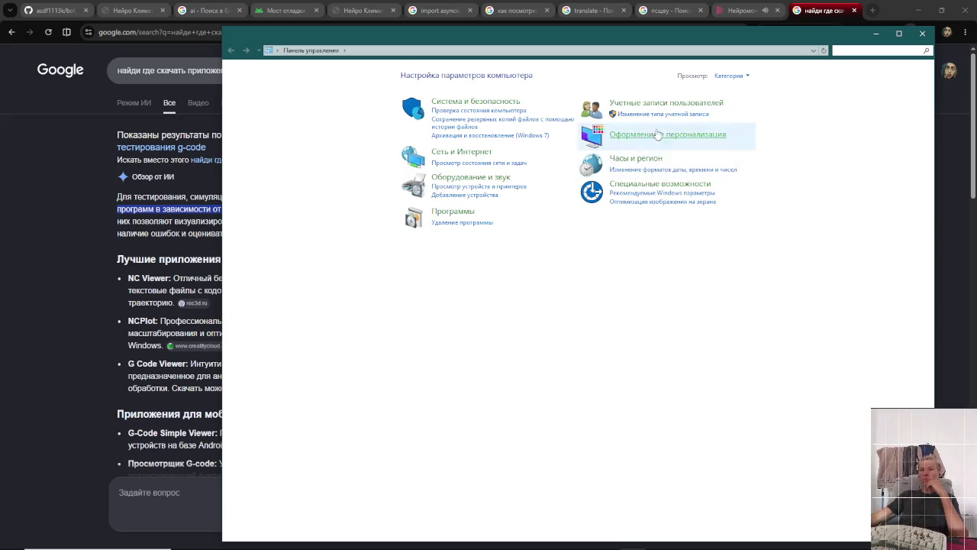
- Open Удаление программы and select eduVPN Client 4.5 in the installed programs list
left_click(461, 223)
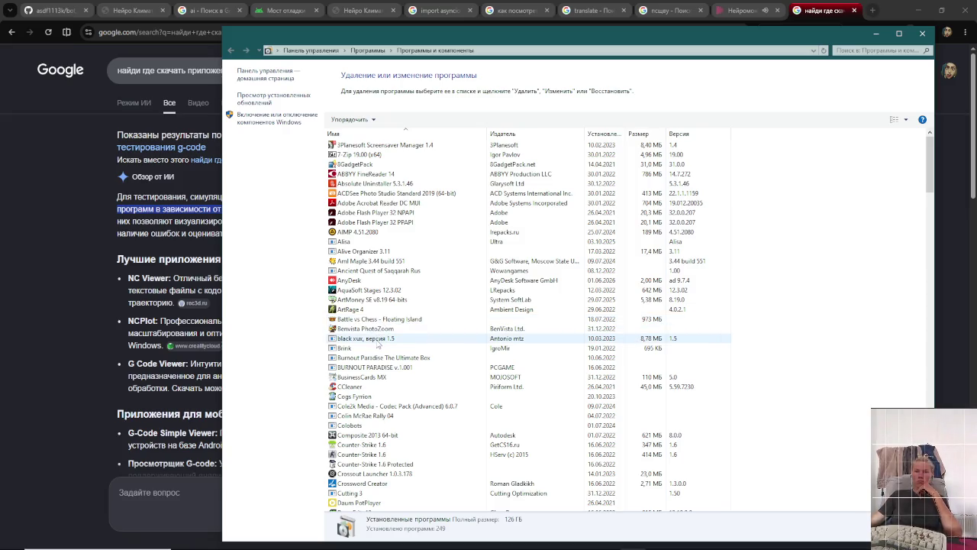
scroll(383, 431, "down", 2)
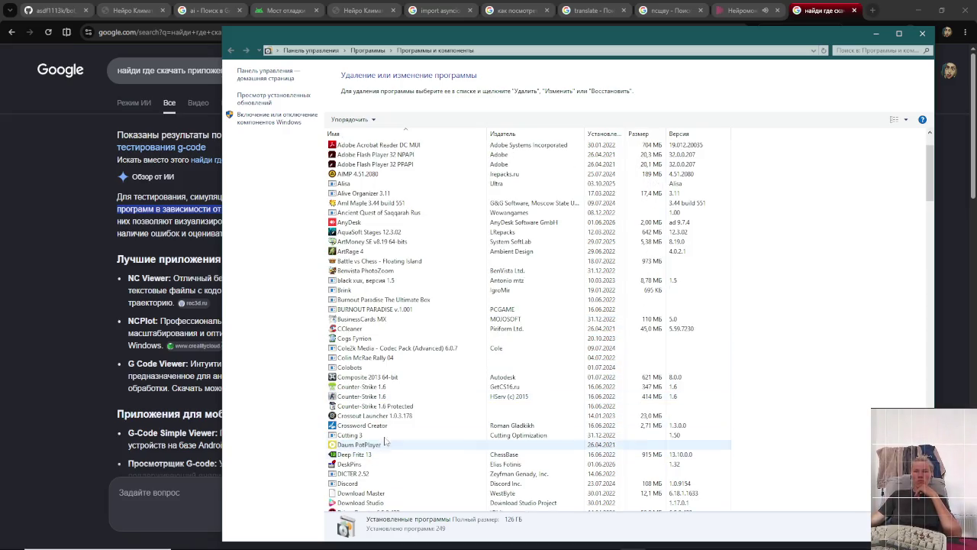
scroll(385, 397, "down", 1)
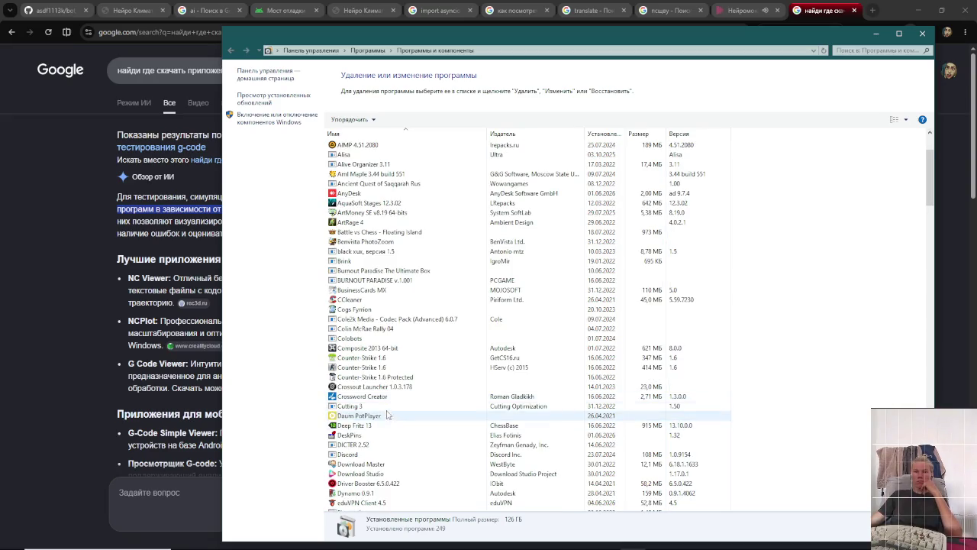
scroll(387, 412, "down", 2)
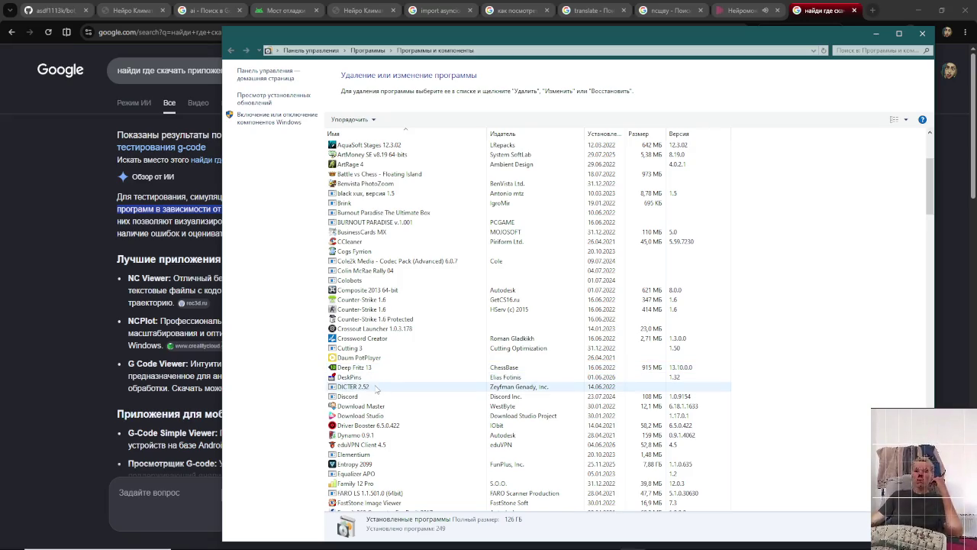
left_click(405, 444)
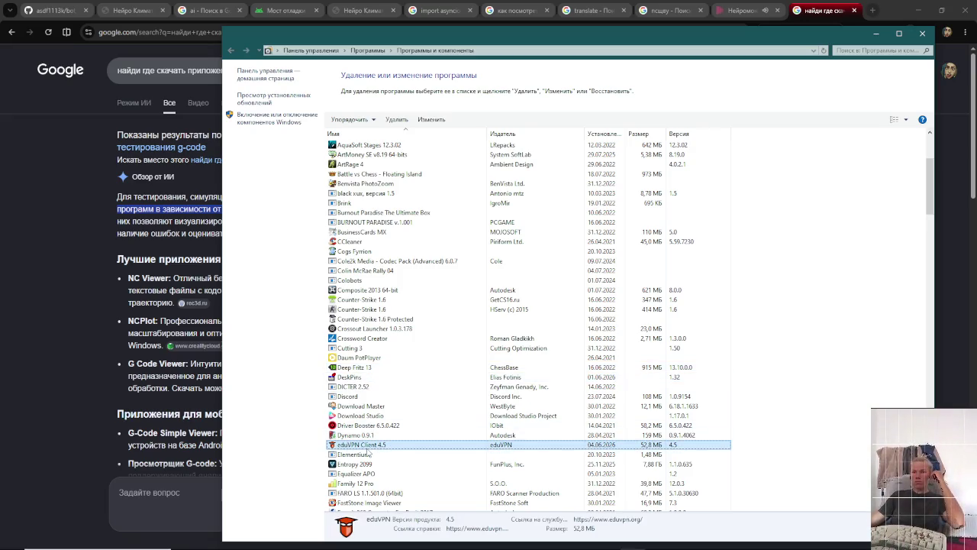
- Launch the eduVPN Client 4.5 setup from Programs and Features and start it running
double_click(410, 448)
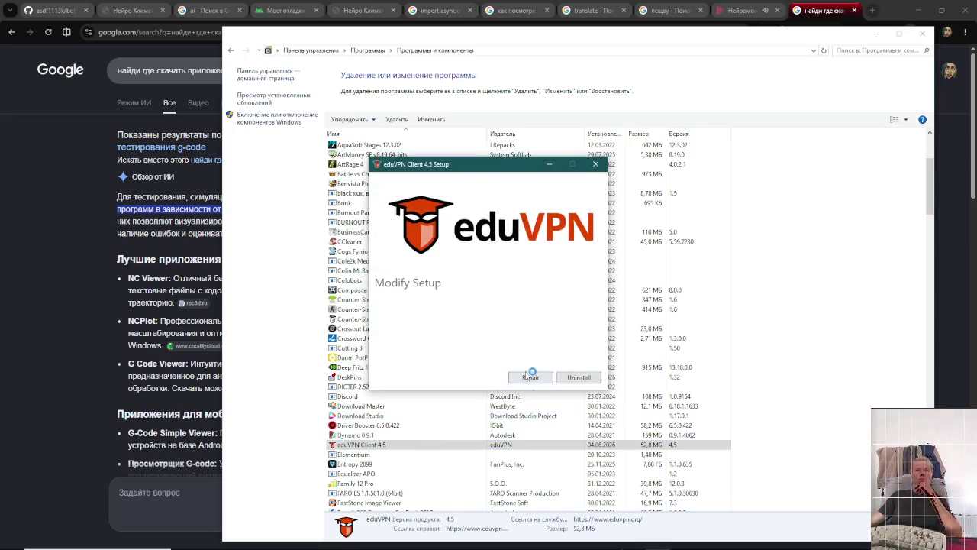
left_click(592, 378)
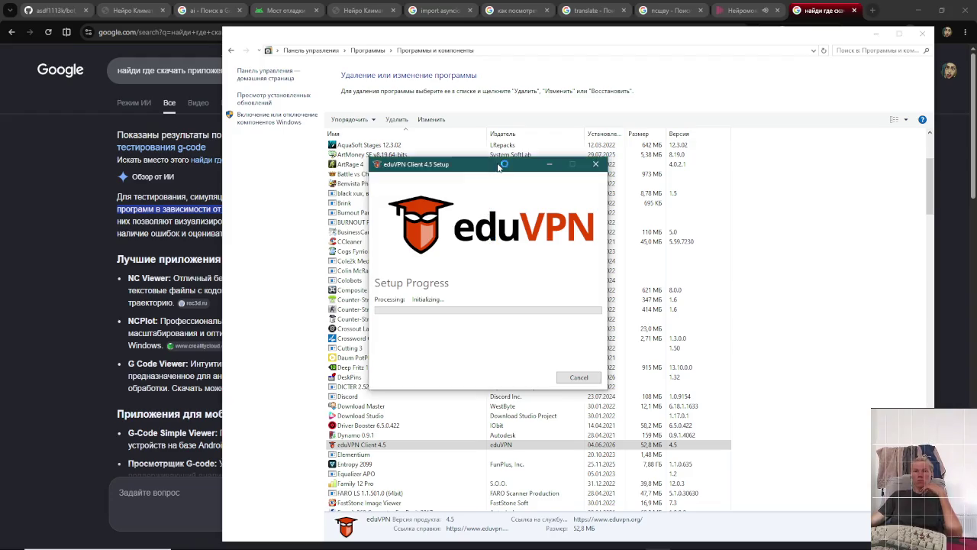
scroll(374, 446, "down", 1)
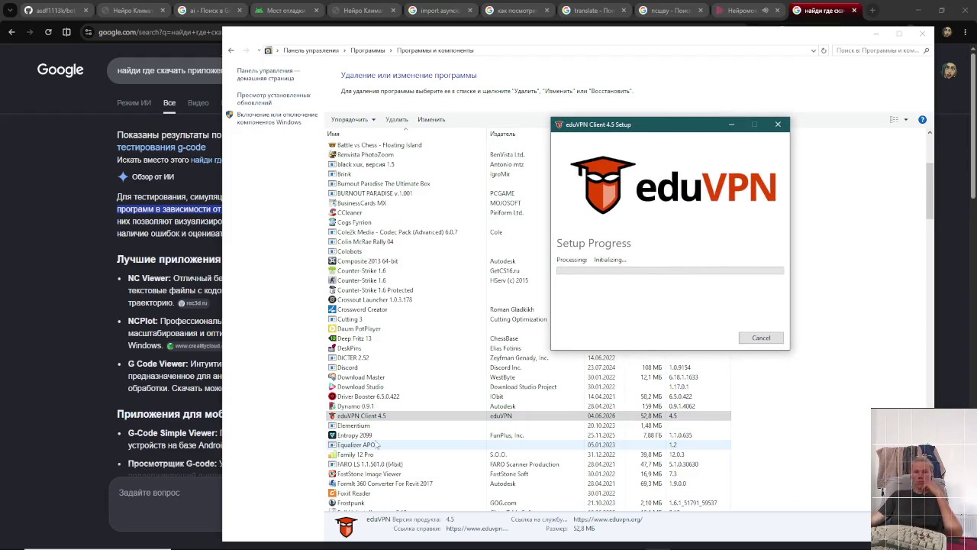
scroll(376, 444, "down", 2)
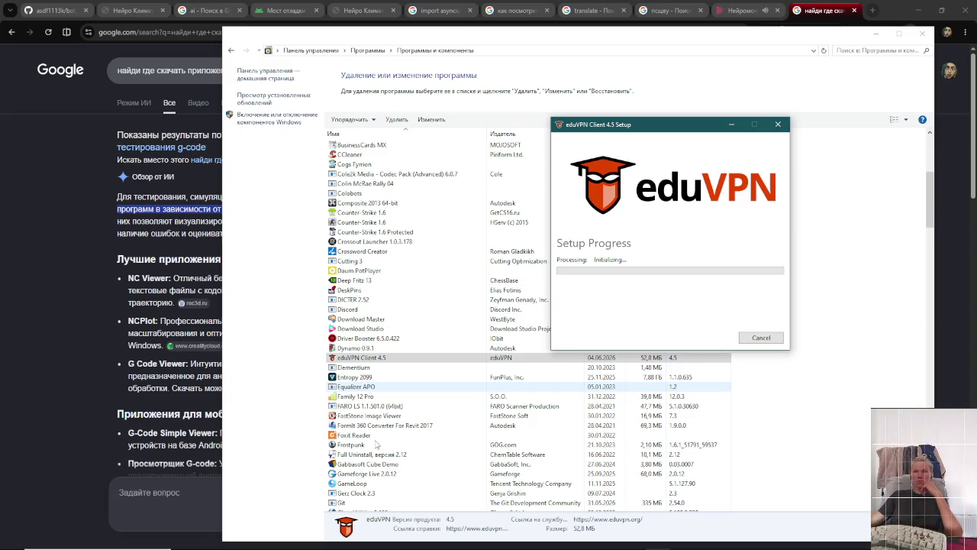
- Move the sheepChat window to the top-right corner and scroll Programs and Features while the uninstaller runs
key("alt+Tab")
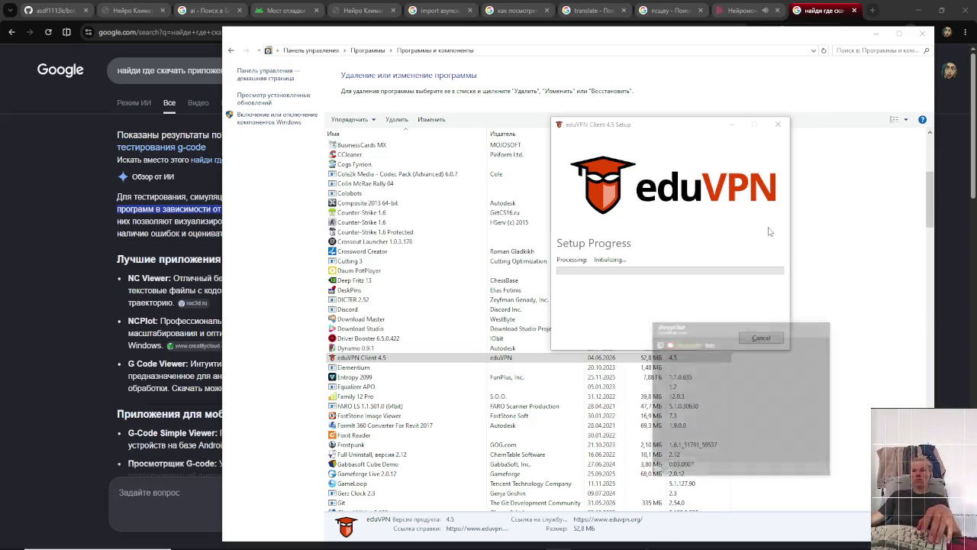
mouse_move(747, 289)
left_mouse_down()
mouse_move(801, 23)
mouse_move(830, 17)
left_mouse_up()
scroll(465, 344, "down", 2)
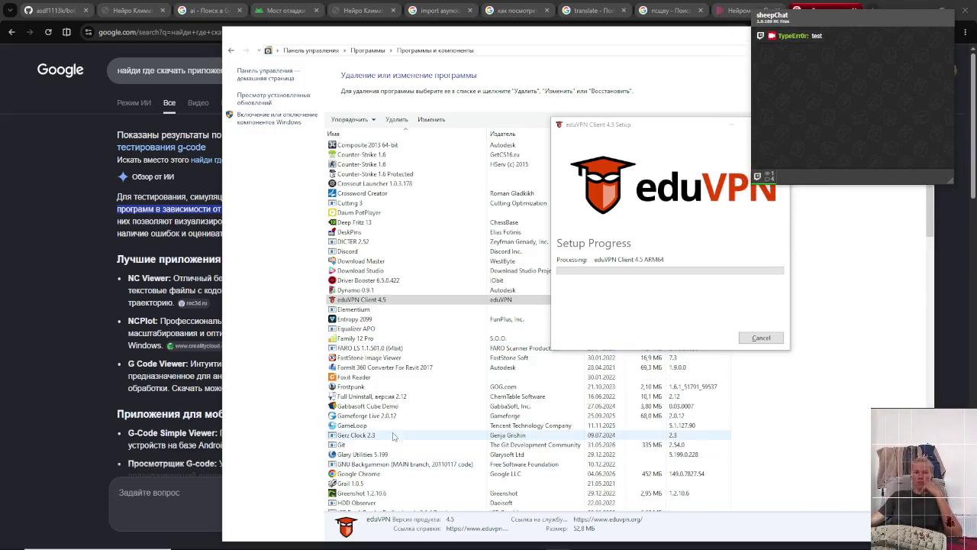
scroll(391, 458, "down", 2)
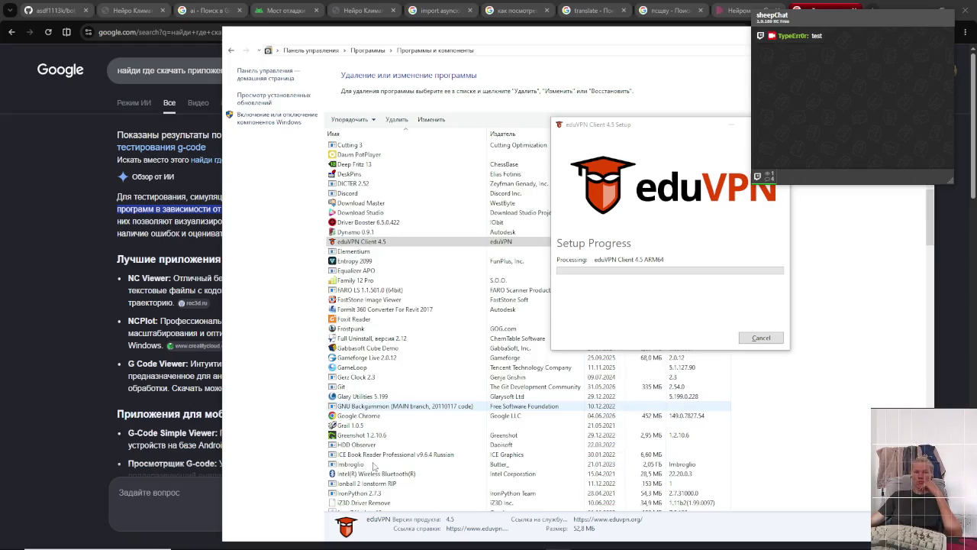
scroll(392, 419, "down", 2)
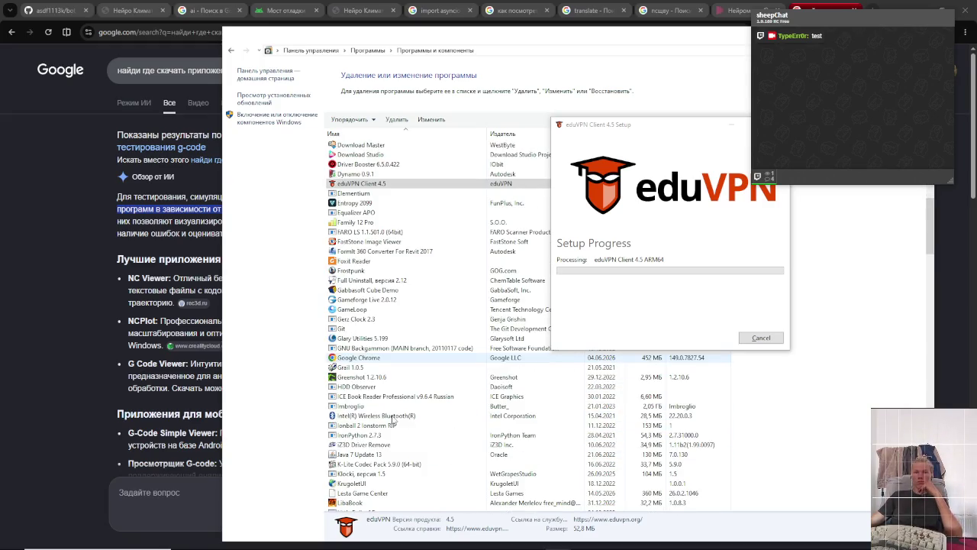
scroll(392, 419, "down", 2)
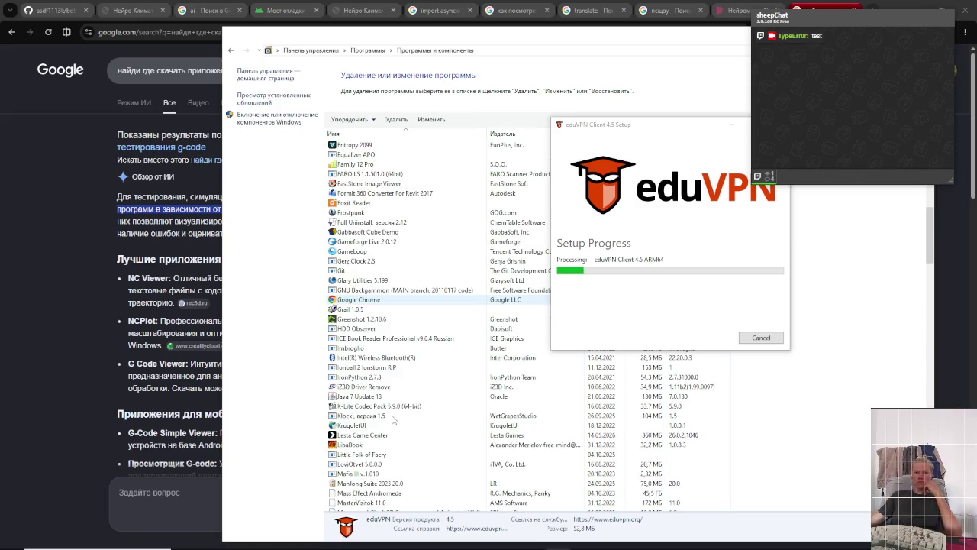
scroll(392, 419, "down", 1)
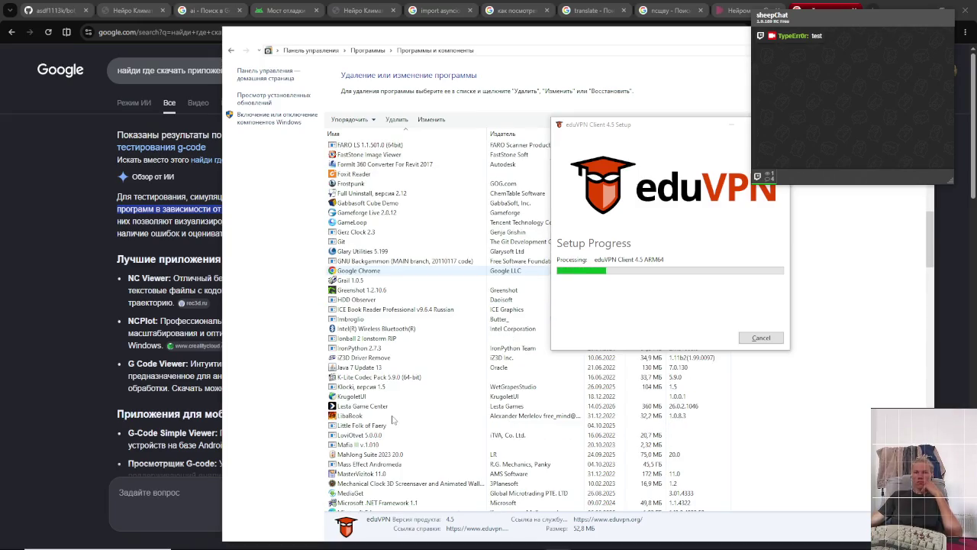
scroll(392, 419, "down", 2)
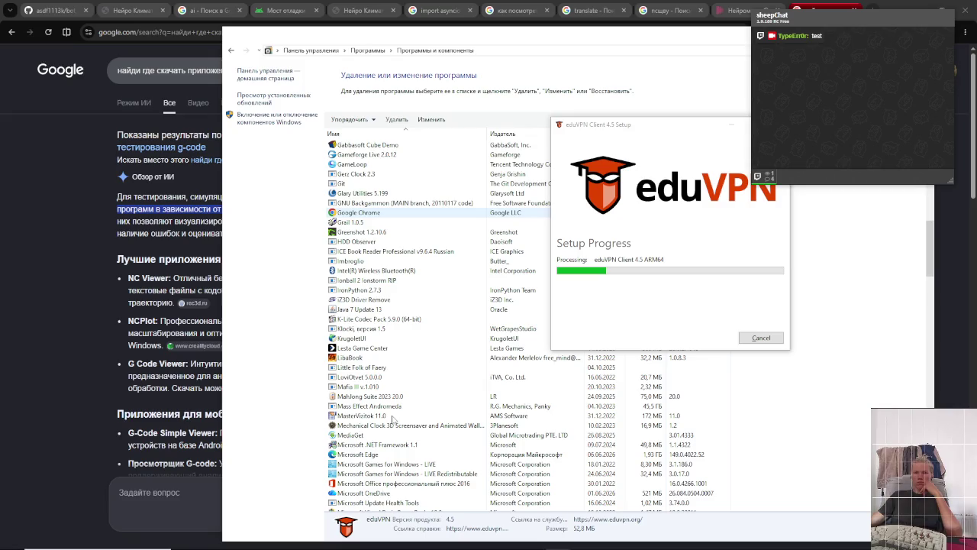
scroll(393, 419, "down", 5)
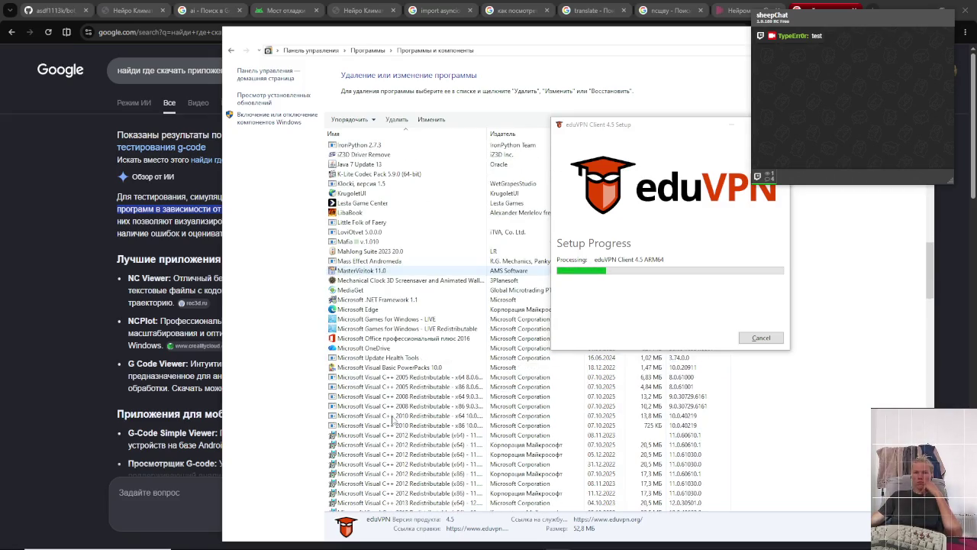
scroll(392, 419, "down", 6)
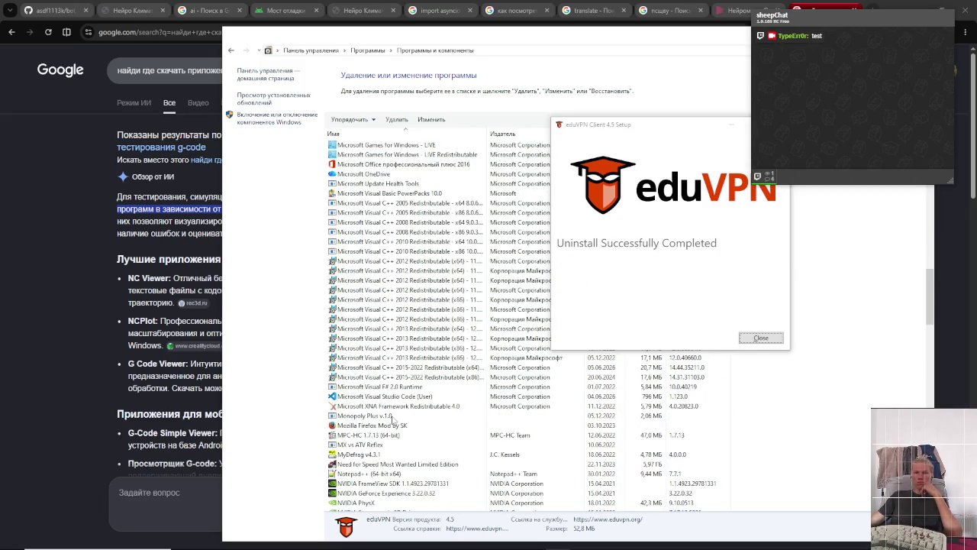
scroll(392, 419, "down", 2)
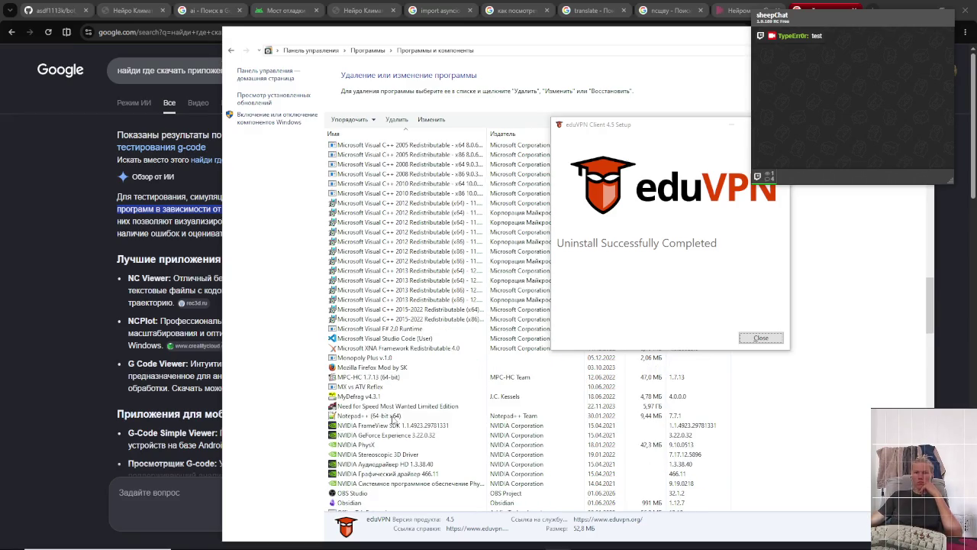
scroll(392, 419, "down", 3)
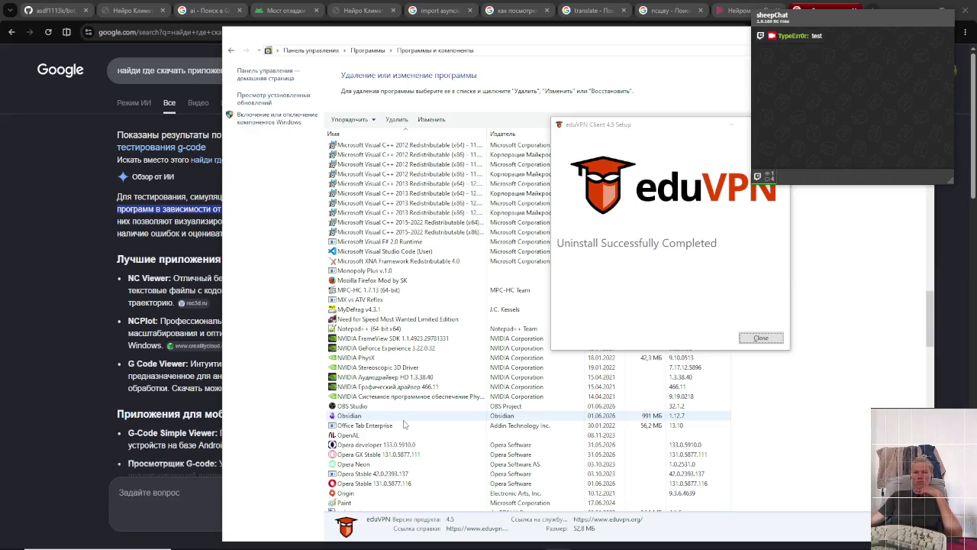
scroll(404, 424, "down", 2)
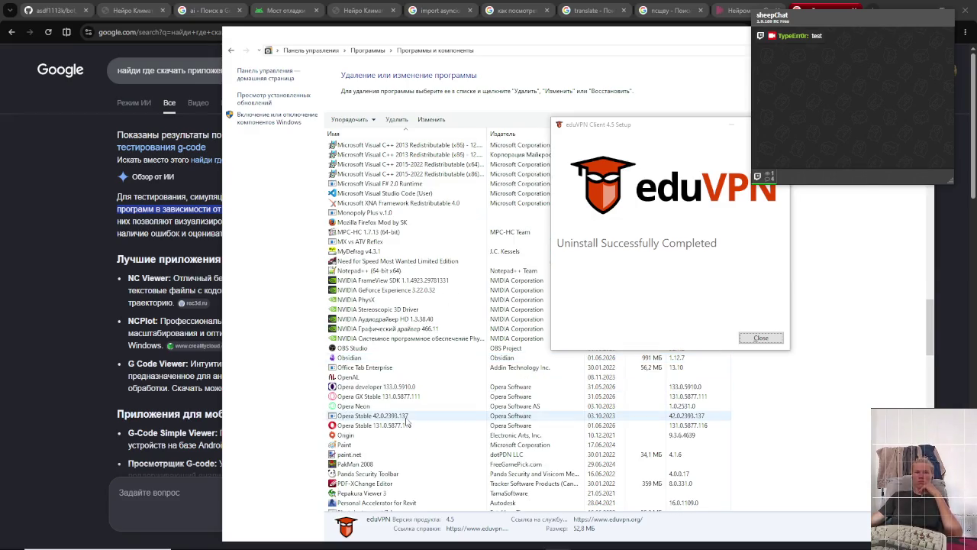
scroll(408, 430, "down", 2)
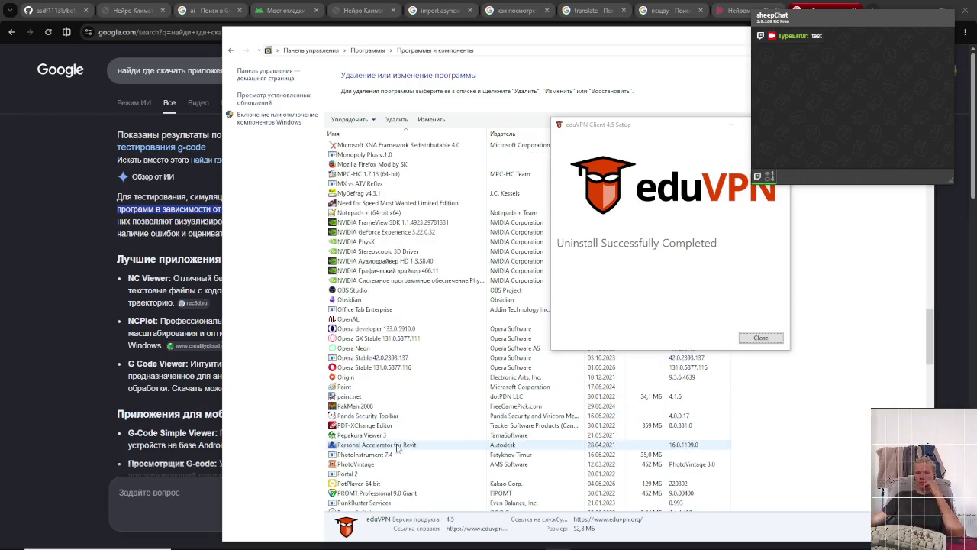
scroll(429, 455, "down", 2)
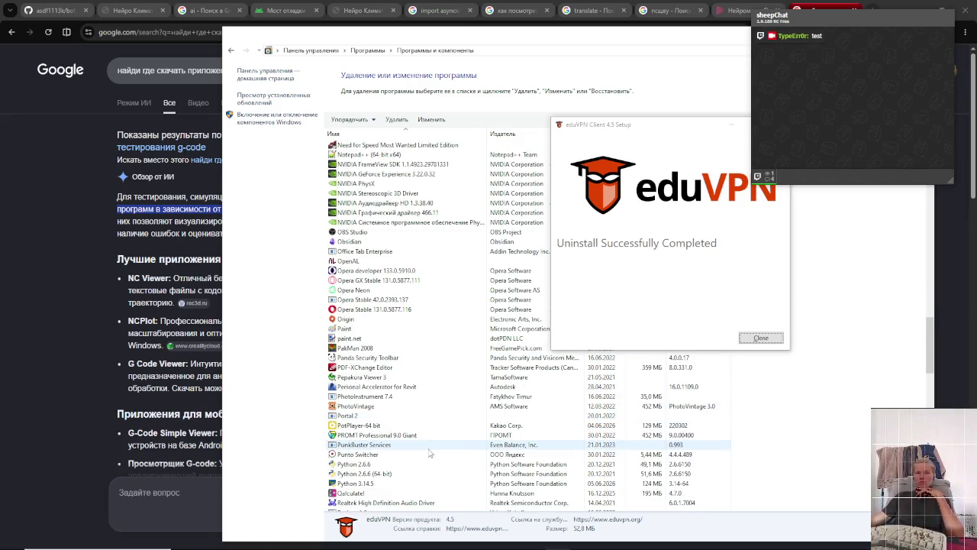
scroll(429, 450, "down", 2)
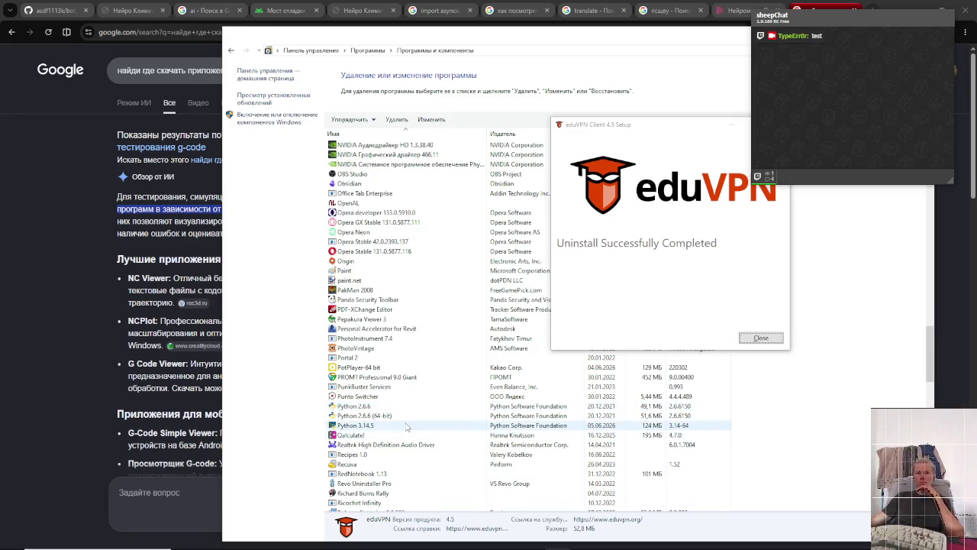
scroll(408, 427, "down", 2)
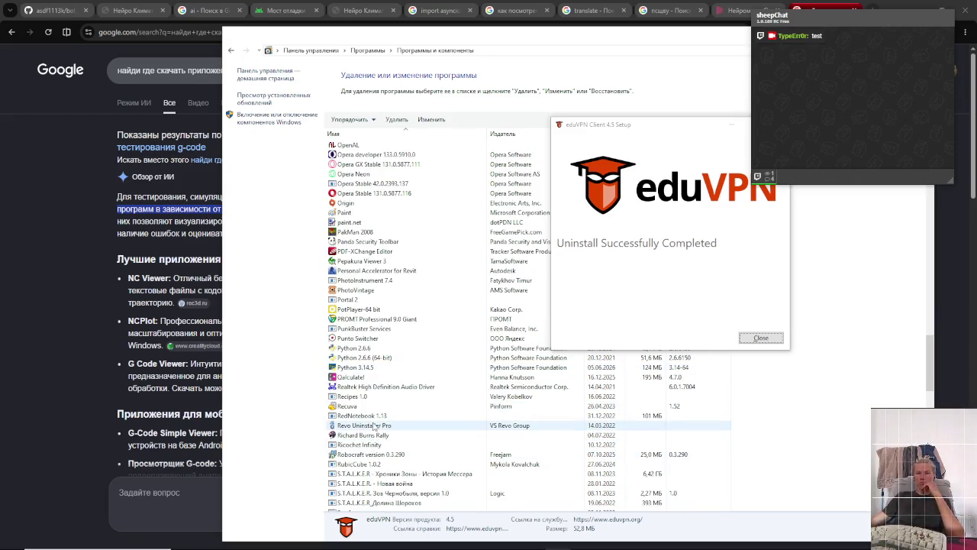
scroll(393, 428, "down", 3)
scroll(376, 429, "down", 1)
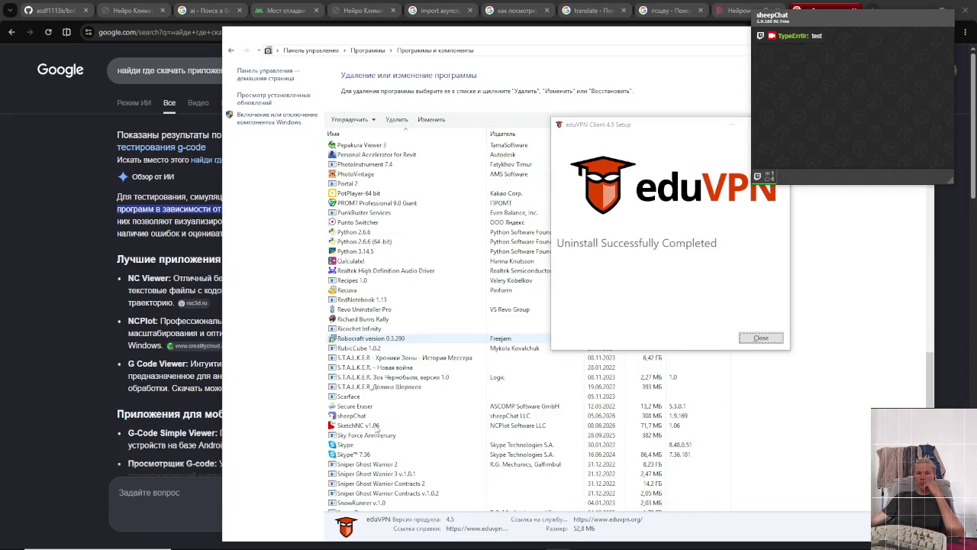
scroll(377, 430, "down", 2)
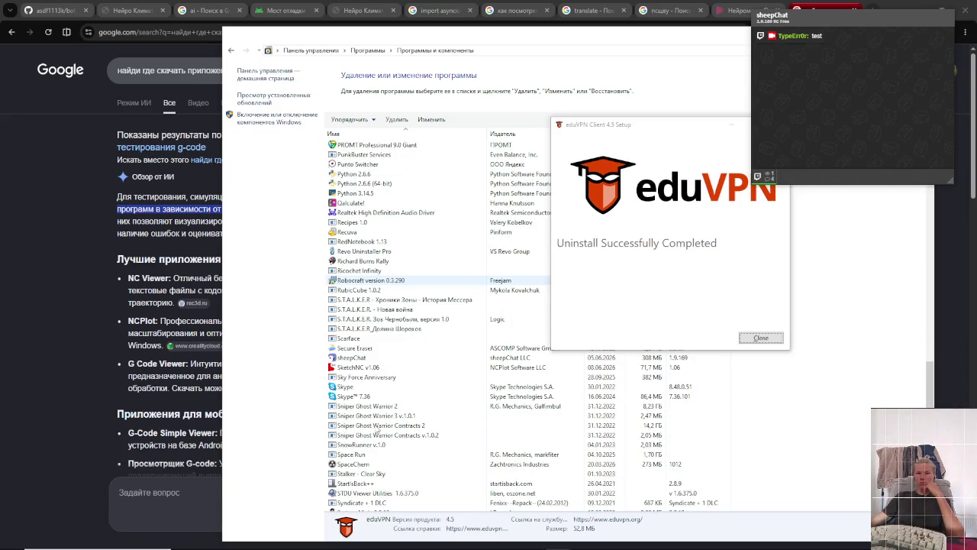
scroll(376, 431, "down", 7)
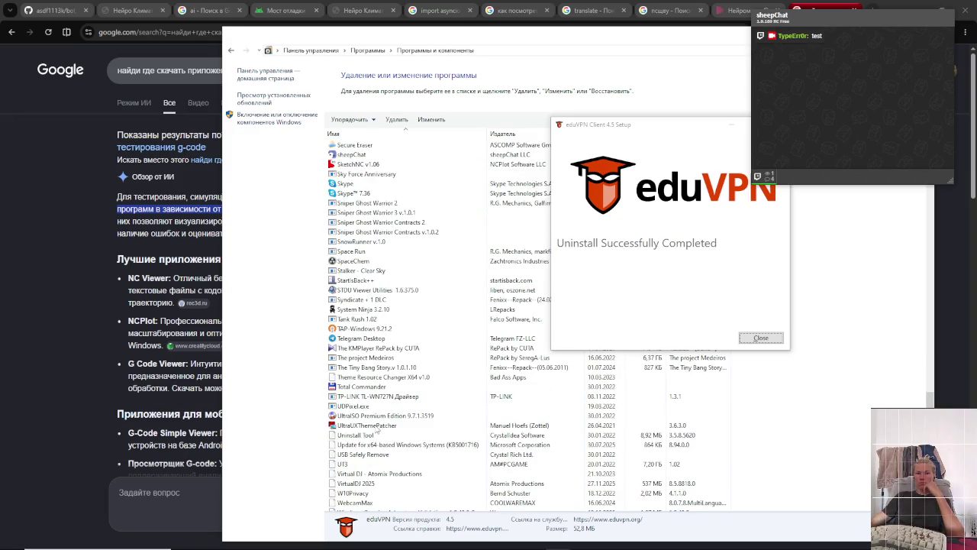
scroll(376, 431, "down", 3)
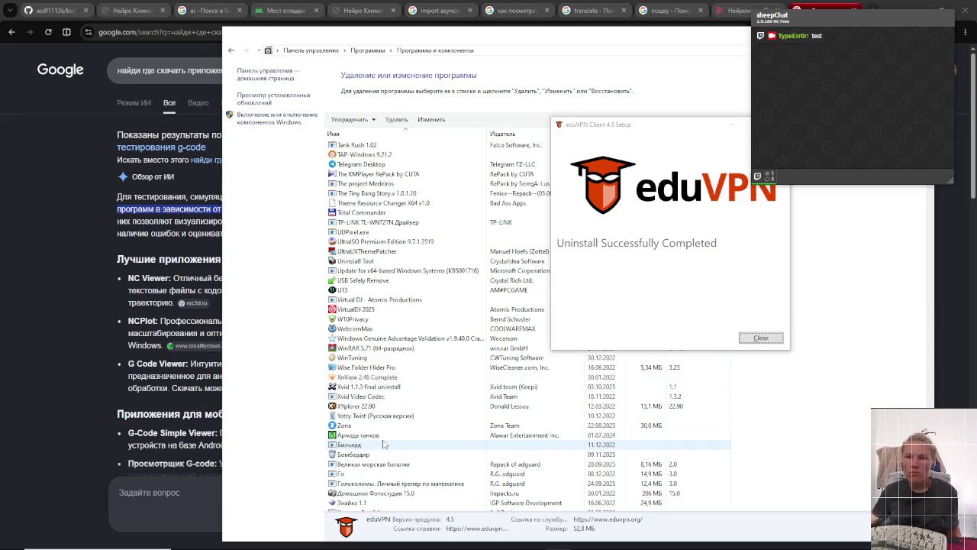
scroll(382, 412, "down", 8)
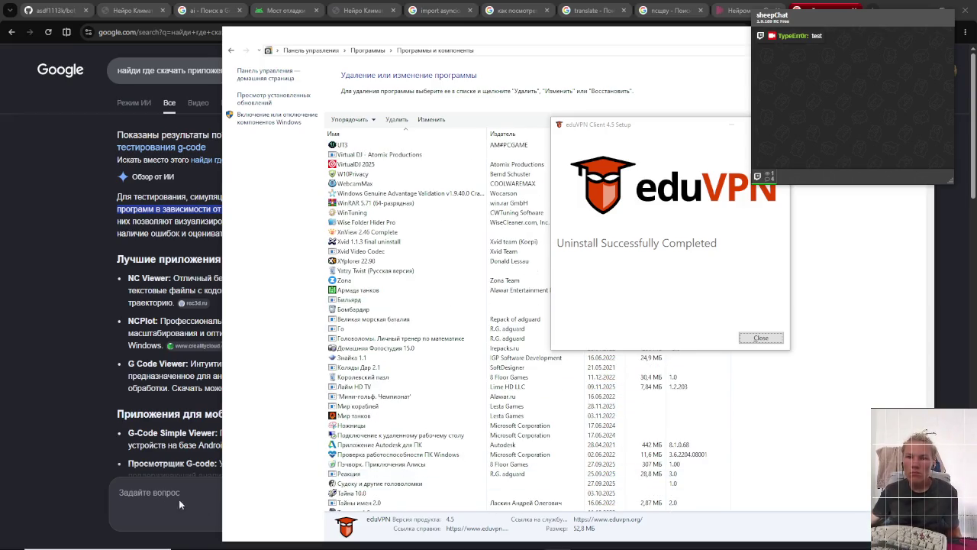
left_click(207, 385)
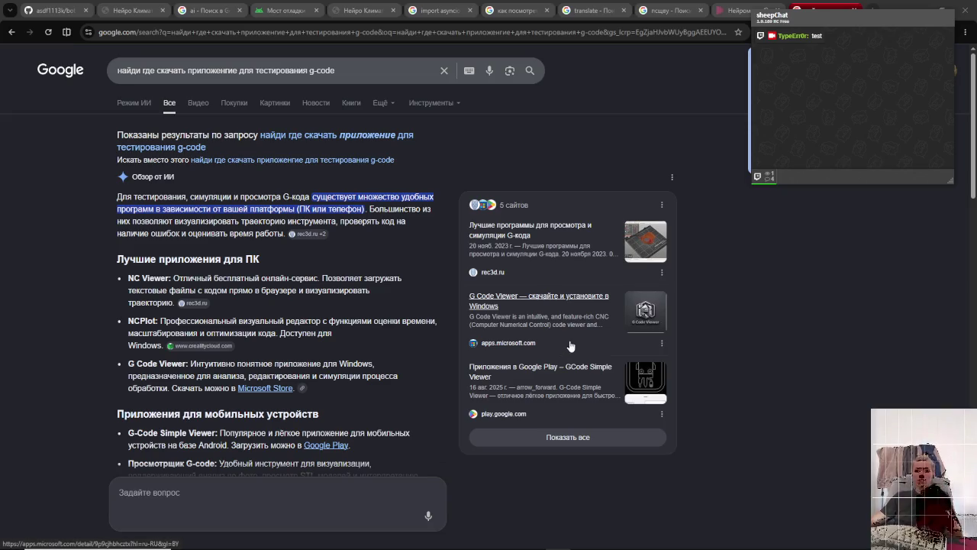
- Switch back to the Programs and Features list of installed programs
key("alt+Tab")
left_click(603, 260)
scroll(451, 461, "down", 5)
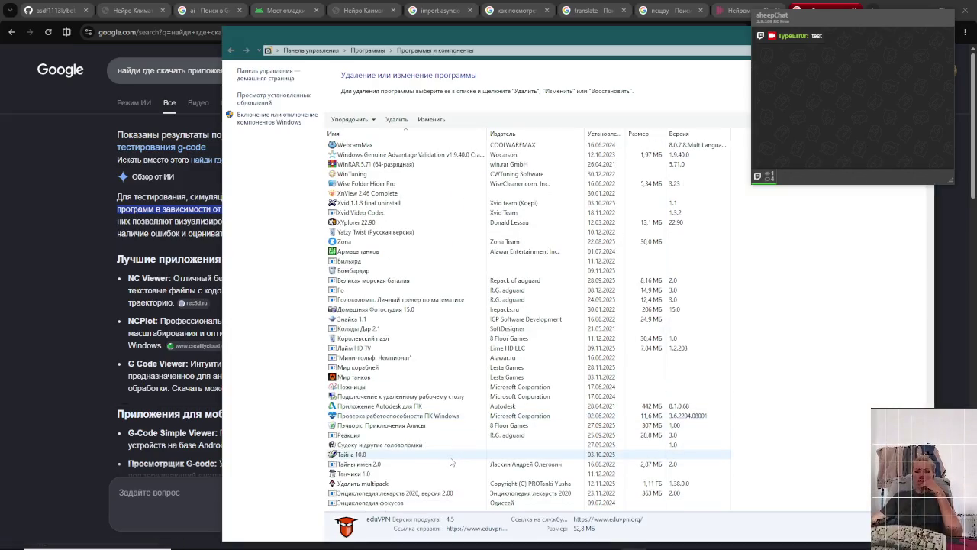
scroll(450, 461, "up", 5)
- Sort the installed programs by Name in descending order and scroll through the list
left_click(345, 120)
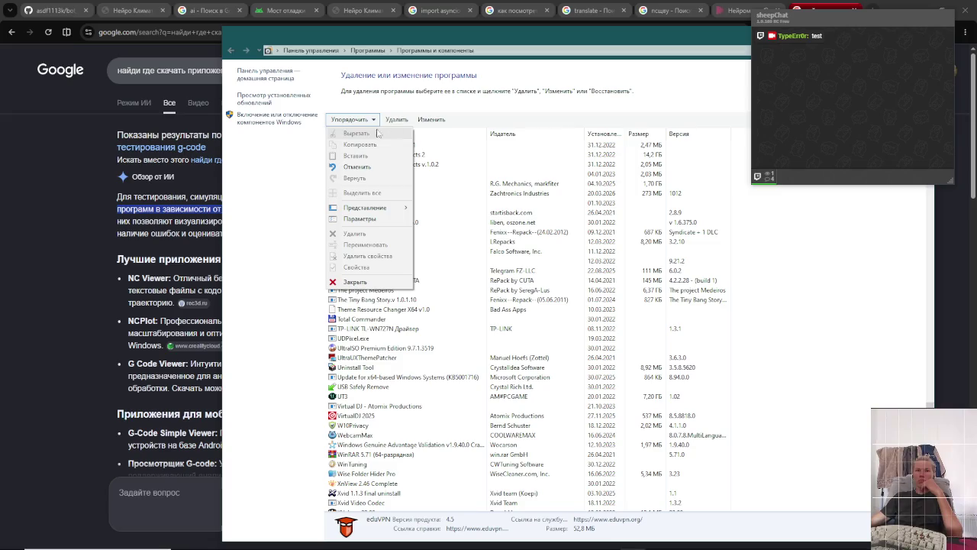
left_click(303, 290)
left_click(371, 135)
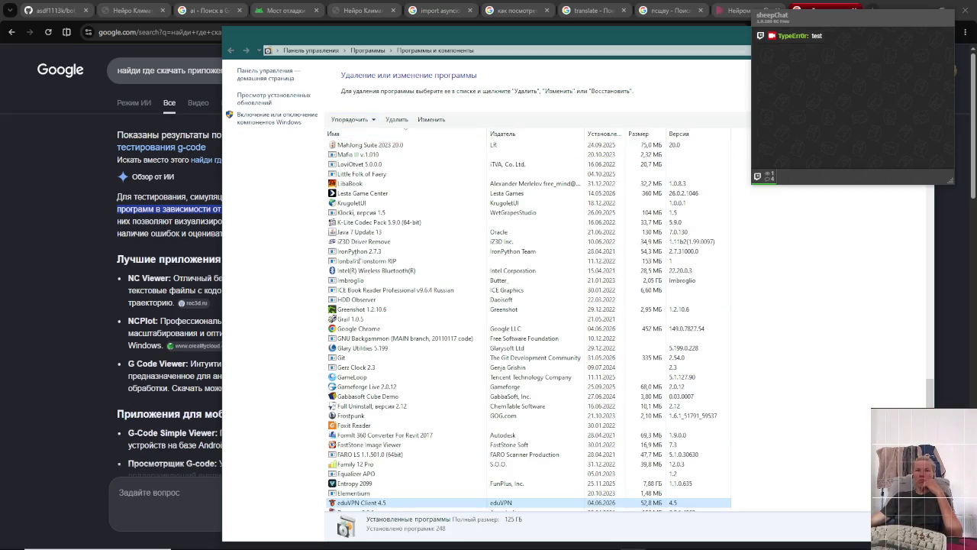
scroll(358, 259, "up", 20)
scroll(424, 290, "up", 20)
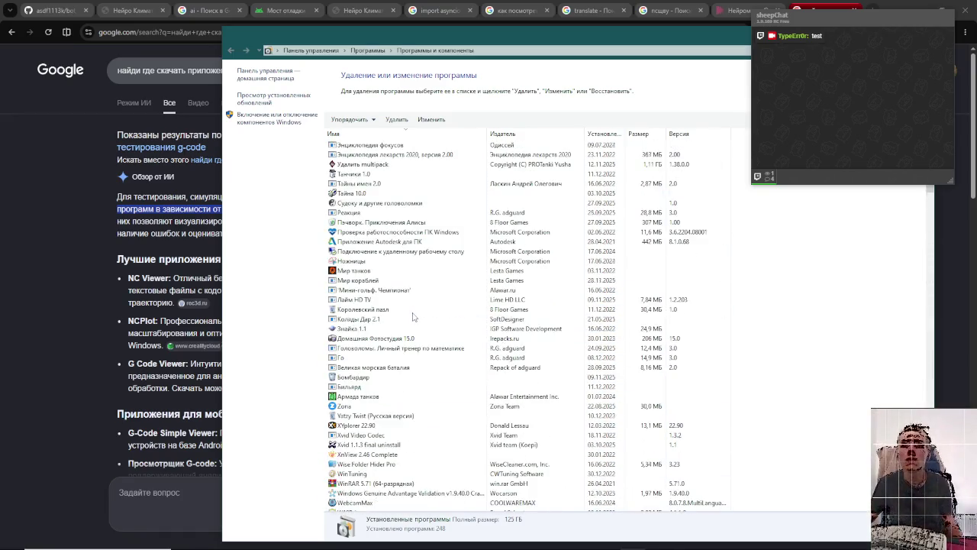
scroll(411, 298, "down", 15)
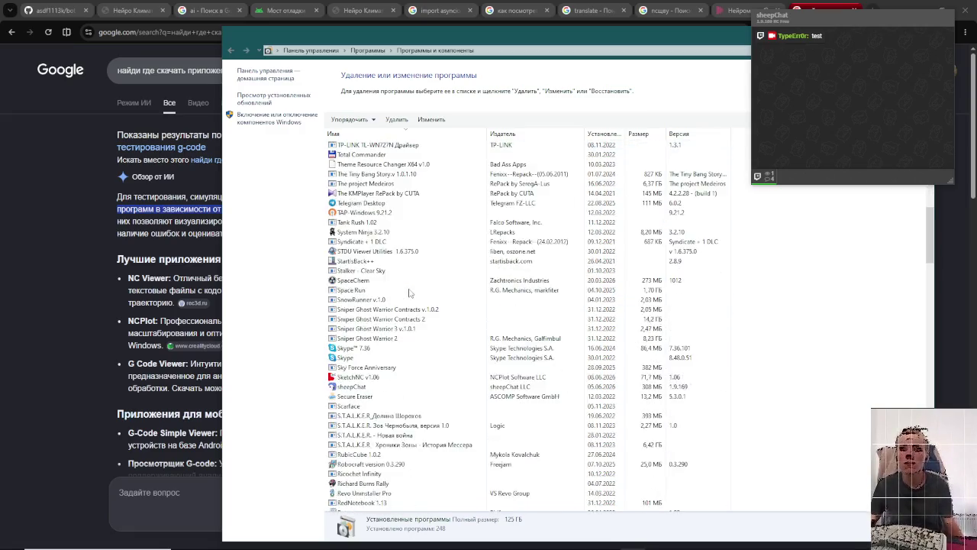
scroll(408, 293, "down", 15)
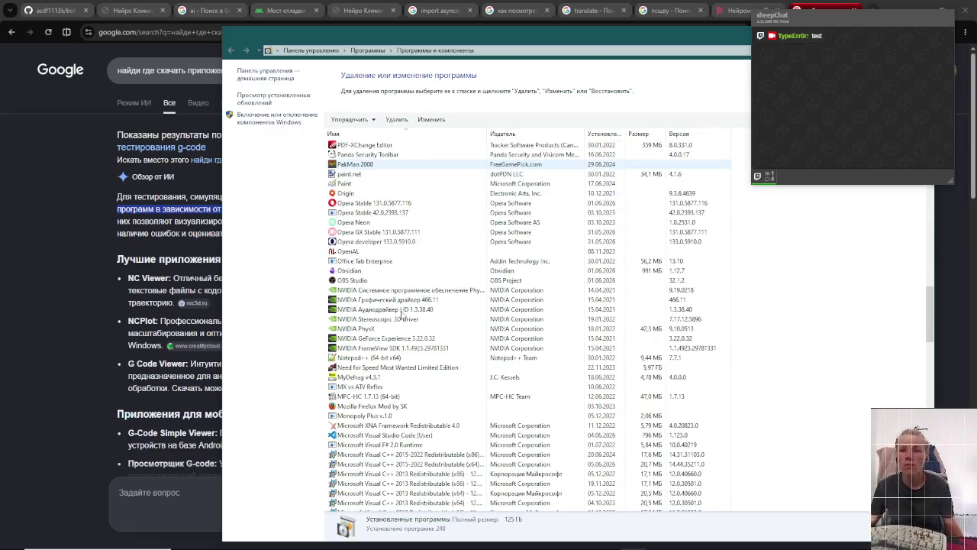
scroll(401, 313, "down", 15)
scroll(402, 314, "down", 8)
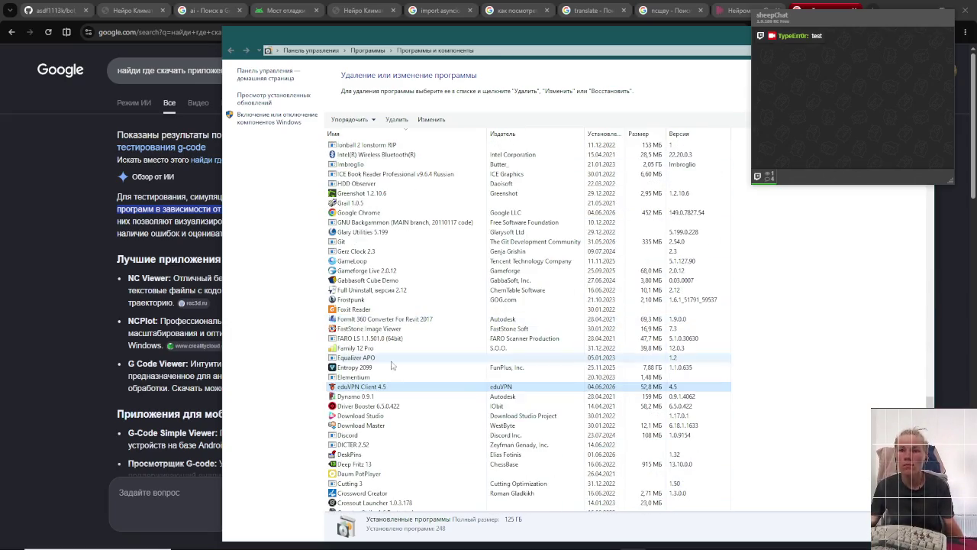
key("alt+Tab")
key("alt+Tab")
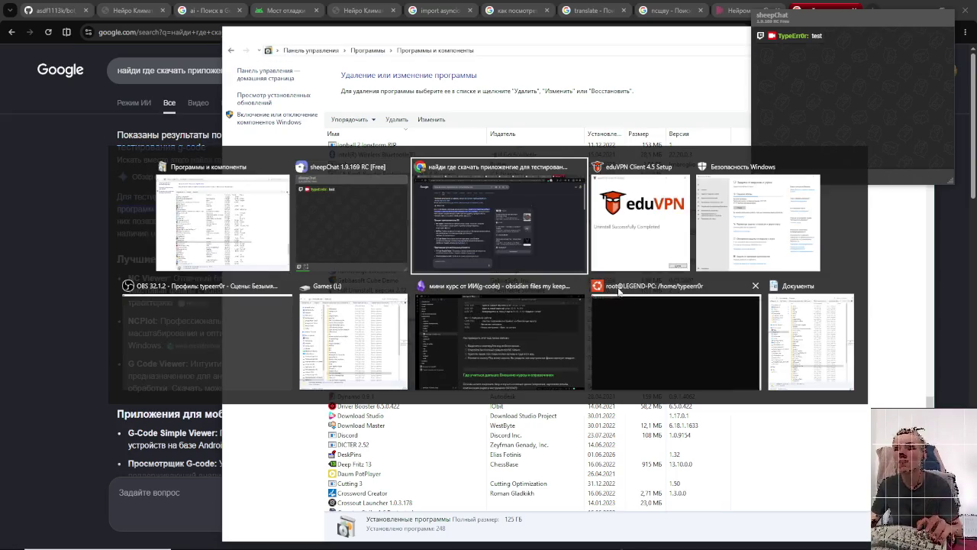
- Close the finished eduVPN Client 4.5 uninstaller window
key("alt+Tab")
left_click(761, 338)
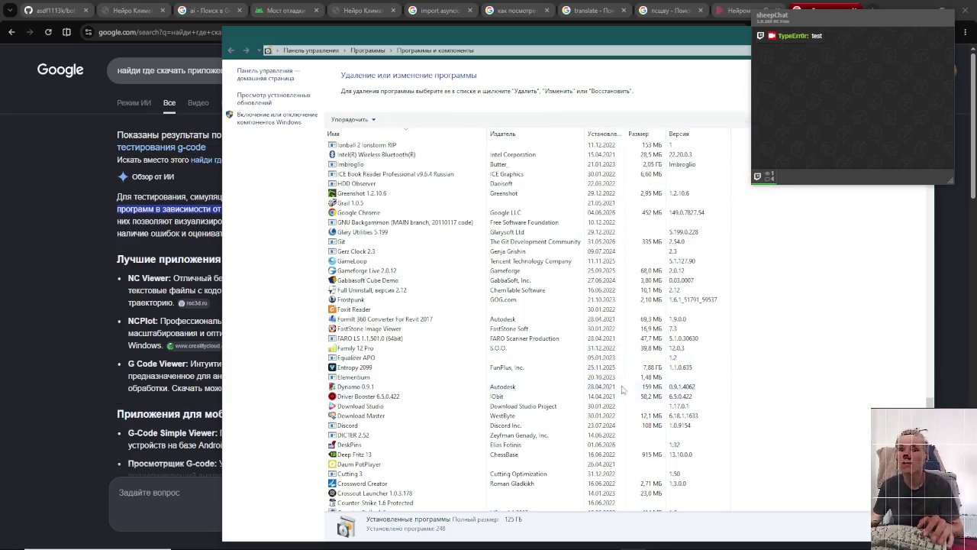
scroll(374, 351, "down", 5)
scroll(367, 369, "down", 4)
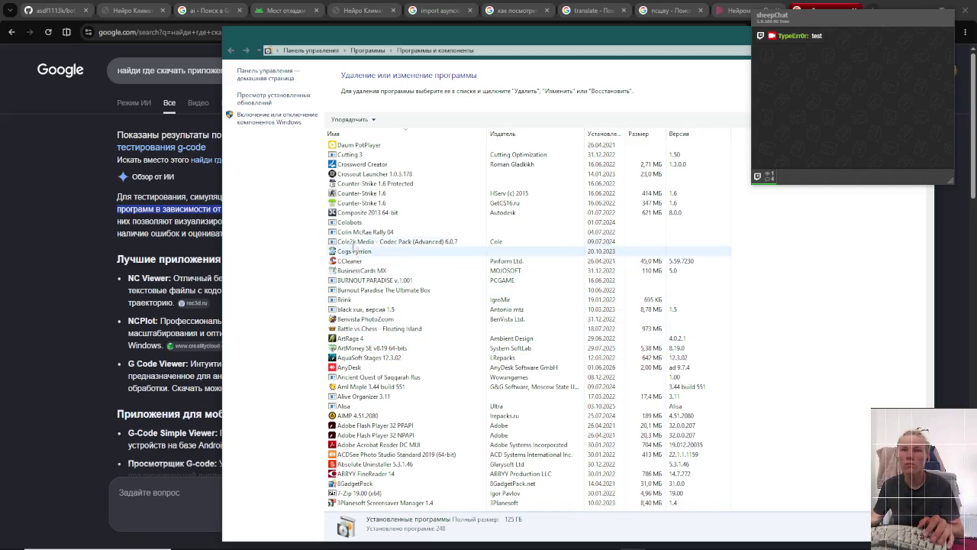
- Scroll through the reverse-alphabetical list across the Microsoft, NVIDIA, Opera and paint.net entries
scroll(355, 239, "up", 2)
scroll(354, 238, "up", 1)
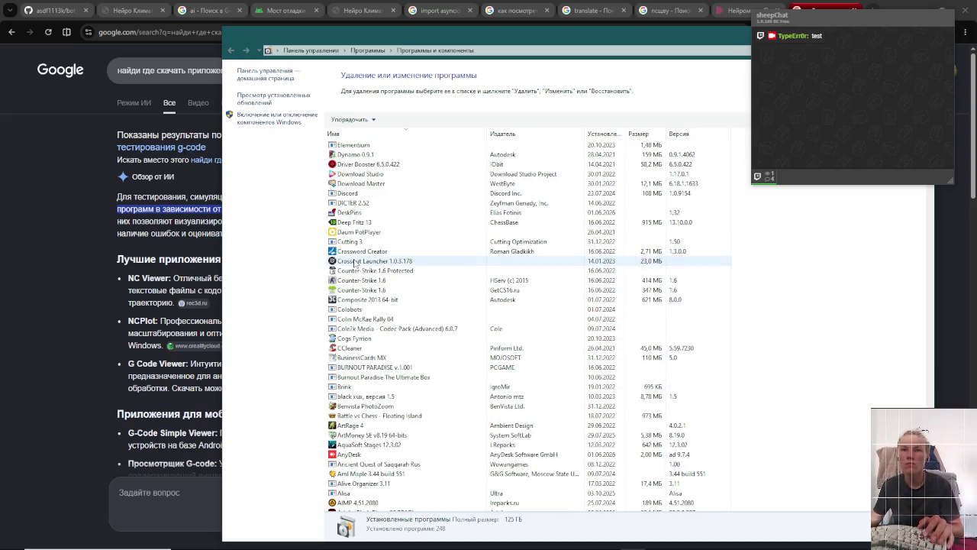
scroll(359, 496, "down", 3)
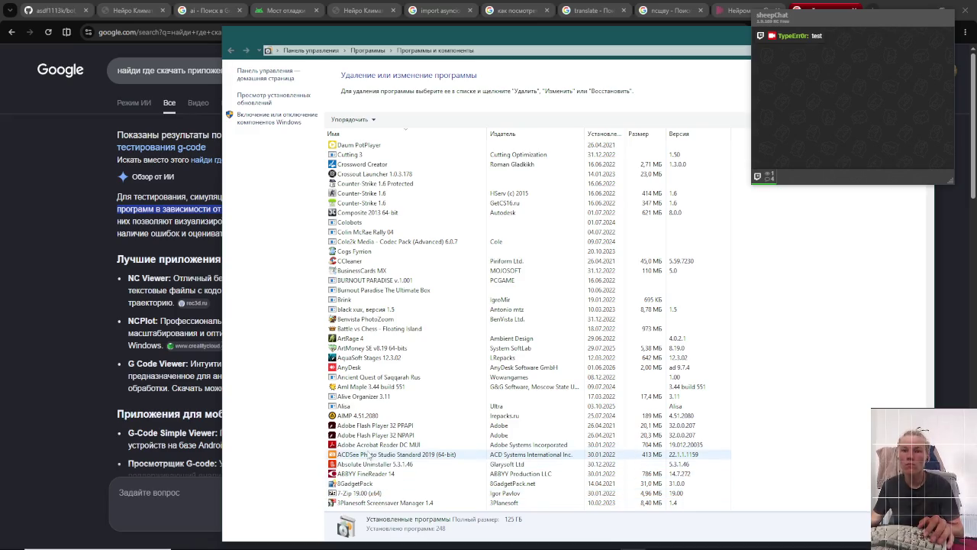
scroll(370, 404, "up", 9)
scroll(369, 402, "up", 6)
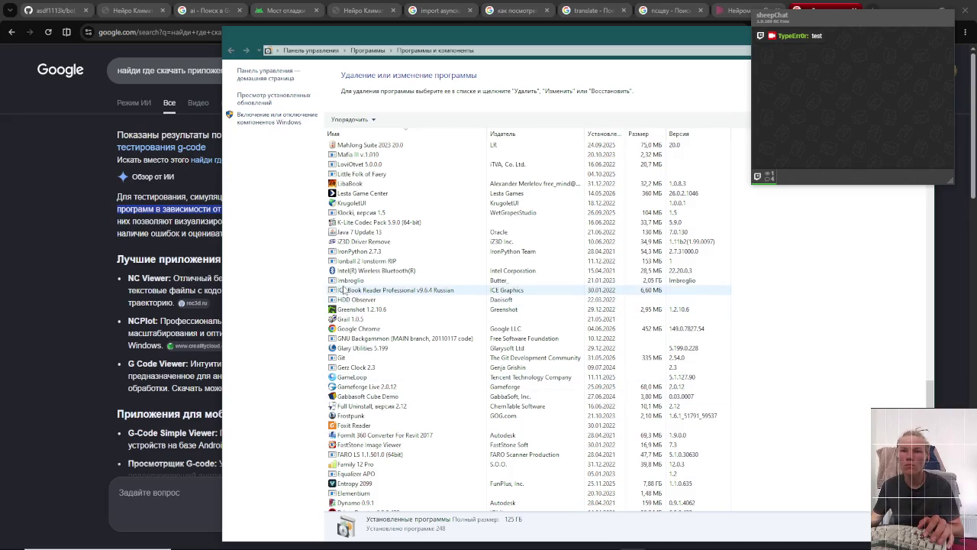
scroll(359, 280, "up", 2)
scroll(359, 280, "up", 13)
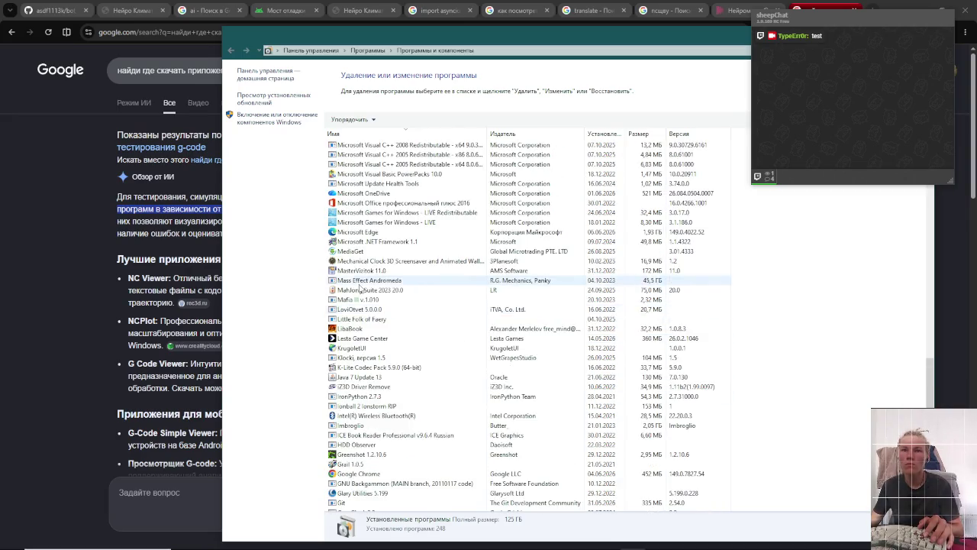
scroll(365, 310, "up", 3)
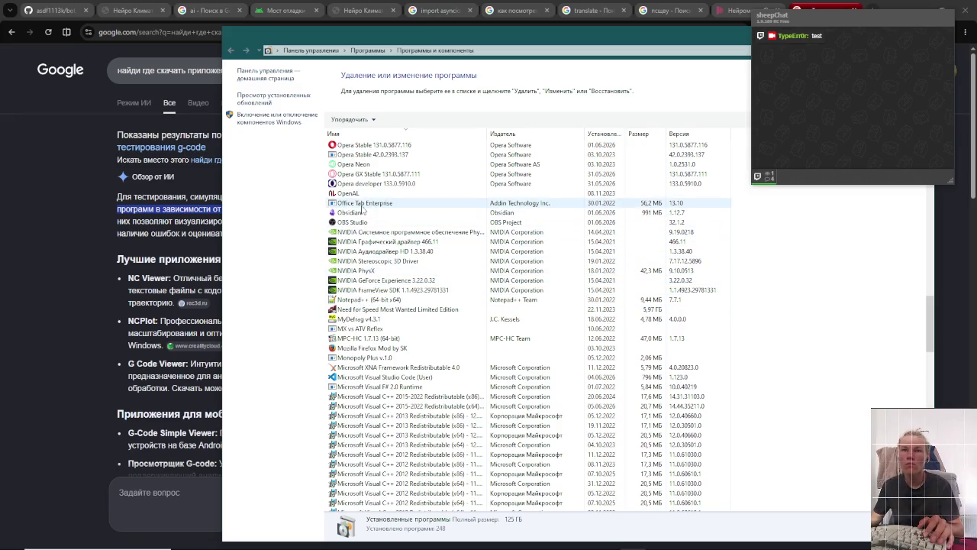
scroll(363, 203, "up", 1)
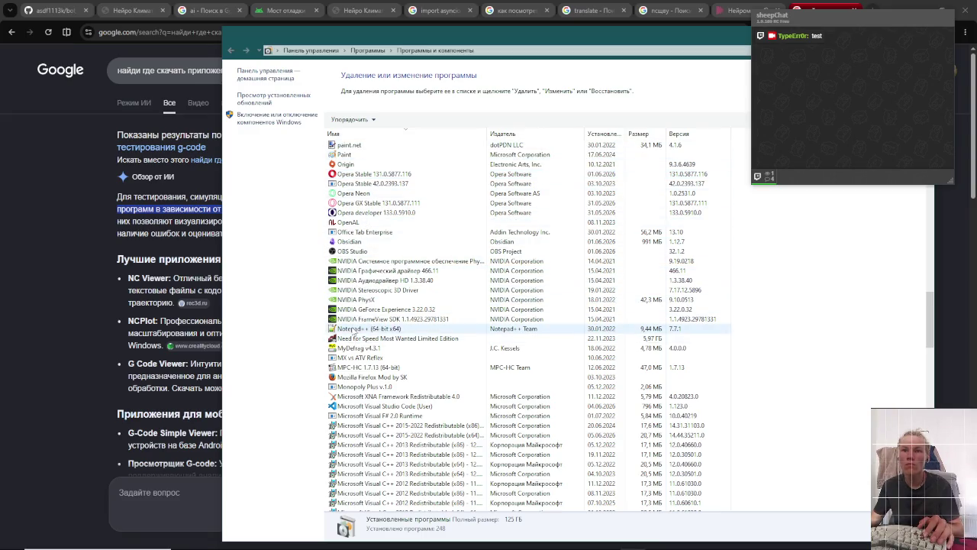
scroll(354, 331, "up", 1)
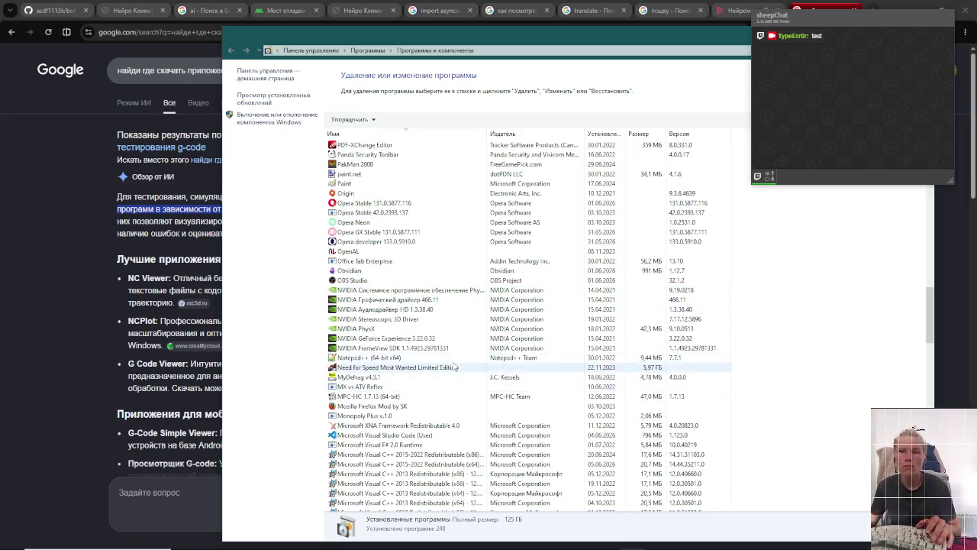
- Open File Explorer and go to Local Disk (C:)
key("alt+Tab")
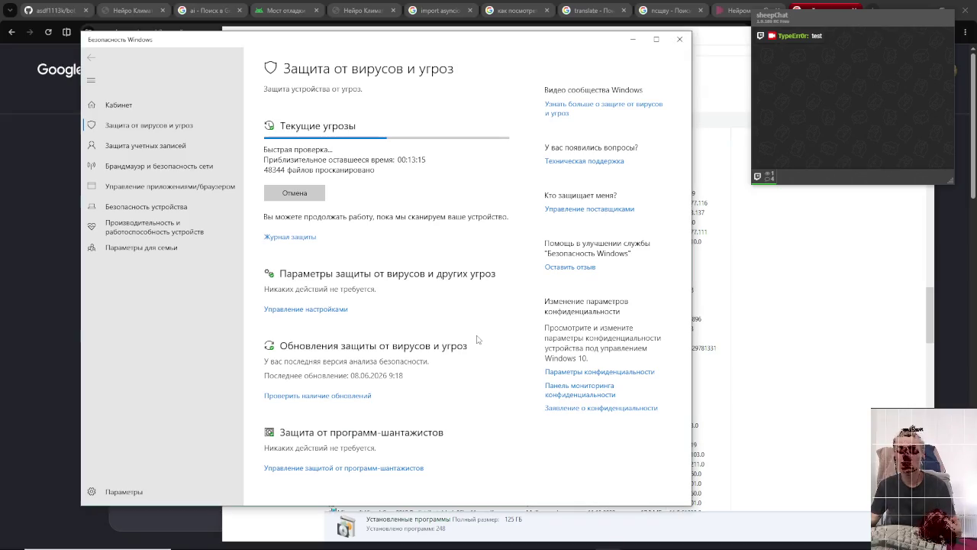
key("super+e")
left_click(154, 299)
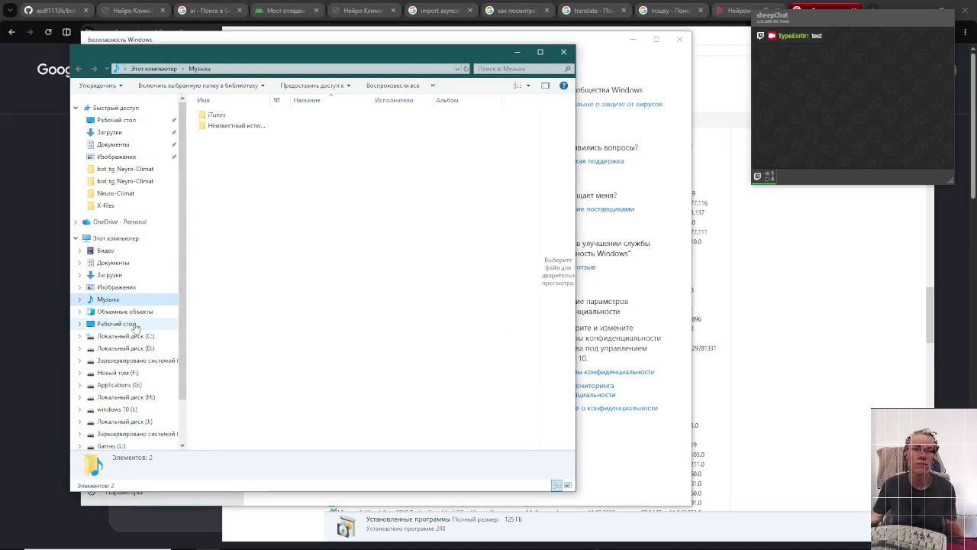
left_click(130, 336)
scroll(250, 250, "down", 3)
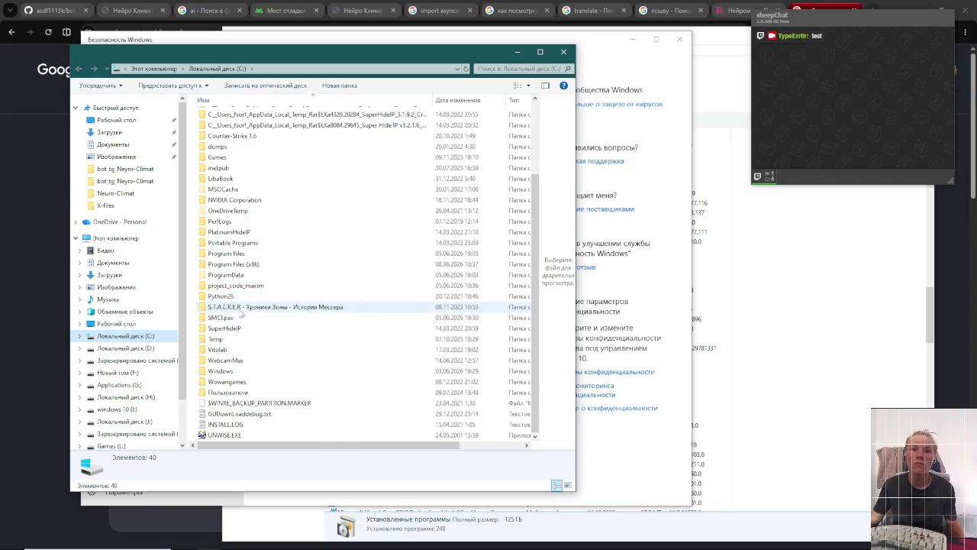
- Browse Program Files sorted by name Z to A, then go back to the C: drive root
double_click(258, 255)
left_click(258, 257)
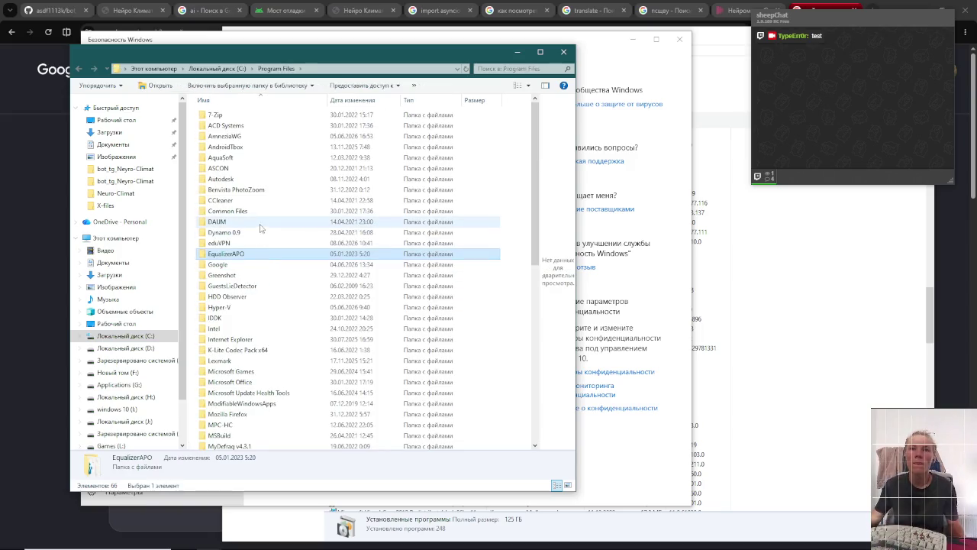
left_click(205, 101)
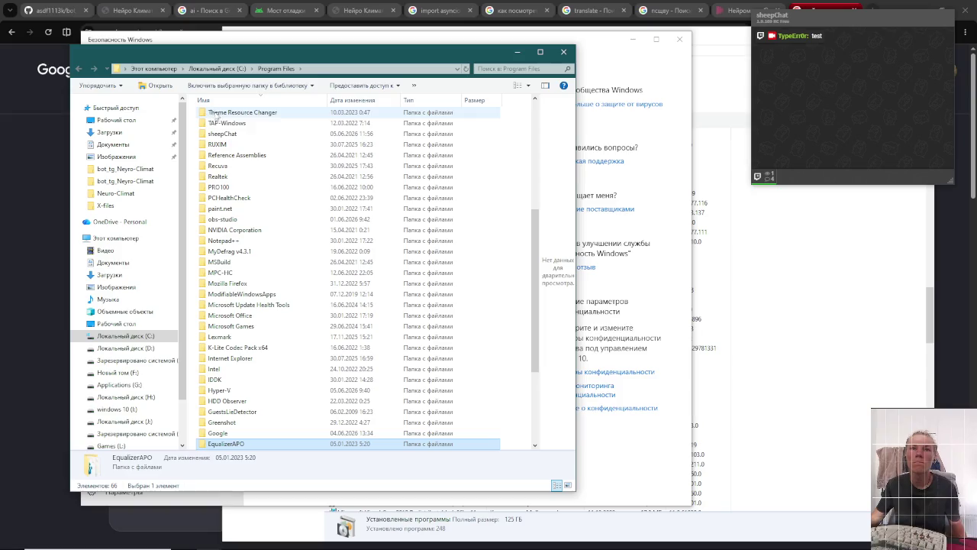
scroll(218, 238, "up", 7)
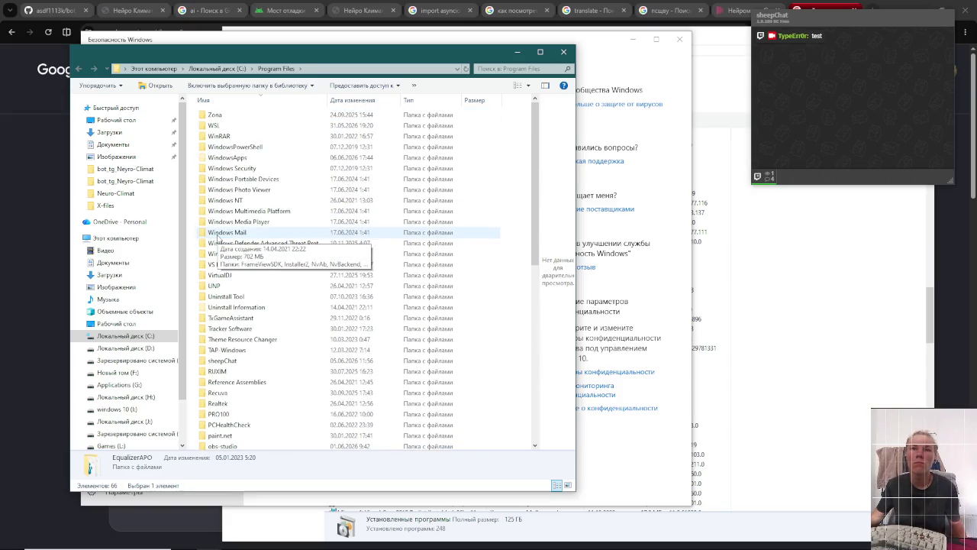
scroll(225, 273, "down", 5)
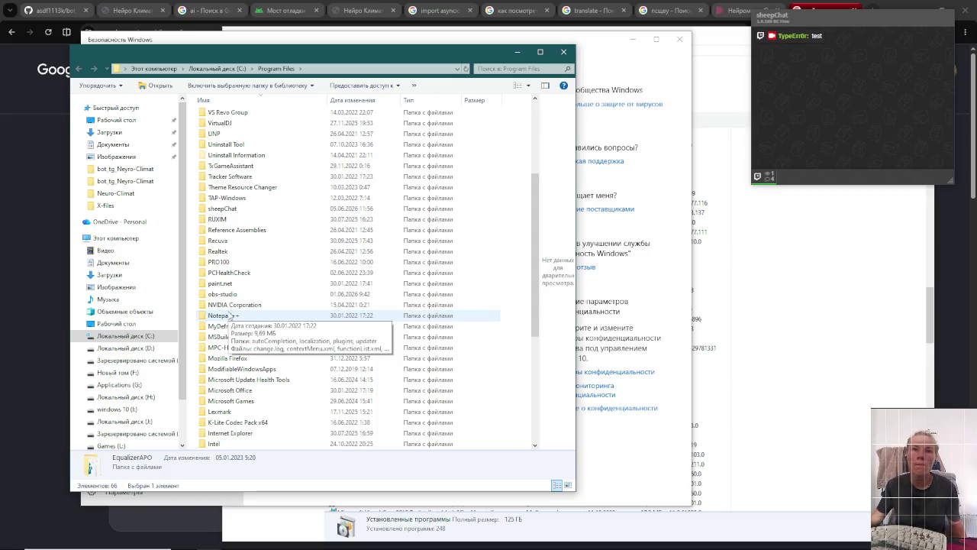
key("BackSpace")
left_click(218, 362)
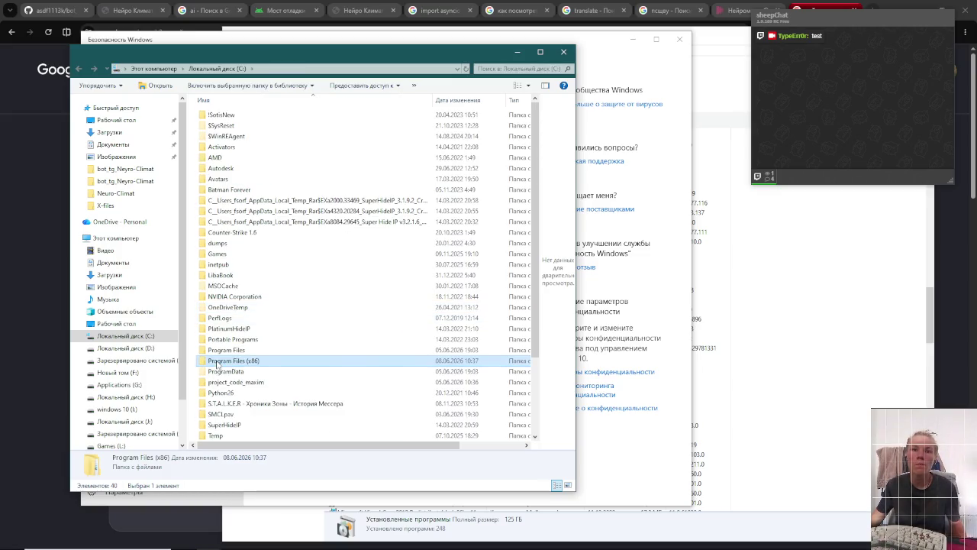
- Open Program Files (x86) sorted by name Z to A and scroll down its folders
double_click(217, 362)
left_click(228, 100)
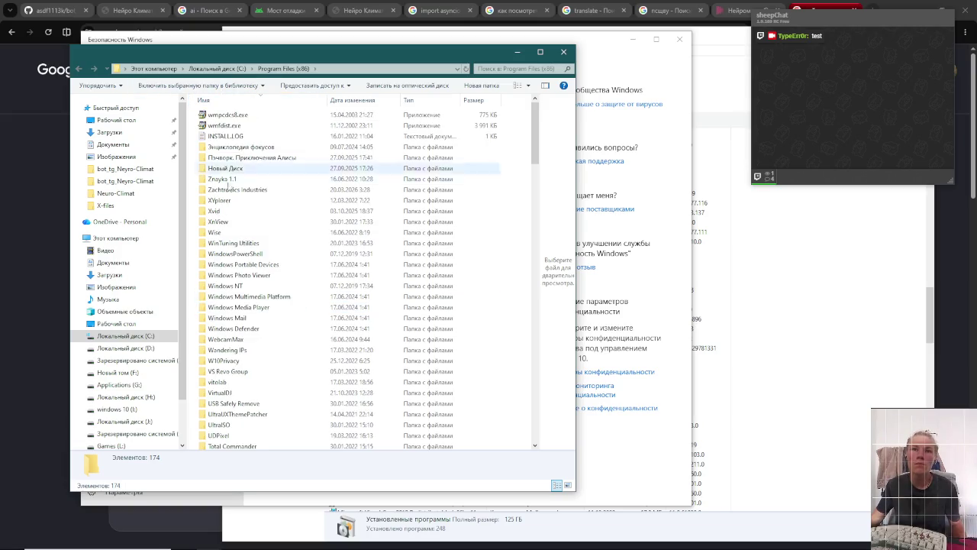
scroll(226, 373, "down", 3)
scroll(226, 373, "down", 7)
scroll(283, 378, "down", 8)
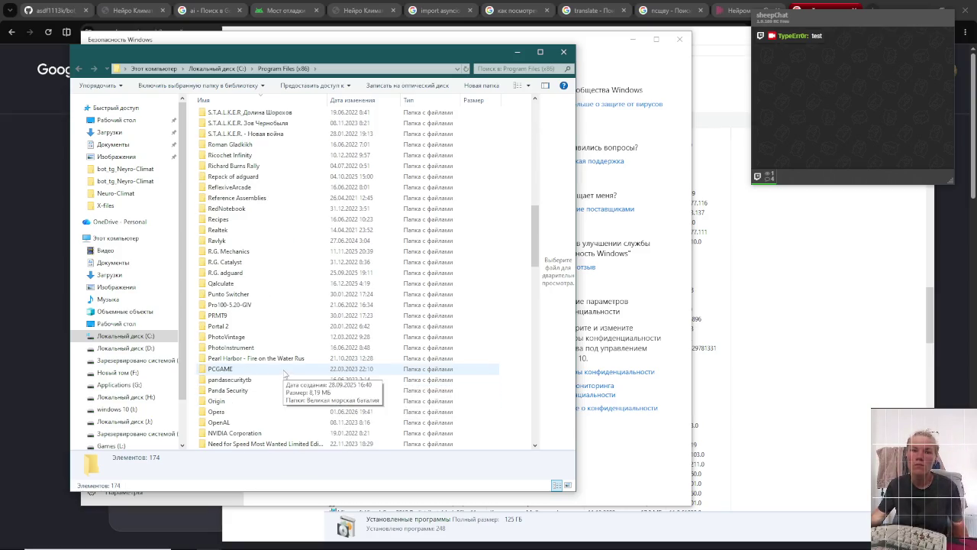
scroll(280, 382, "down", 1)
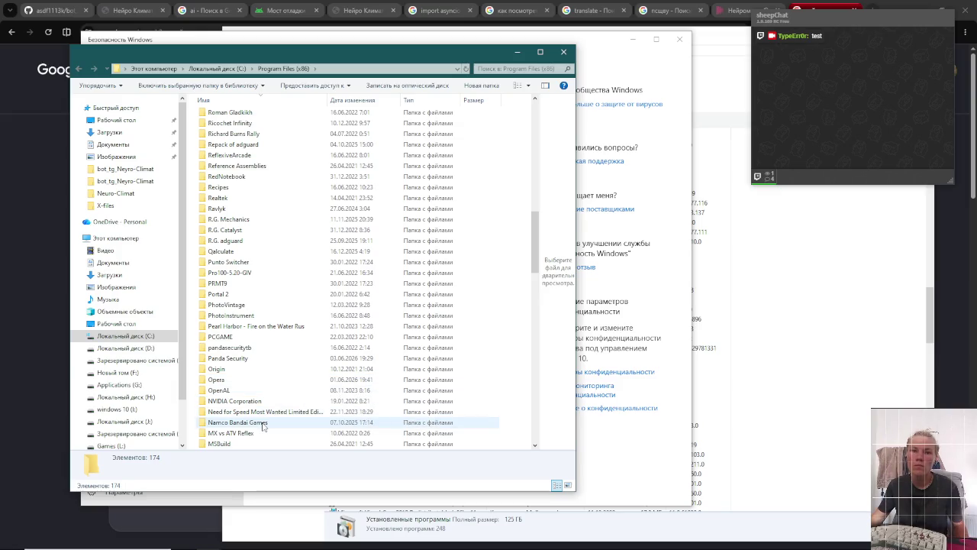
scroll(269, 430, "down", 1)
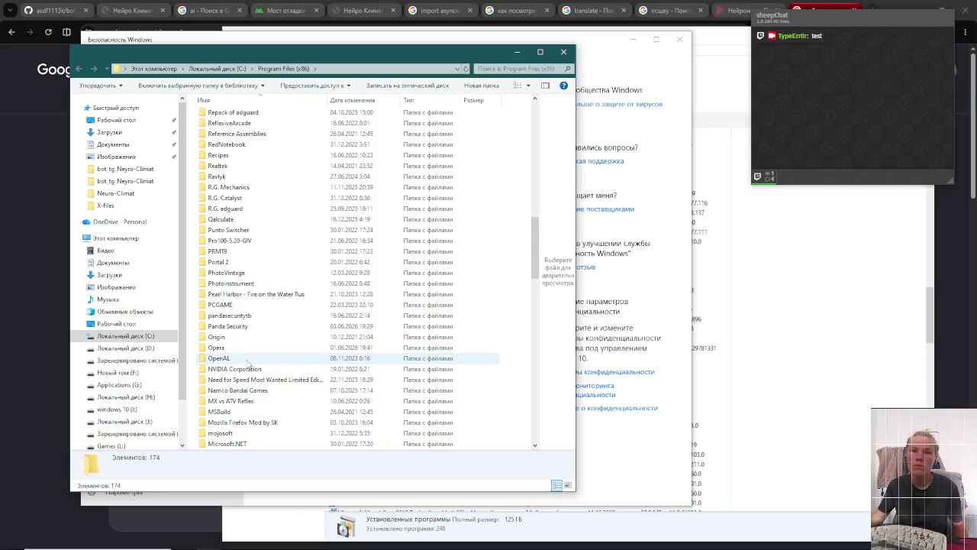
- Check that the Namco Bandai Games folder is empty, then return to the programs list
double_click(244, 390)
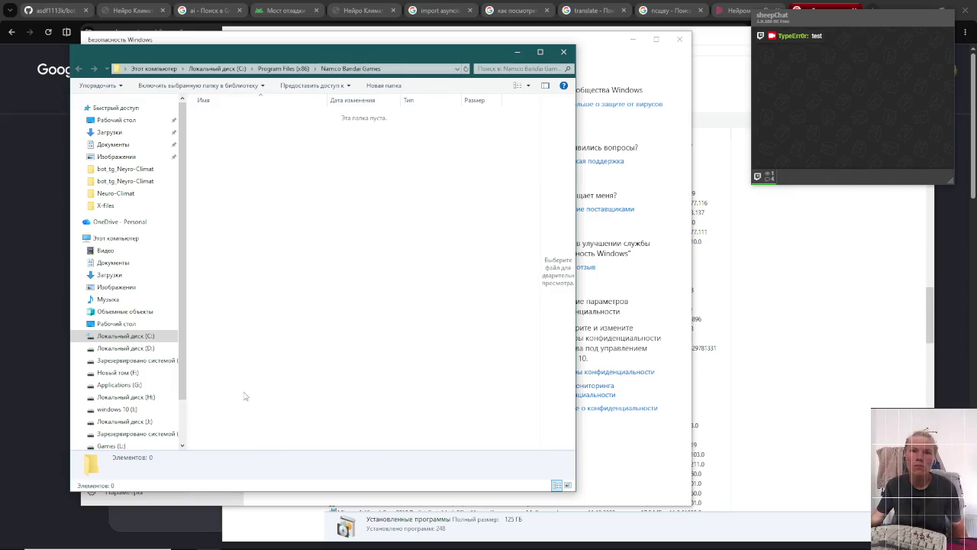
key("alt+Left")
scroll(268, 355, "down", 10)
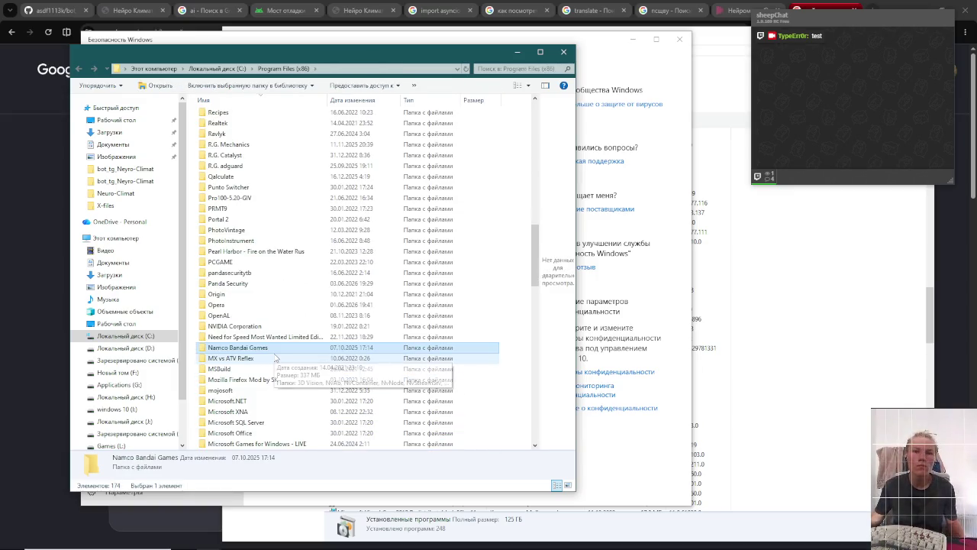
scroll(263, 353, "down", 20)
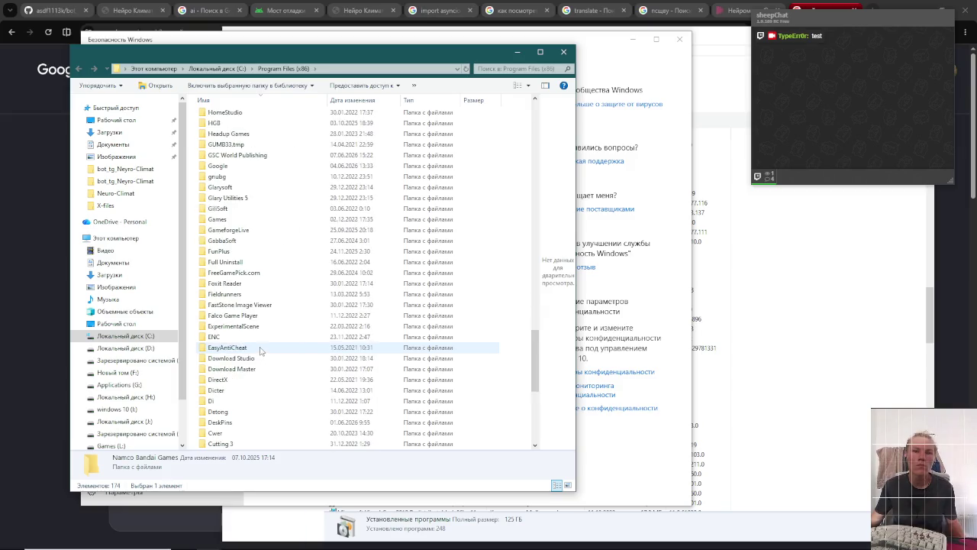
left_click(707, 398)
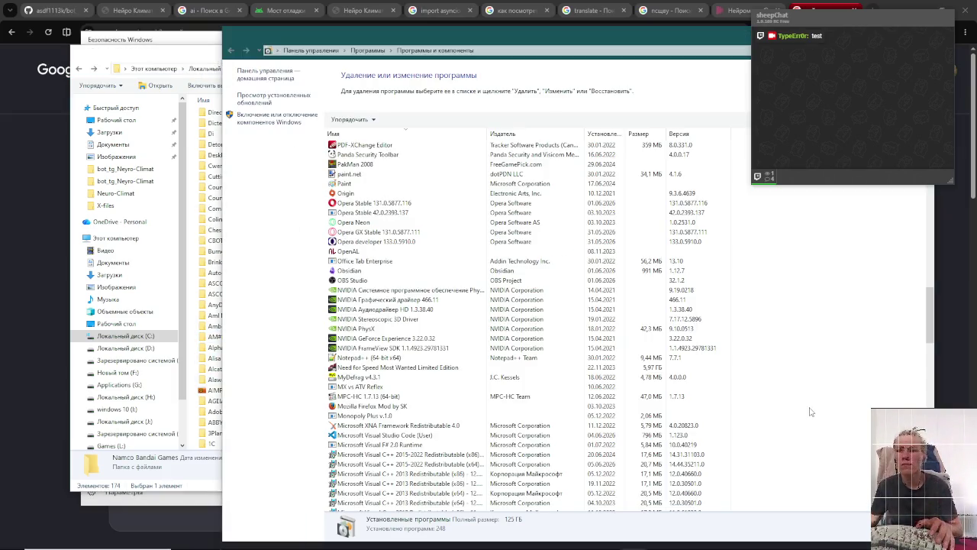
- Bring the Programs and Features window back to the front
key("alt+Tab")
key("Escape")
left_click(22, 377)
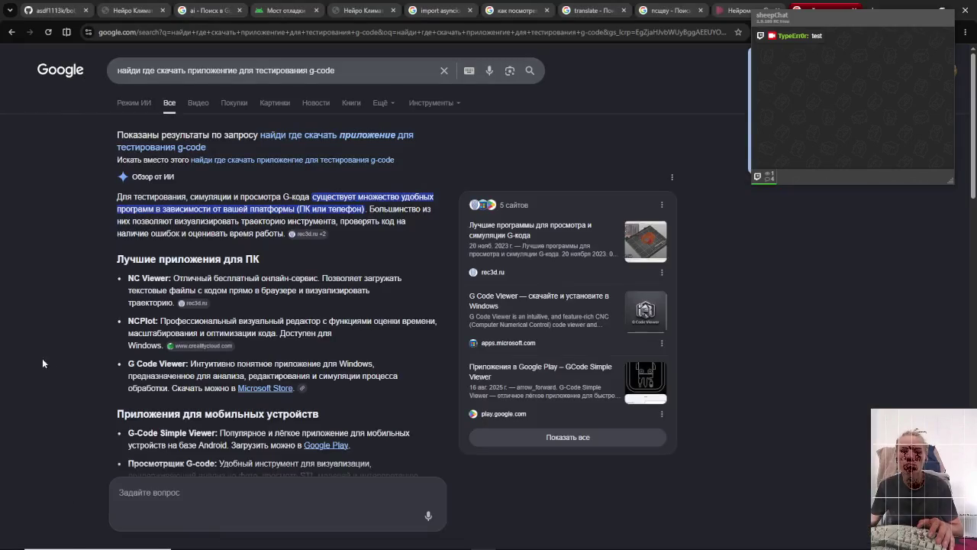
key("alt+Tab")
key("alt+Tab")
key("alt+Tab")
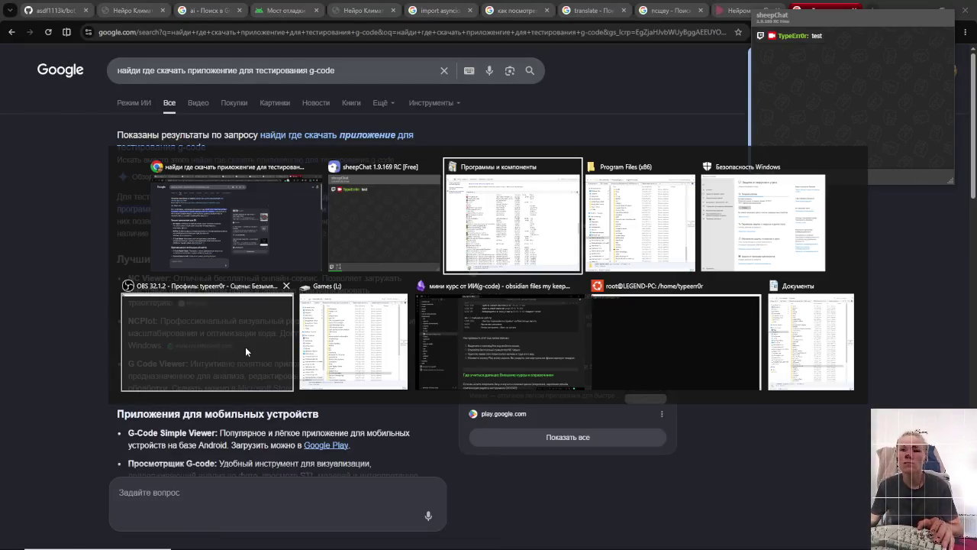
key("super")
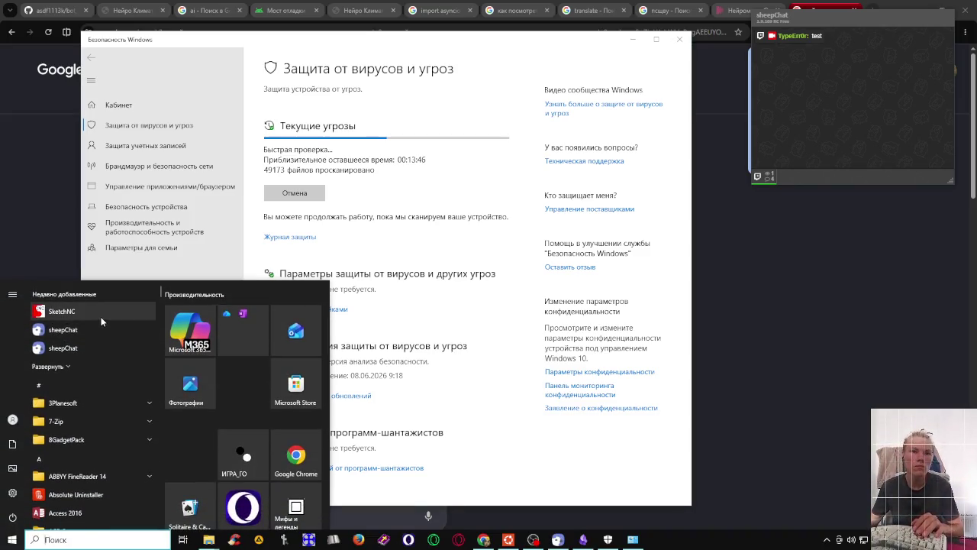
left_click(46, 248)
key("alt+Tab")
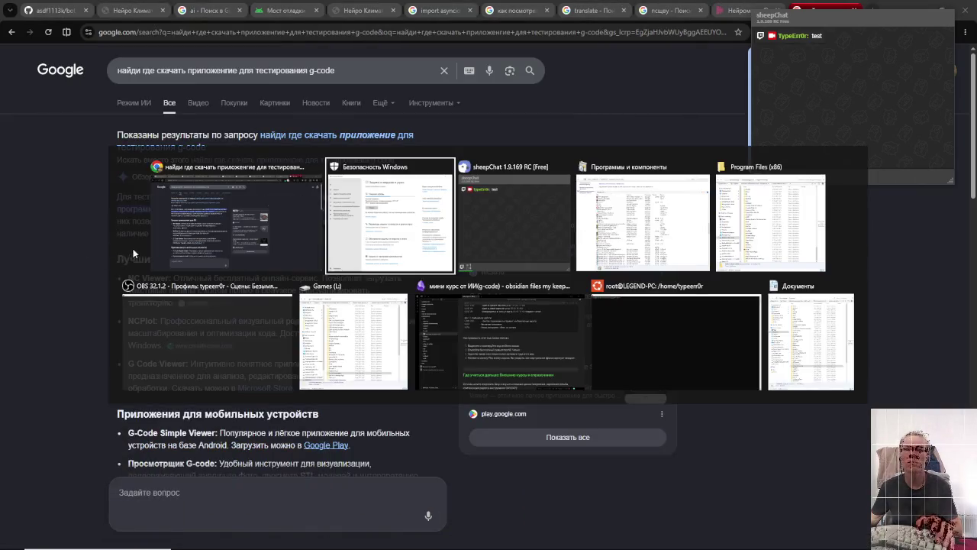
left_click(678, 208)
key("alt")
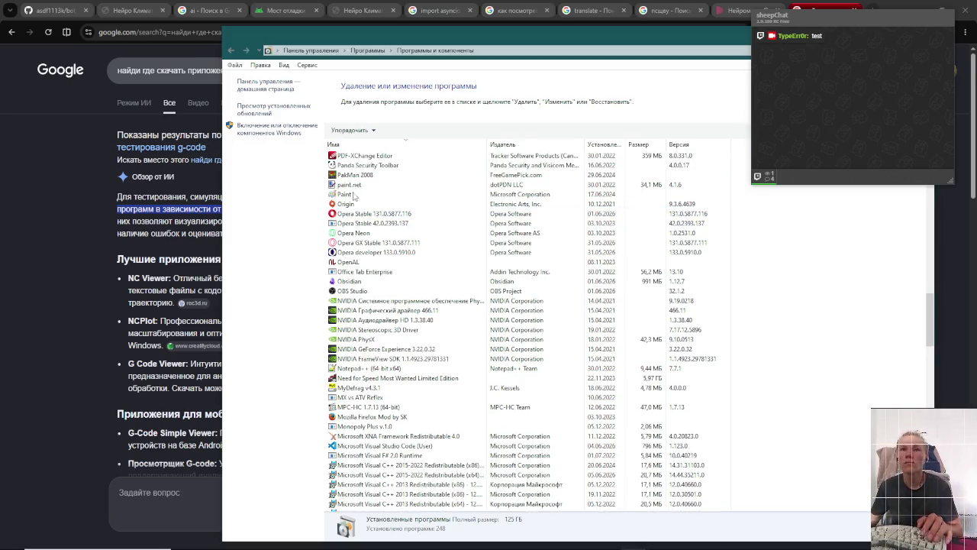
- Scroll through the installed programs until the SketchNC v1.06 entry is visible
scroll(353, 196, "down", 18)
scroll(359, 209, "down", 10)
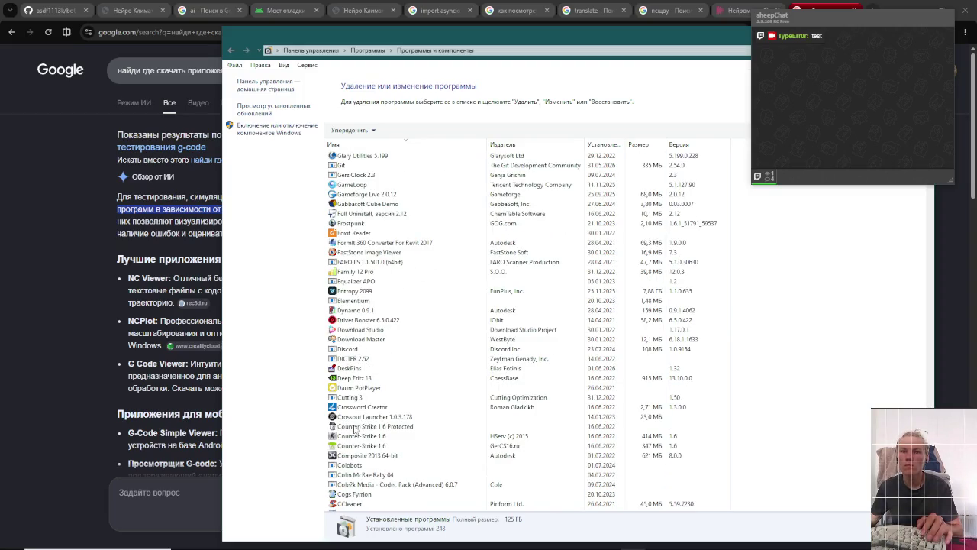
scroll(372, 471, "down", 1)
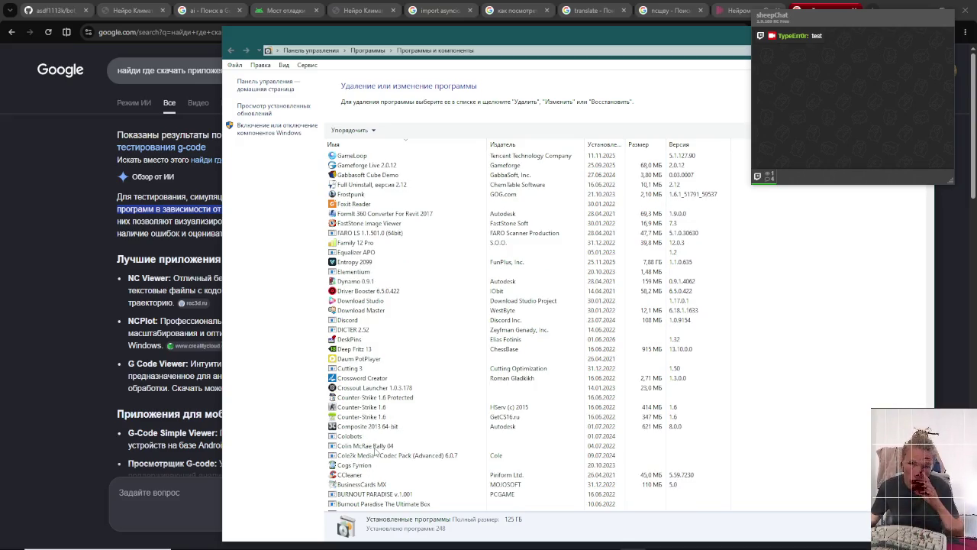
scroll(376, 450, "down", 2)
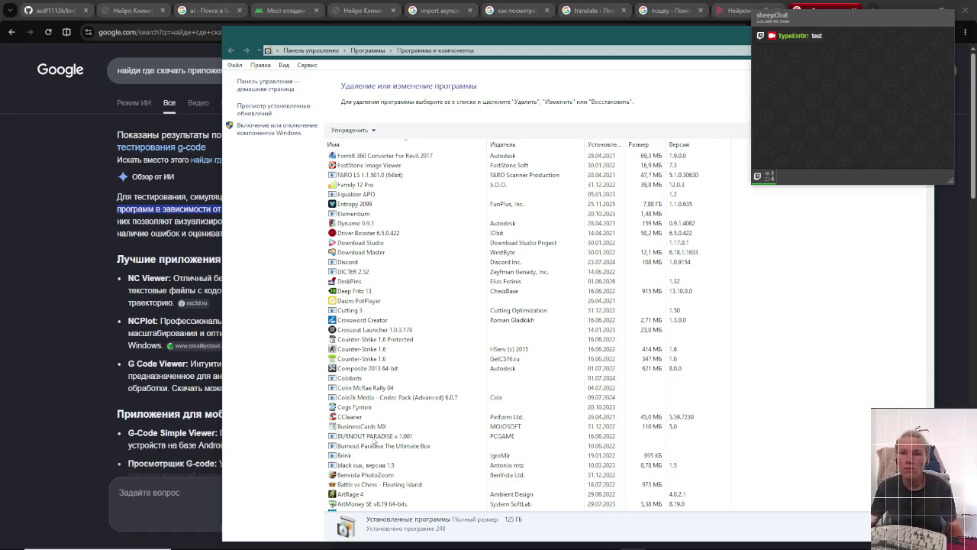
scroll(374, 442, "down", 5)
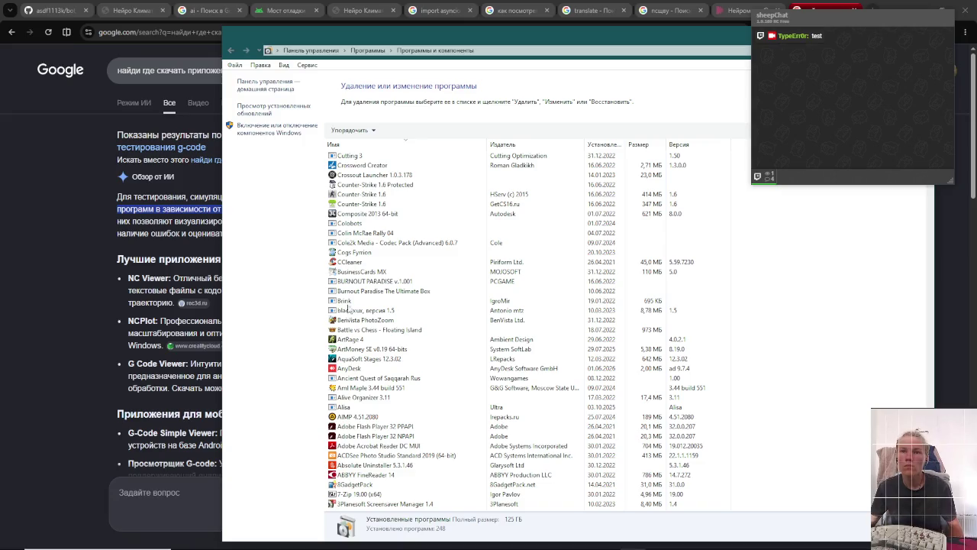
key("super")
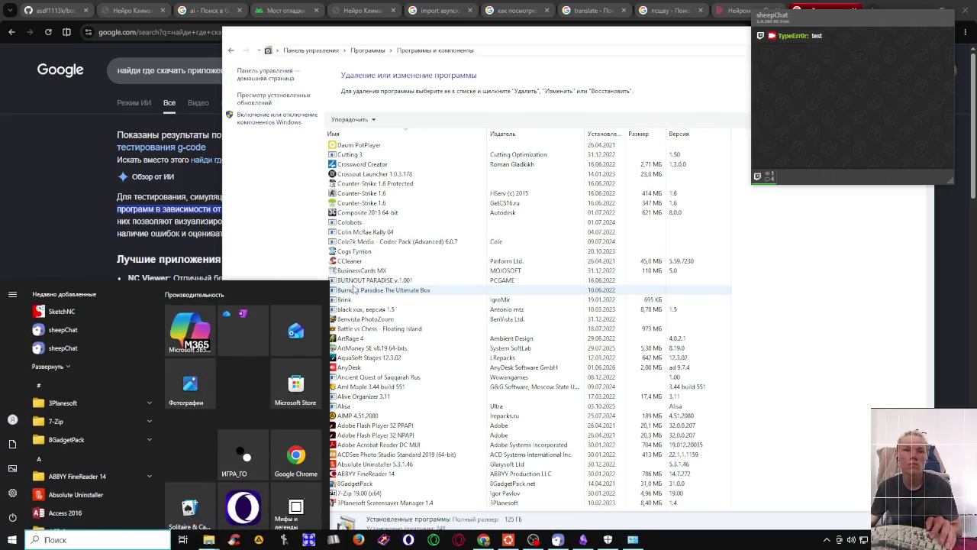
key("super")
scroll(354, 288, "up", 8)
scroll(353, 288, "up", 8)
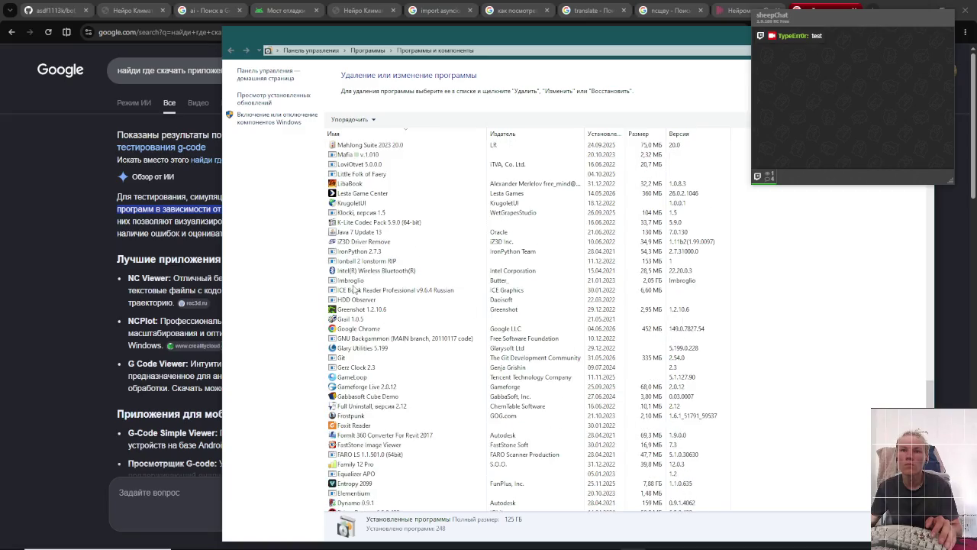
scroll(354, 289, "up", 9)
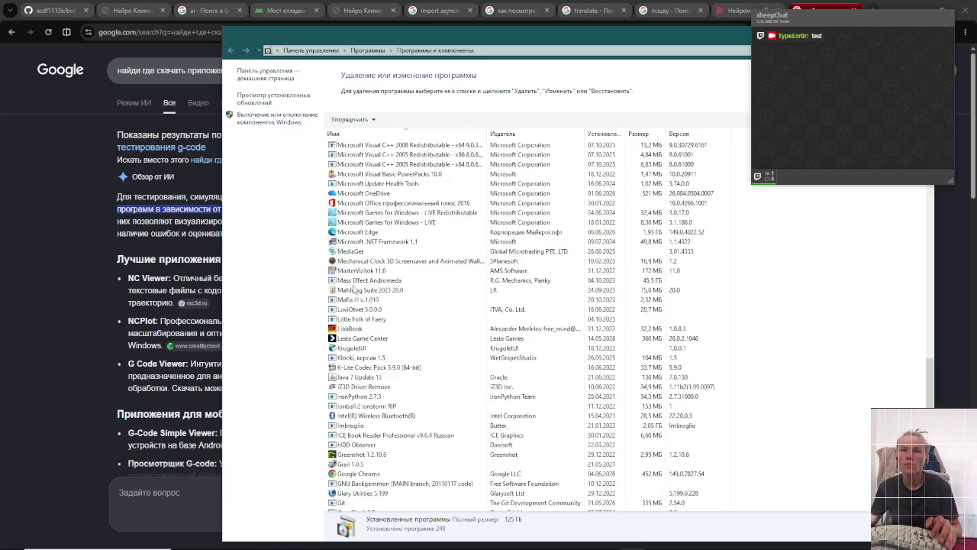
scroll(353, 288, "up", 5)
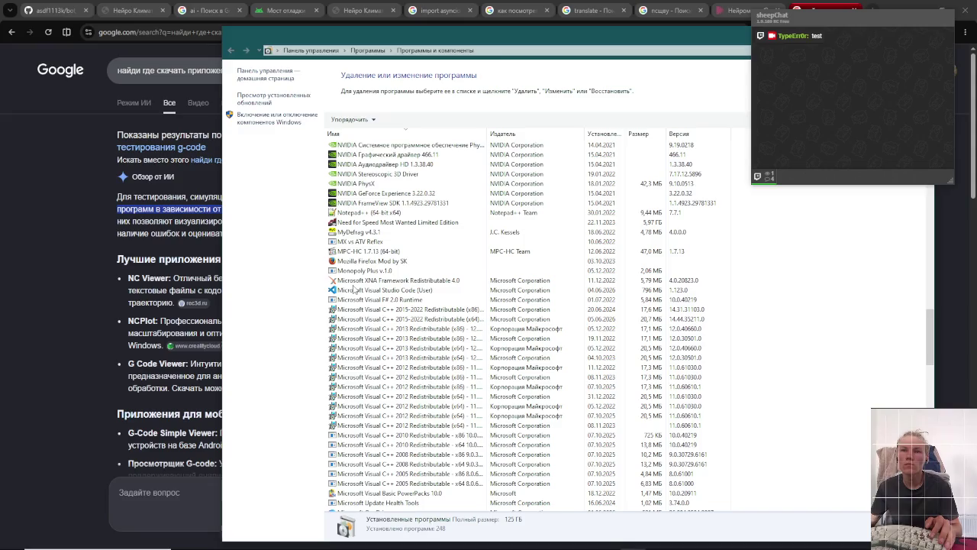
scroll(353, 289, "up", 6)
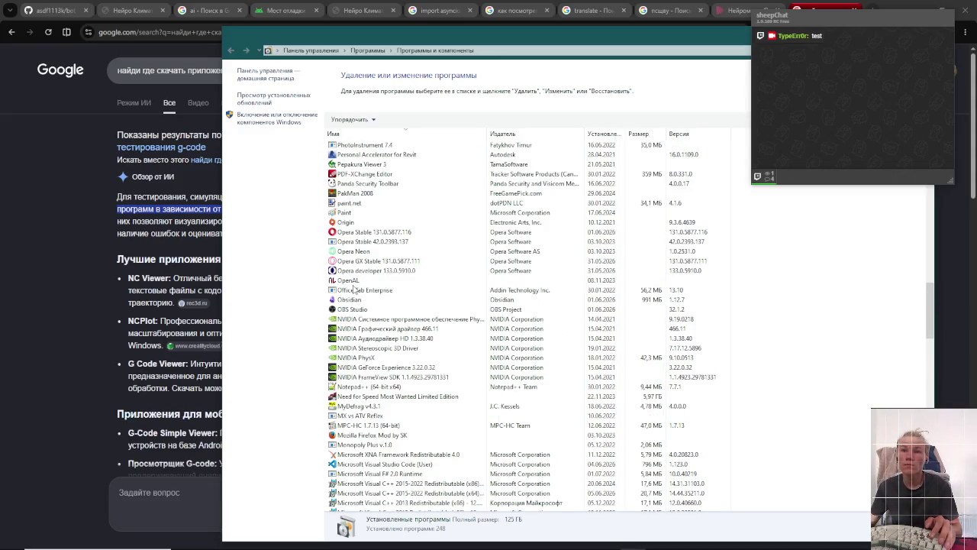
scroll(354, 289, "up", 3)
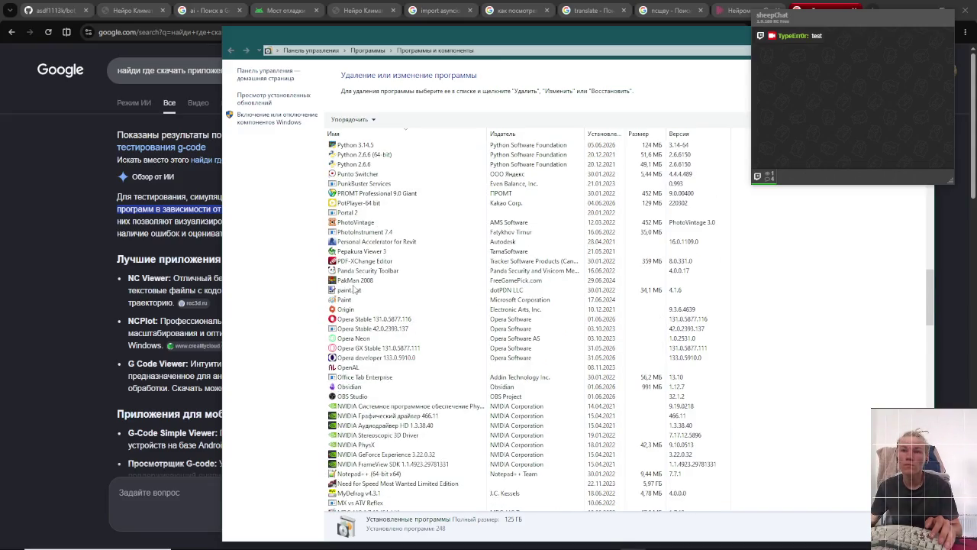
scroll(353, 290, "up", 1)
scroll(353, 288, "up", 6)
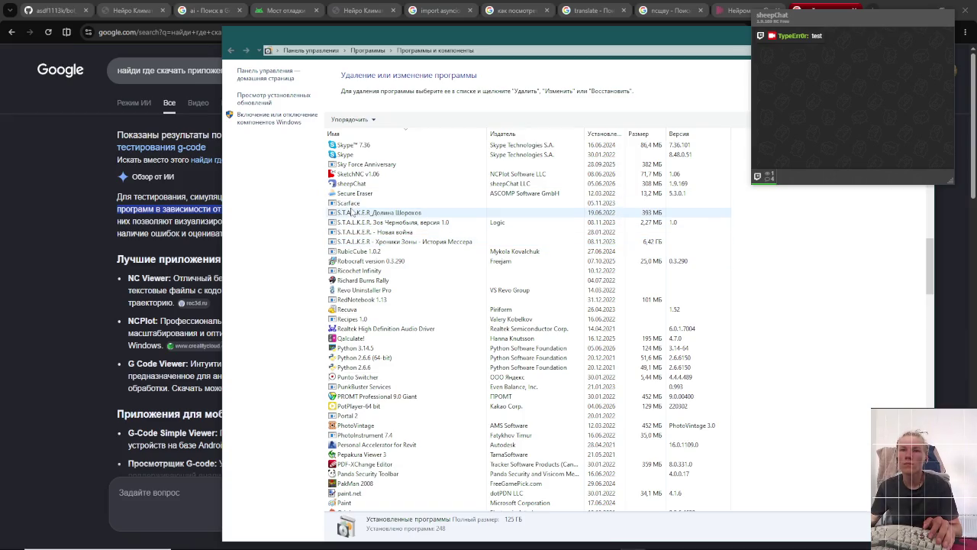
scroll(351, 212, "up", 1)
- Start uninstalling SketchNC v1.06 and confirm removal of it and all its components
left_click(355, 204)
double_click(356, 204)
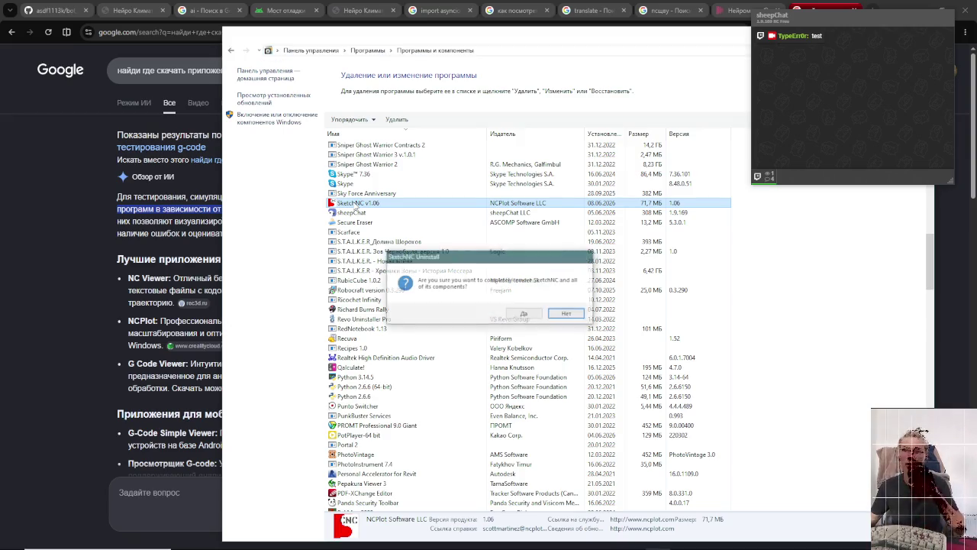
left_click(525, 314)
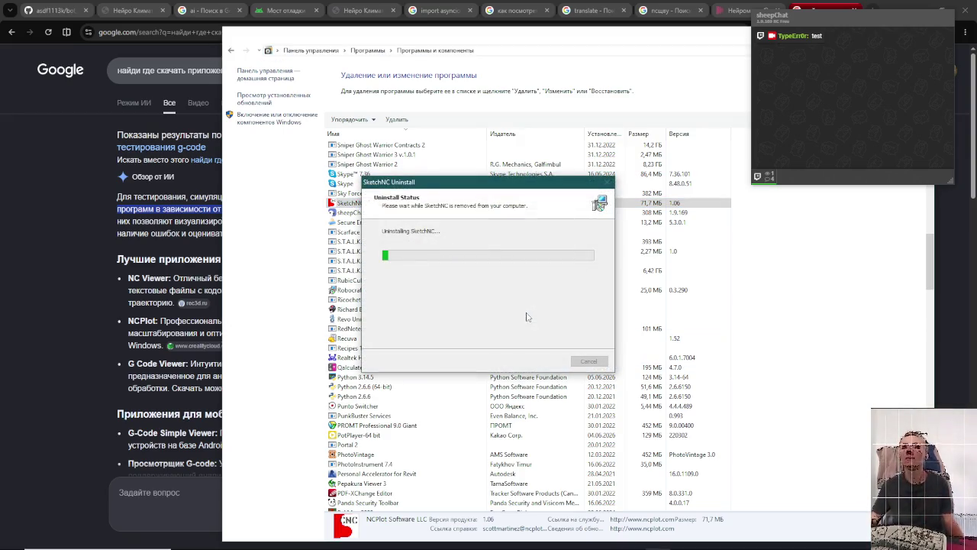
key("alt+Tab")
key("alt+Tab")
key("alt+Tab")
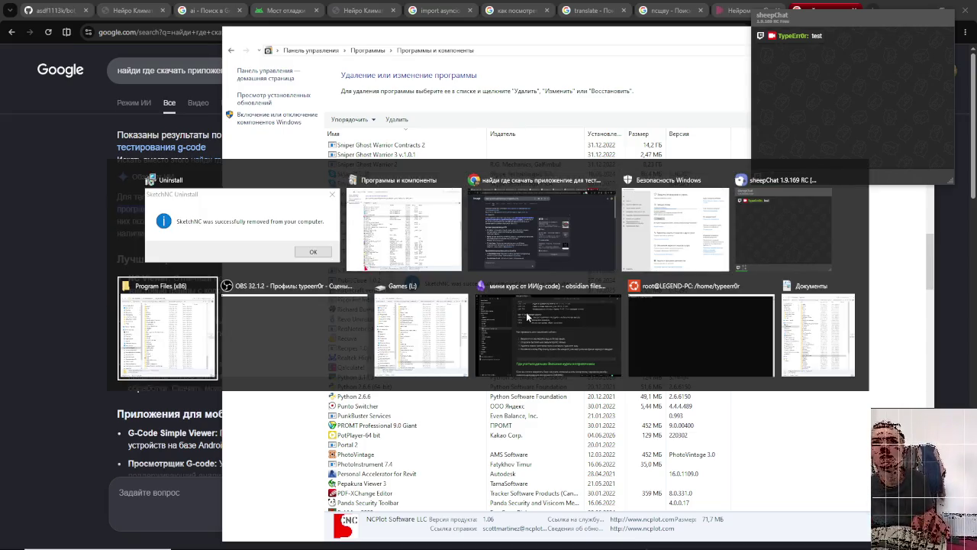
key("Escape")
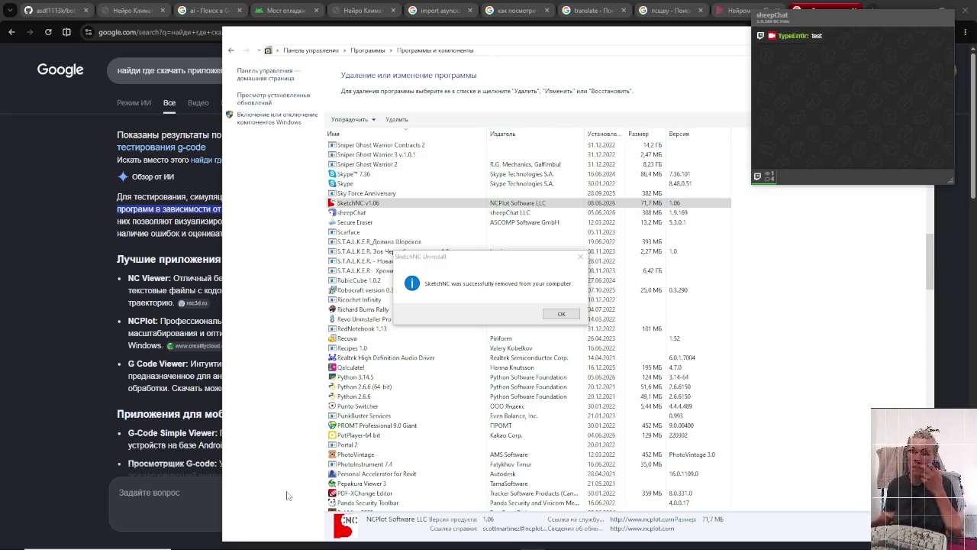
- Acknowledge the SketchNC removal message and switch back to Chrome's search results
key("alt+Tab")
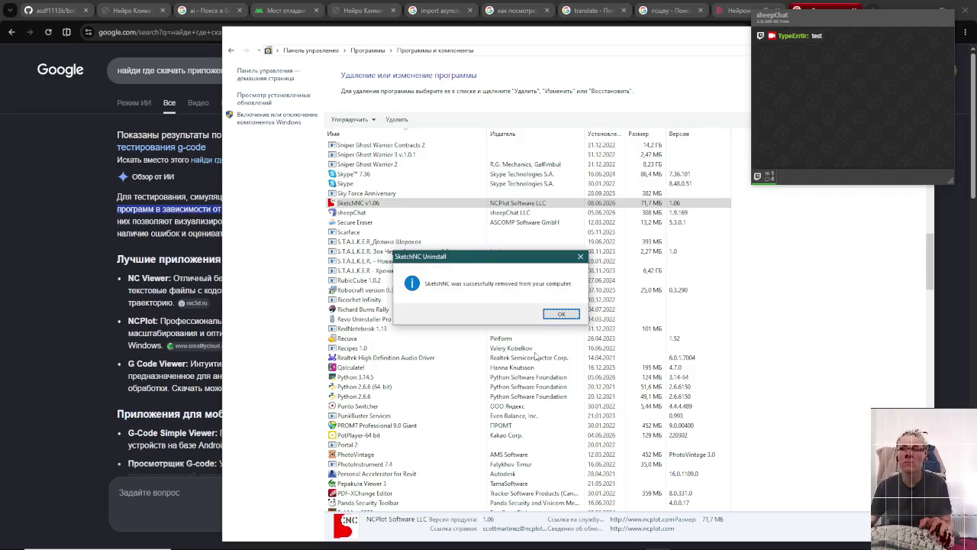
left_click(552, 313)
key("alt+Tab")
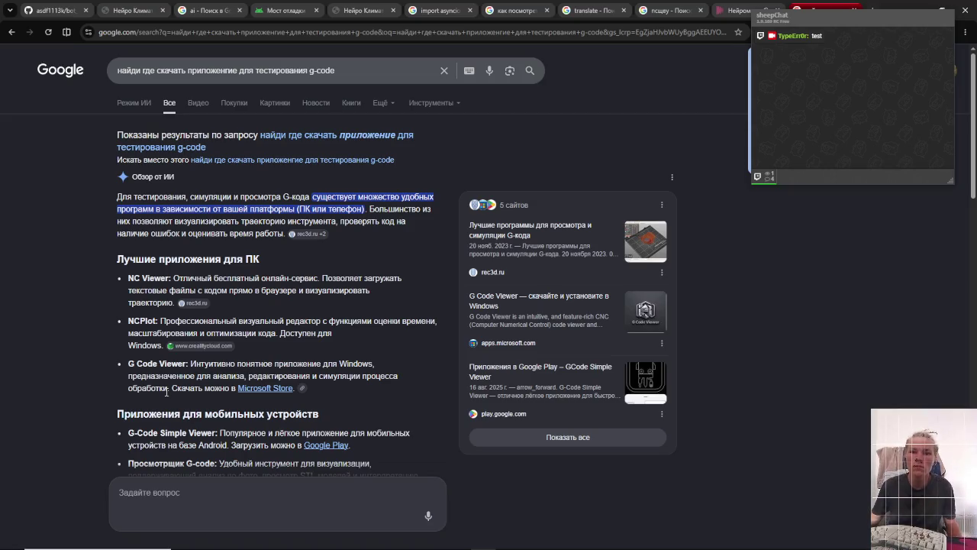
- Copy the phrase 'G Code Viewer' and search Google for it in a new tab
left_click_drag(128, 366, 186, 366)
key("ctrl+c")
key("ctrl+t")
key("ctrl+v")
key("Return")
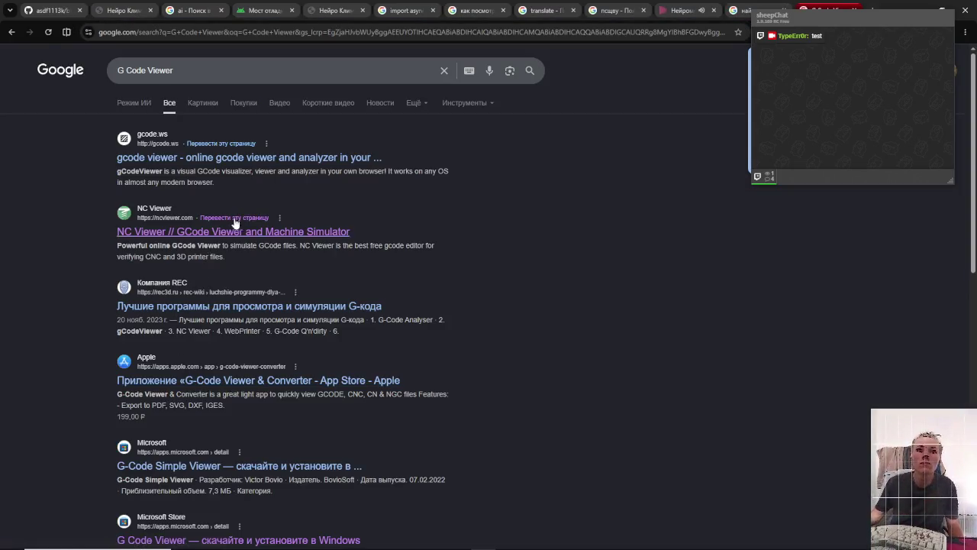
- Open the gcode.ws result, decline translation, and show the empty G-code editor
left_click(254, 158)
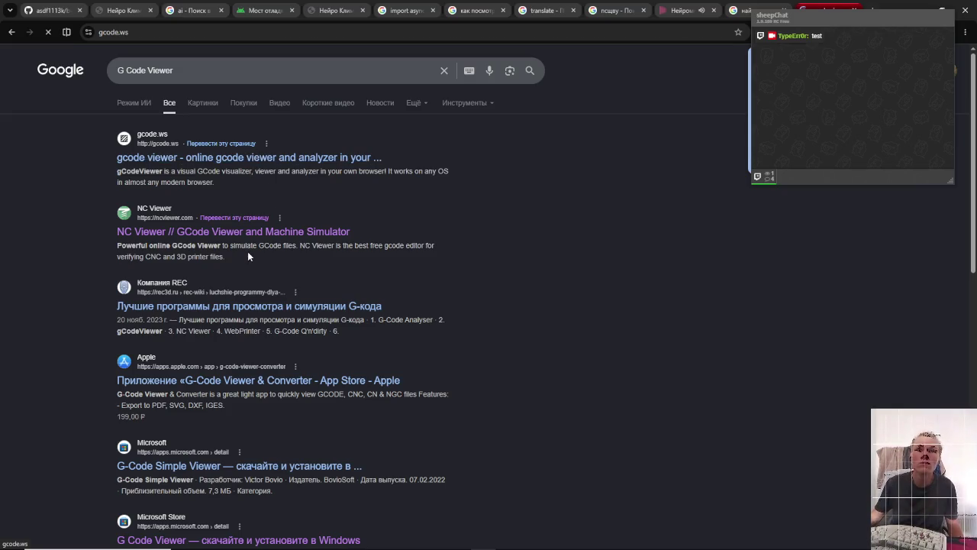
left_click(304, 210)
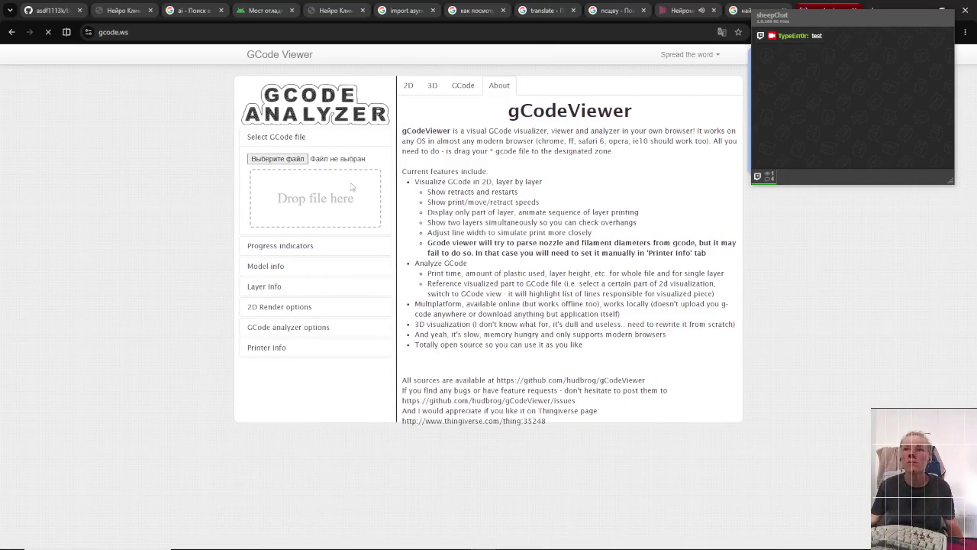
left_click(458, 88)
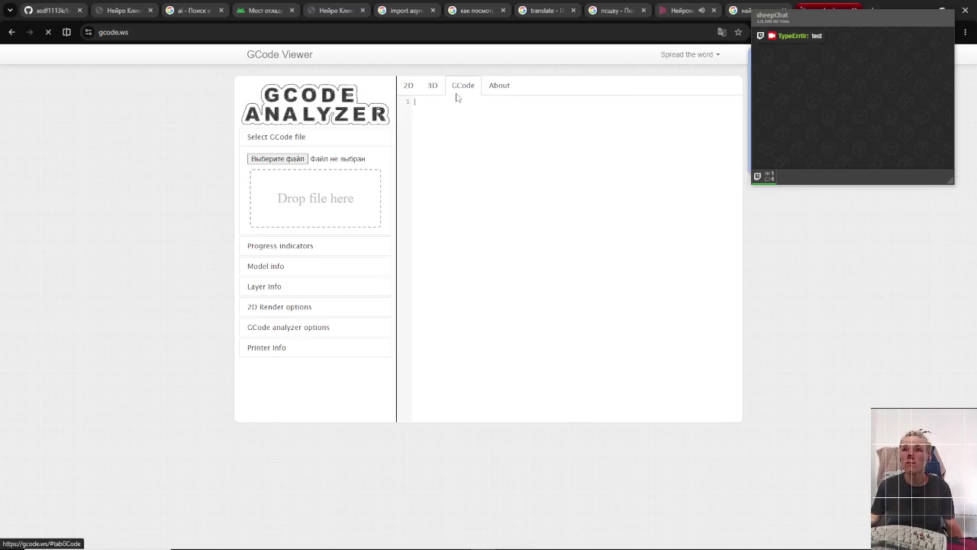
left_click(435, 142)
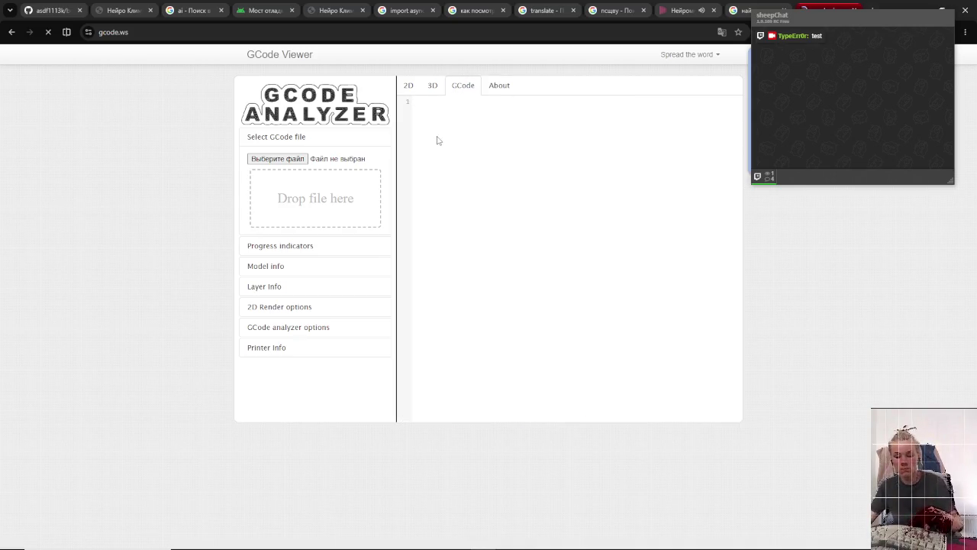
- Paste the square-milling G-code from clipboard history, view the 2D grid, and move sheepChat left
key("super+v")
left_click(481, 218)
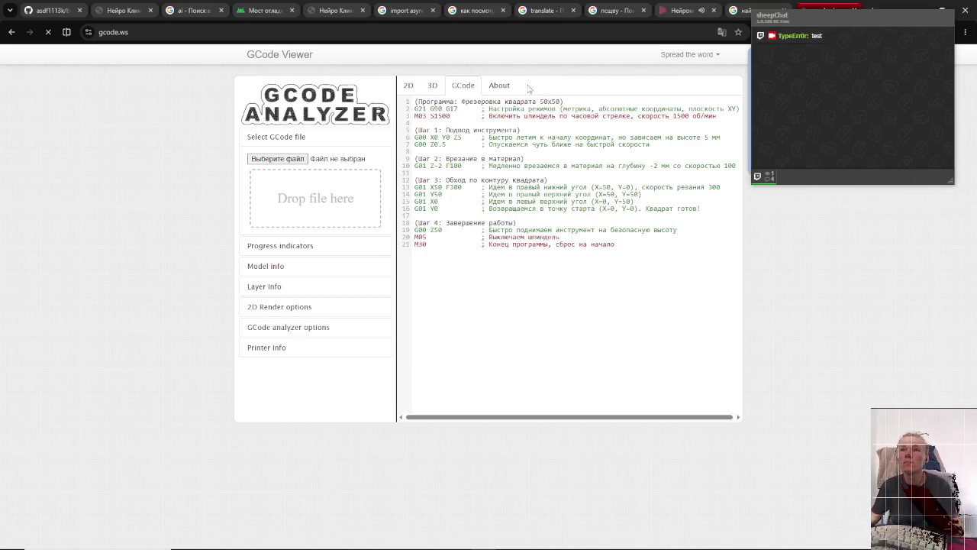
left_click(499, 86)
left_click(433, 87)
scroll(516, 316, "down", 5)
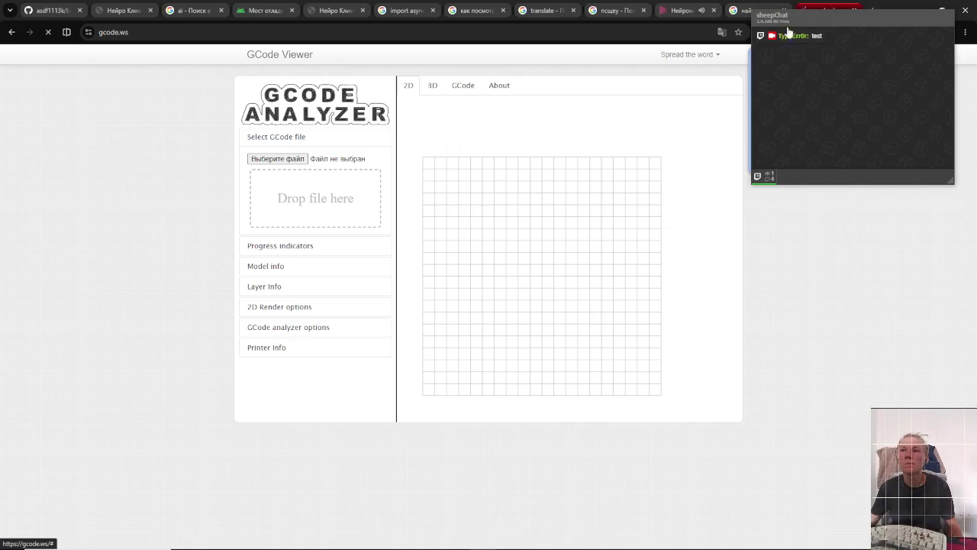
mouse_move(801, 26)
left_mouse_down()
mouse_move(740, 356)
mouse_move(228, 252)
mouse_move(86, 169)
left_mouse_up()
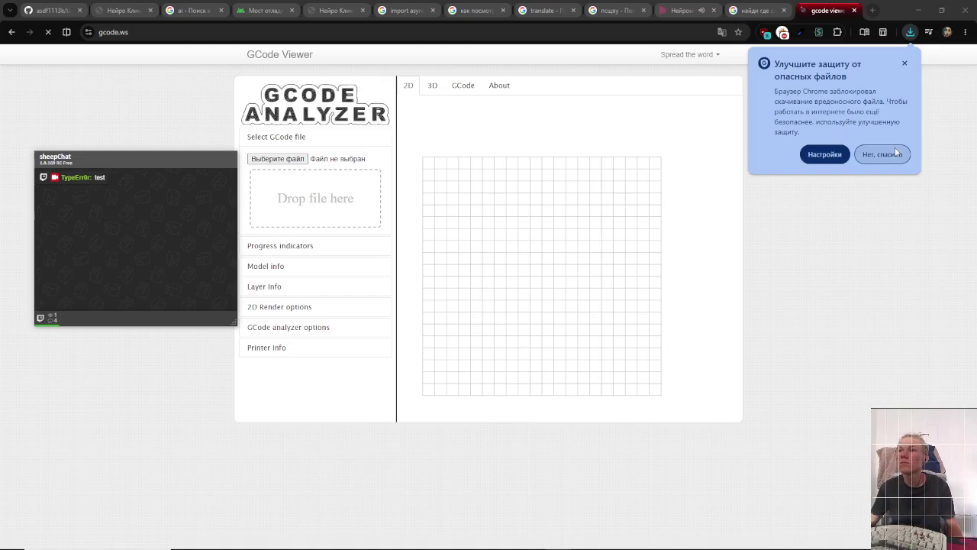
- Review Chrome's Security settings, keep Standard protection, and close that tab to return to gCodeViewer
left_click(823, 155)
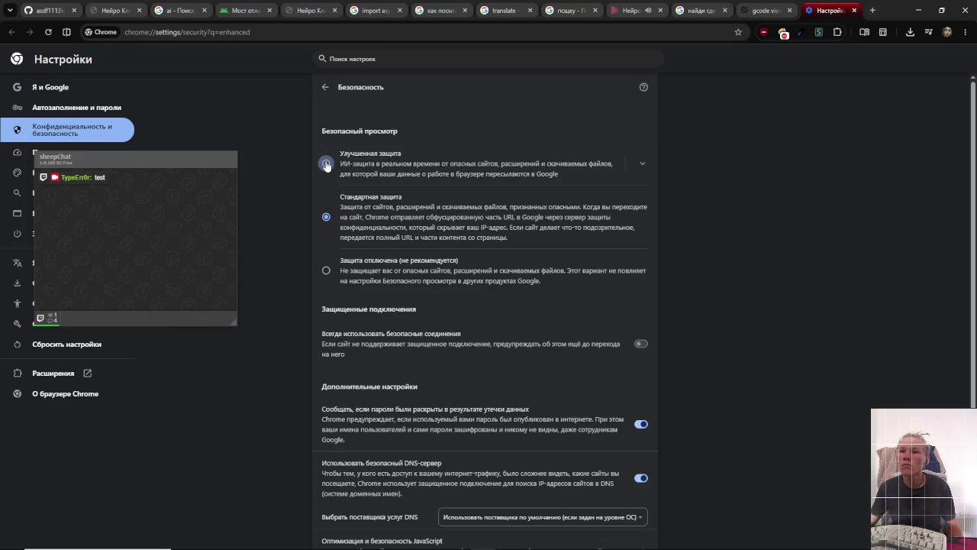
mouse_move(139, 174)
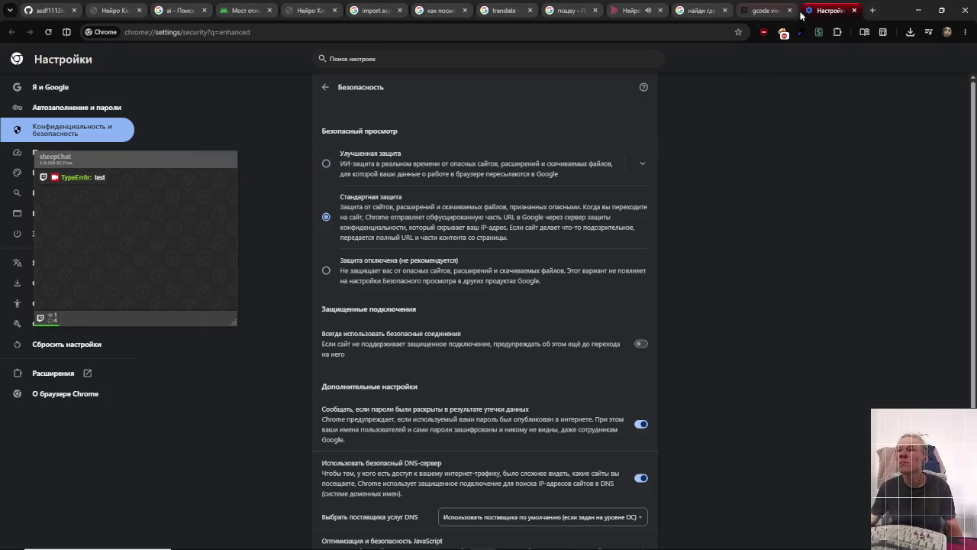
middle_click(830, 7)
left_click(432, 86)
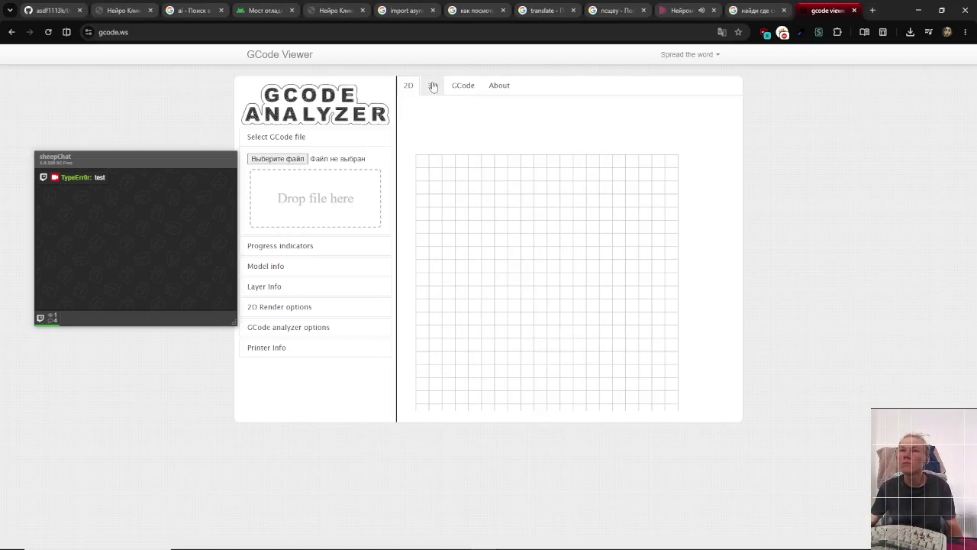
- Look over the 2D preview and expand the printer information, 2D render and file loading sections
left_click(408, 88)
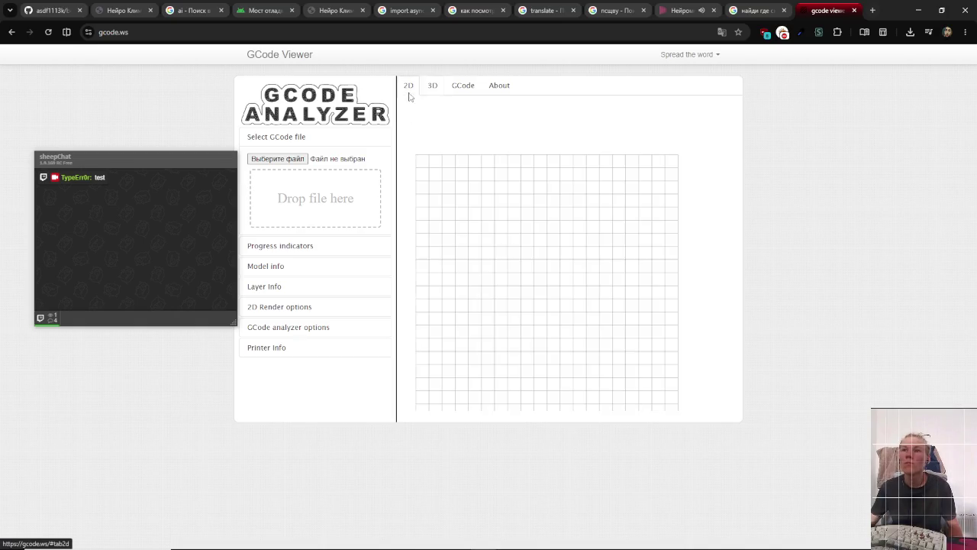
scroll(532, 246, "down", 2)
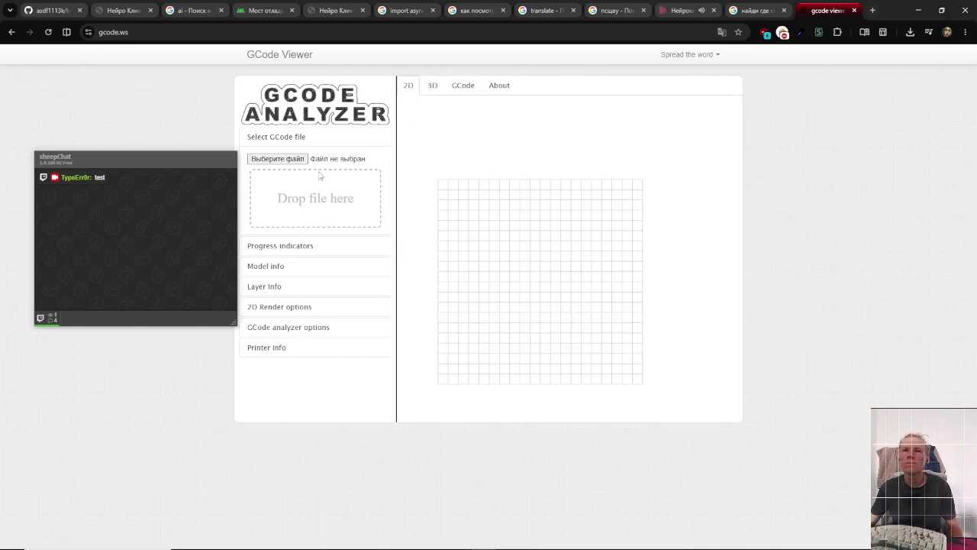
left_click(463, 87)
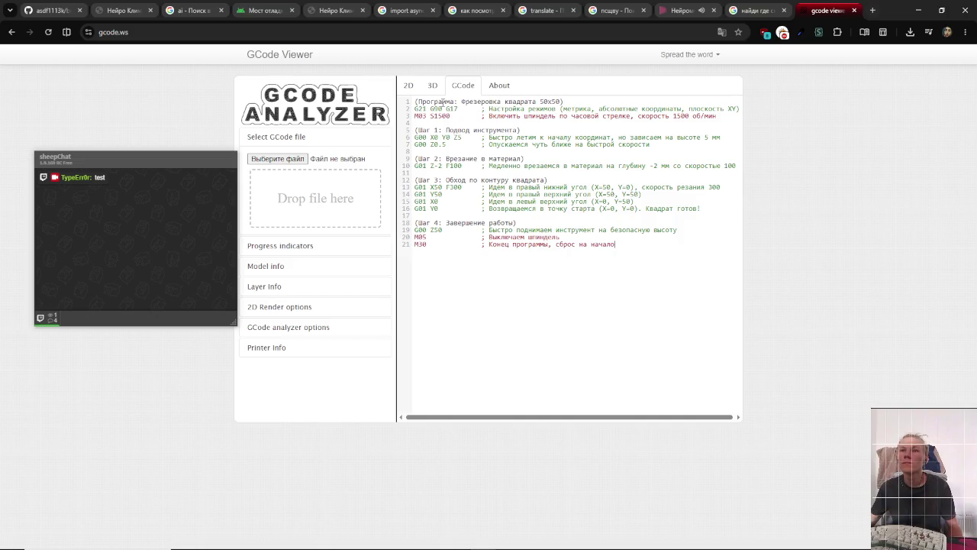
left_click(409, 87)
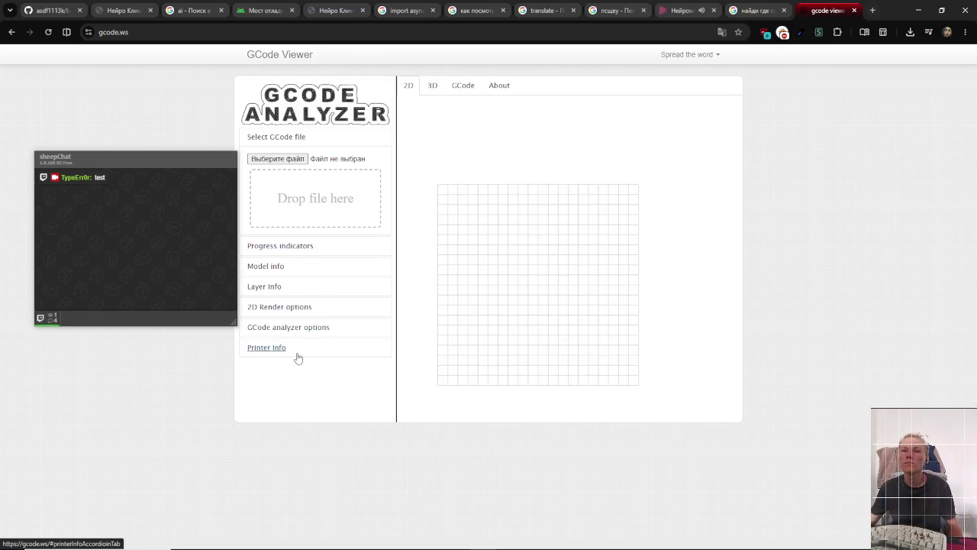
left_click(265, 350)
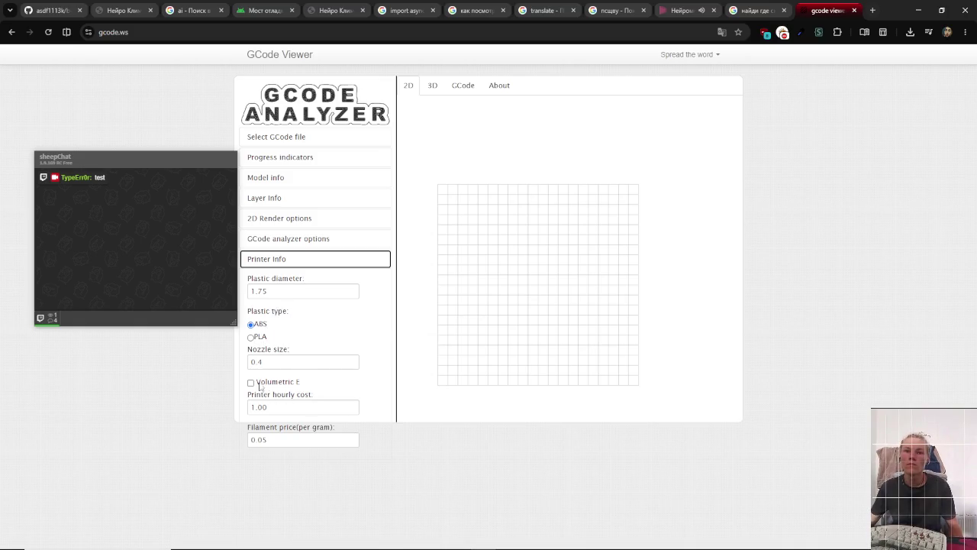
left_click(278, 219)
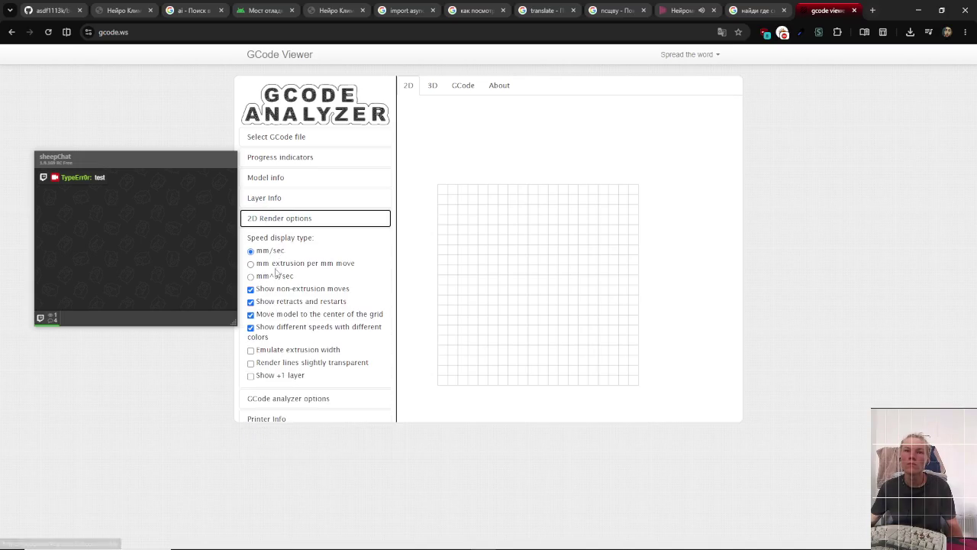
left_click(294, 138)
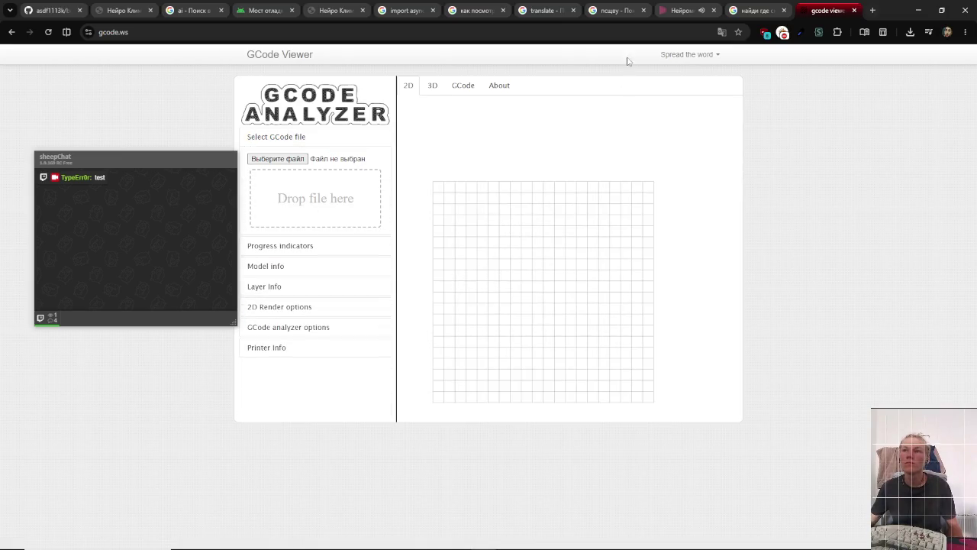
- Check the sharing options, then recentre and enlarge the empty 2D grid
left_click(704, 58)
left_click(585, 237)
scroll(539, 321, "up", 2)
scroll(552, 377, "down", 5)
left_click_drag(406, 264, 584, 354)
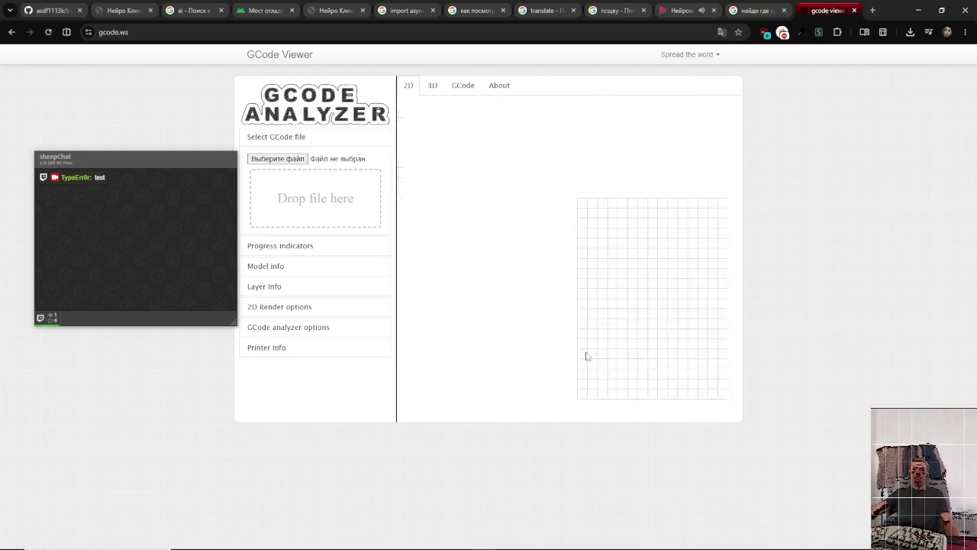
scroll(584, 353, "up", 1)
left_click_drag(678, 404, 591, 334)
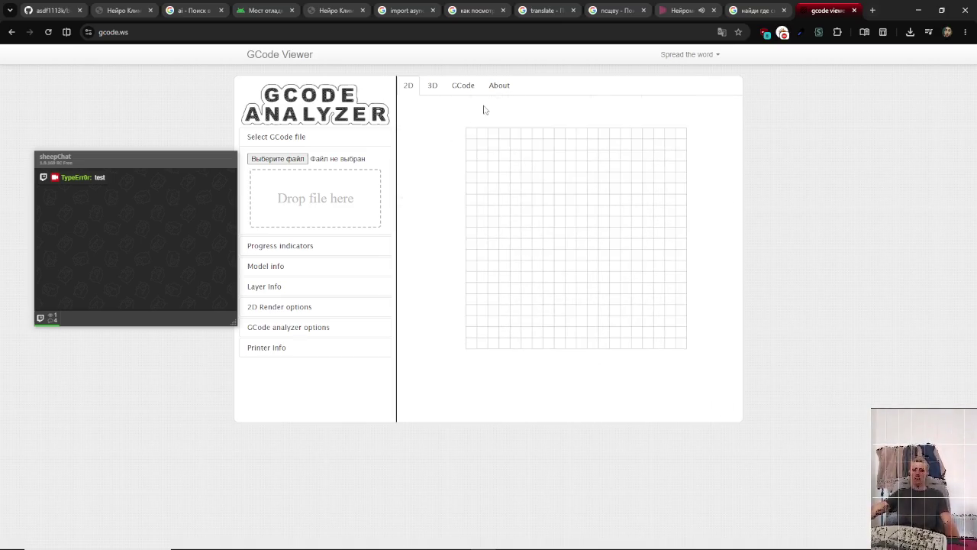
- Paste the 50×50 square-milling program into the empty G-code editor with Ctrl+V
left_click(463, 86)
left_click_drag(610, 289, 309, 76)
key("ctrl+c")
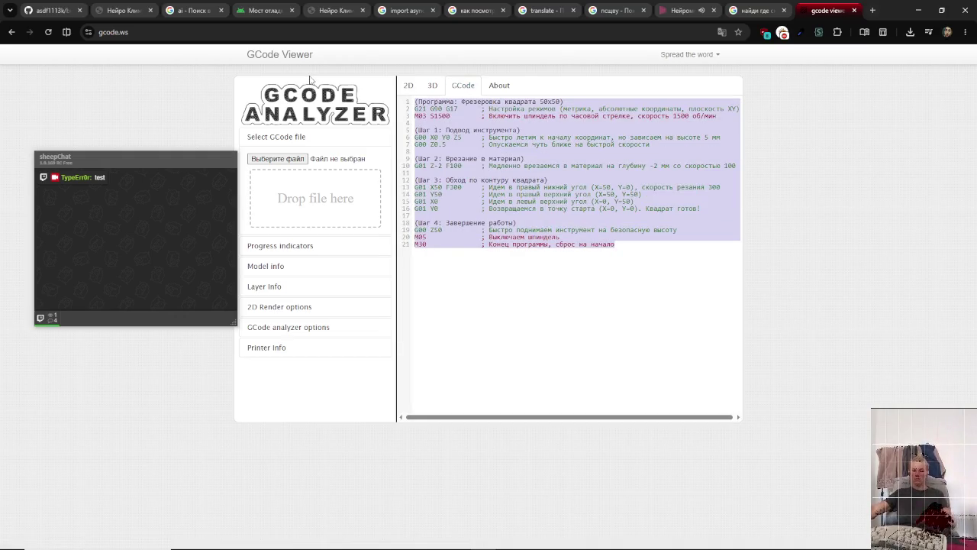
left_click(432, 86)
left_click(408, 86)
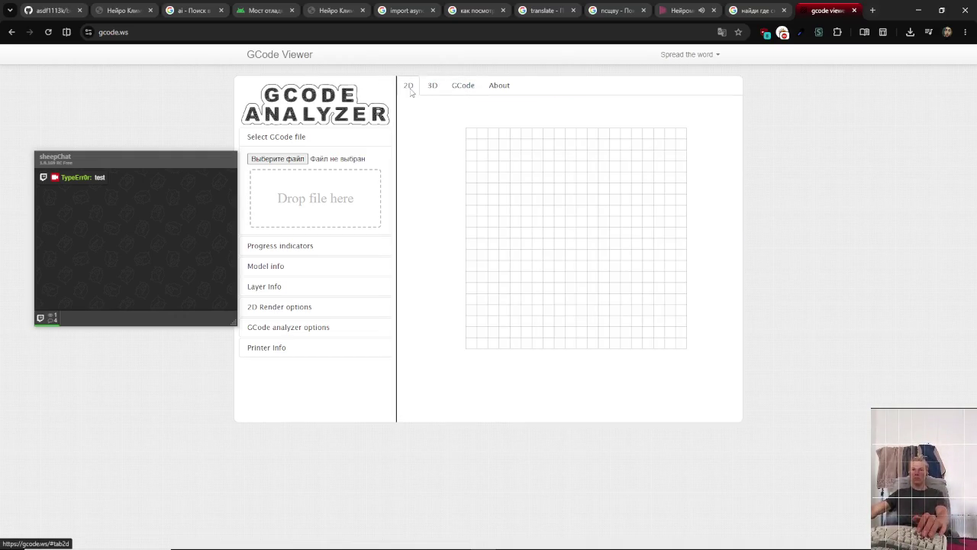
scroll(539, 283, "down", 1)
scroll(469, 160, "up", 2)
left_click(464, 86)
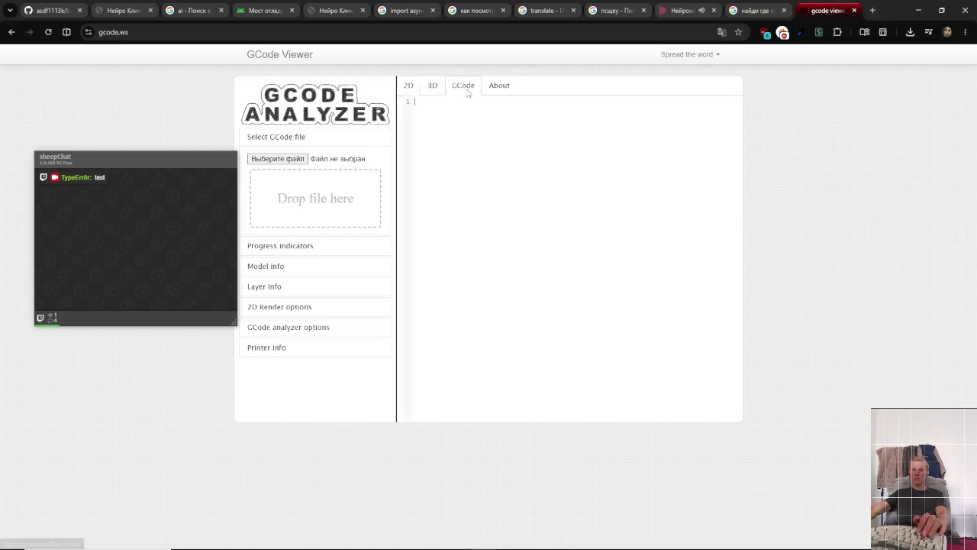
key("ctrl+v")
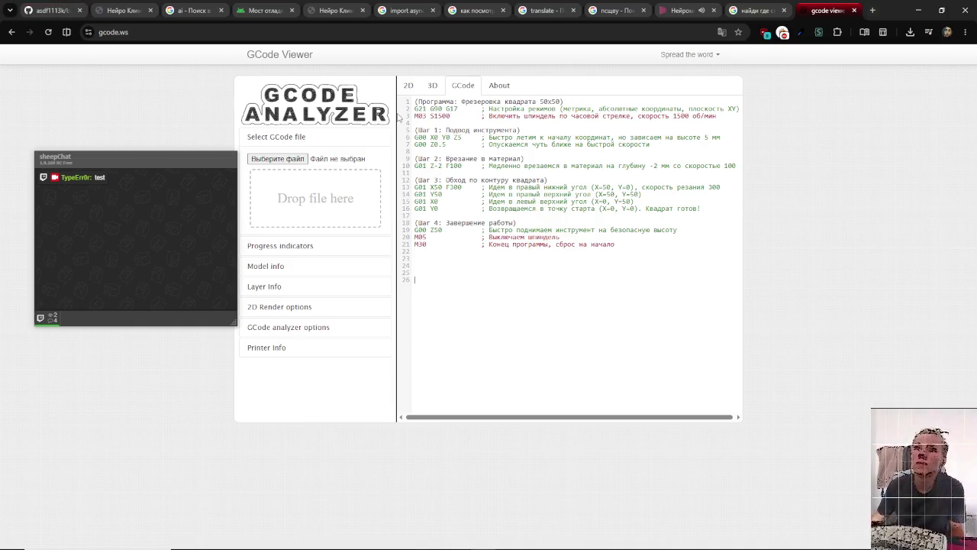
- Compare the 2D and 3D previews of the pasted code, panning the 2D grid
left_click(408, 86)
left_click(460, 85)
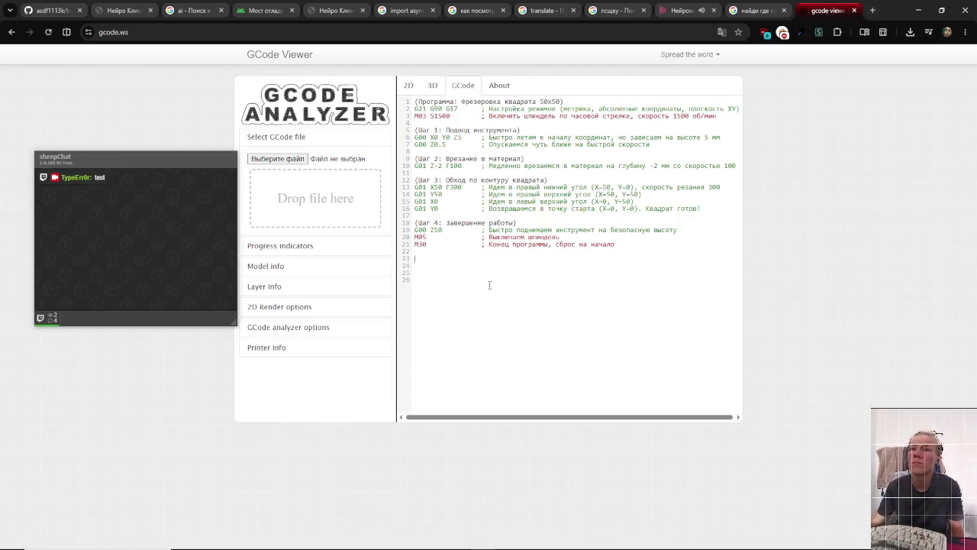
left_click(432, 86)
left_click(408, 86)
mouse_move(527, 350)
left_mouse_down()
mouse_move(665, 292)
mouse_move(697, 381)
mouse_move(650, 285)
left_mouse_up()
- Expand the progress indicators and return to the G Code Viewer search results
left_click(359, 252)
scroll(527, 283, "up", 1)
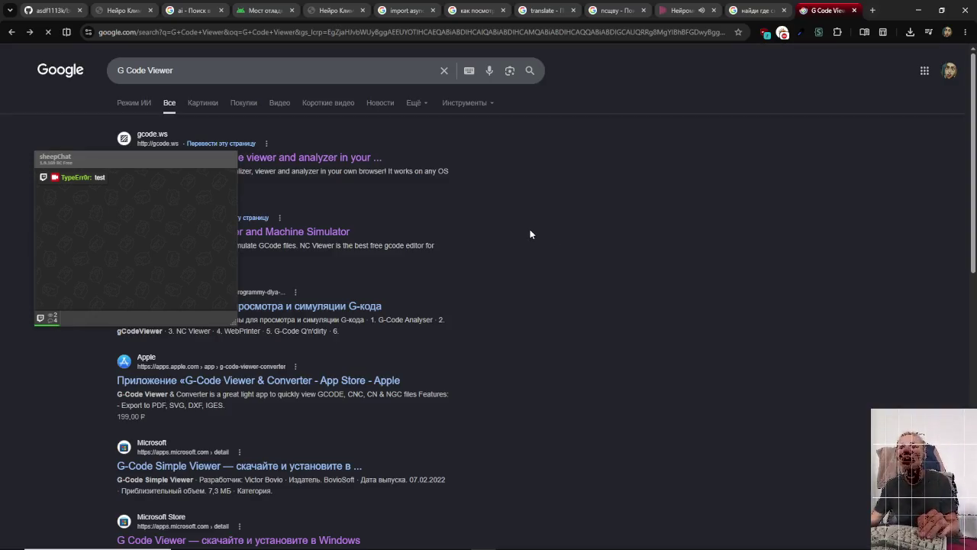
key("alt+Left")
- Move the chat window aside and open the G-code viewer project result
left_click_drag(104, 161, 592, 189)
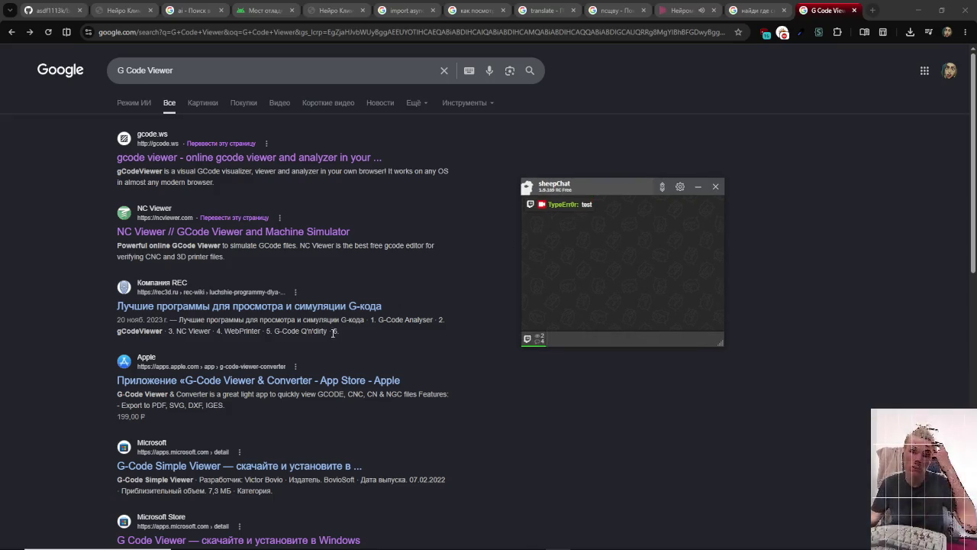
scroll(333, 332, "down", 4)
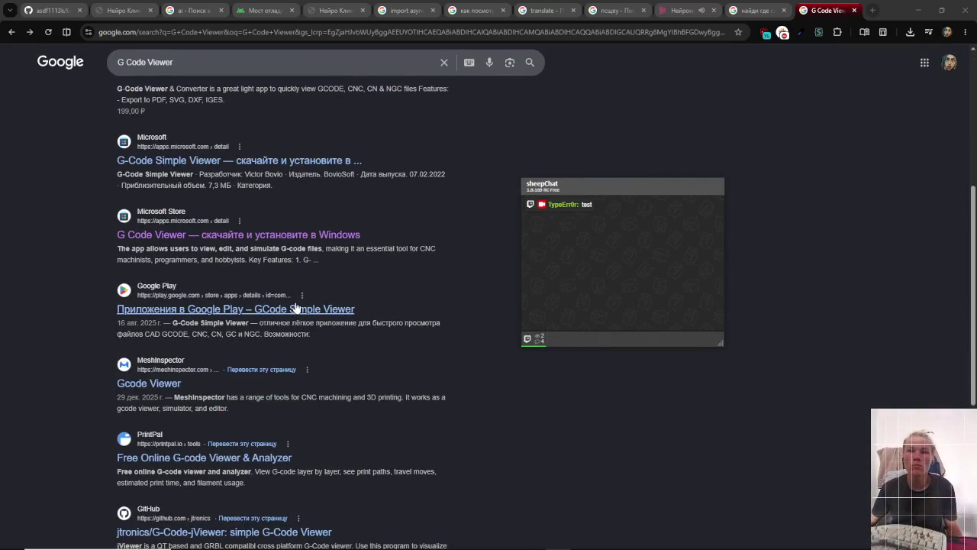
left_click(292, 310)
mouse_move(593, 191)
left_mouse_down()
mouse_move(710, 146)
mouse_move(726, 106)
left_mouse_up()
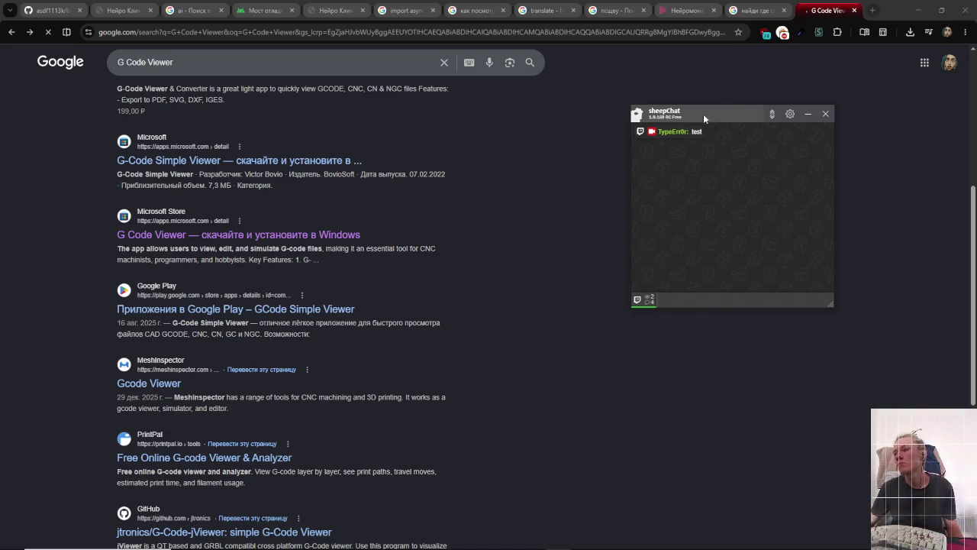
left_click(275, 311)
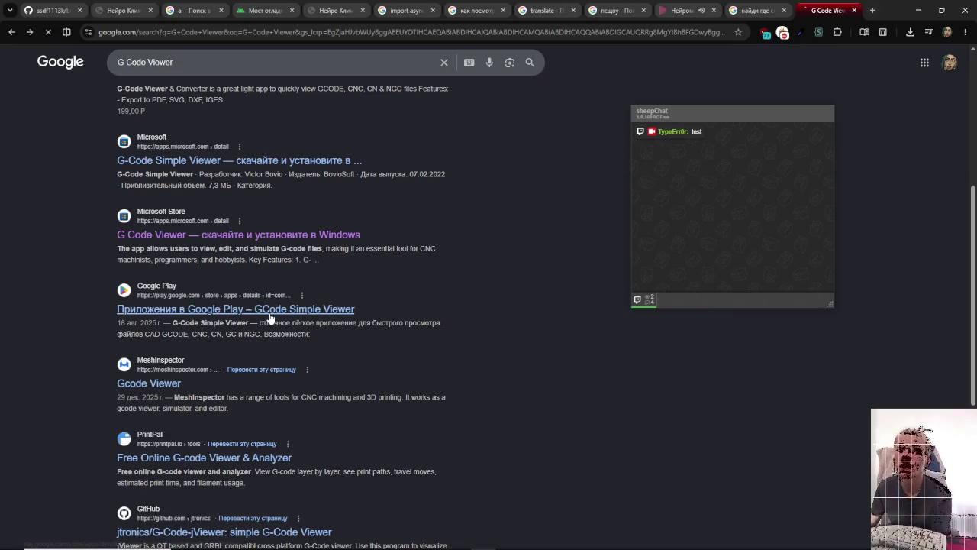
- Scroll through the G-Code-jViewer README screenshot on GitHub
scroll(271, 319, "down", 3)
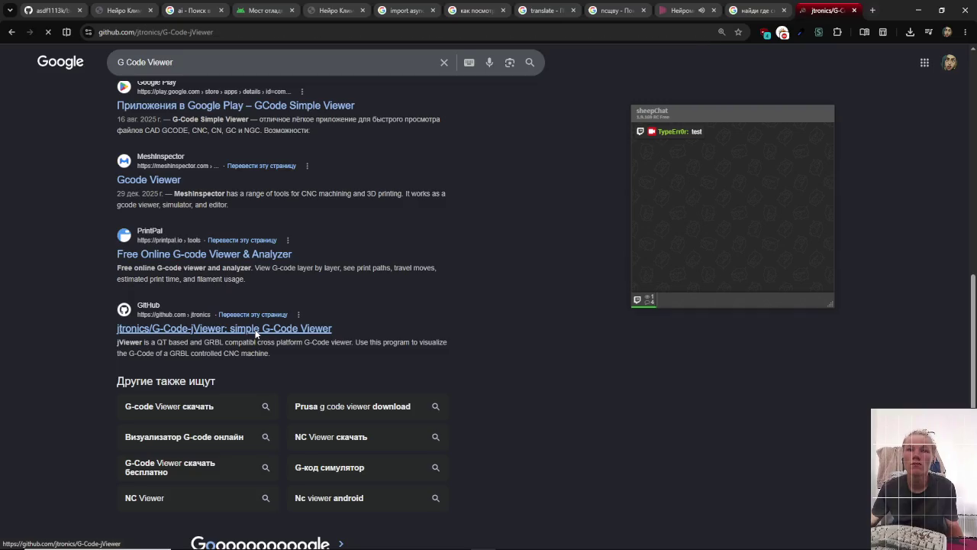
scroll(256, 334, "down", 3)
scroll(255, 334, "down", 3)
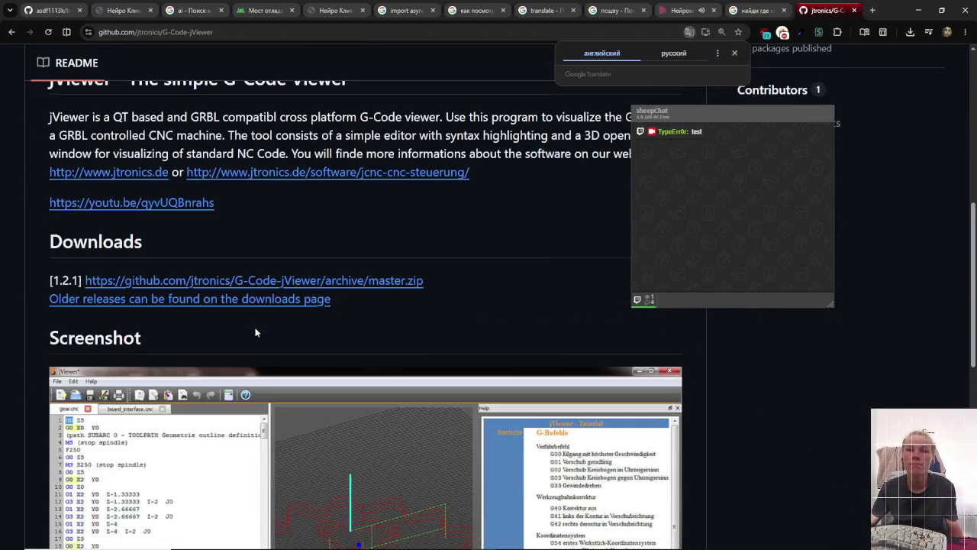
scroll(255, 333, "down", 4)
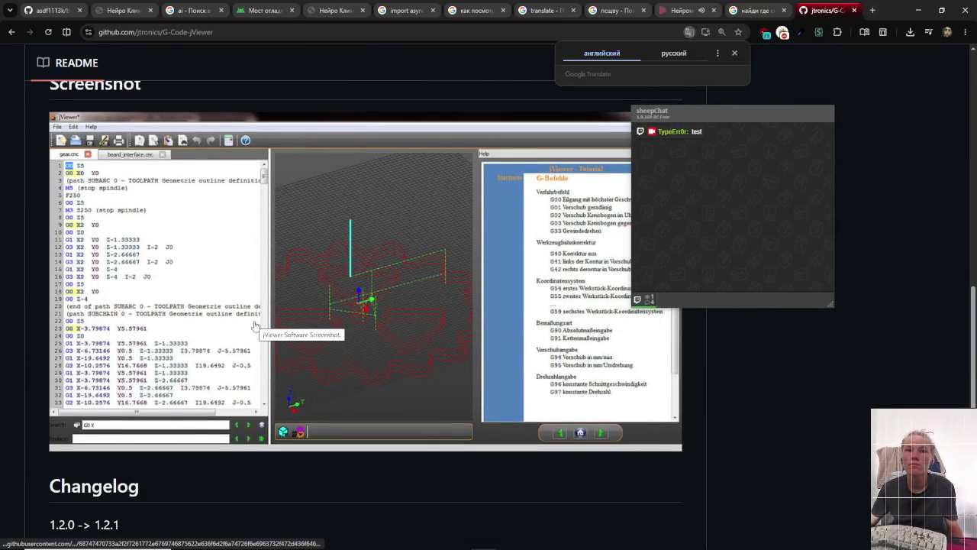
mouse_move(710, 113)
left_mouse_down()
mouse_move(731, 413)
mouse_move(804, 169)
left_mouse_up()
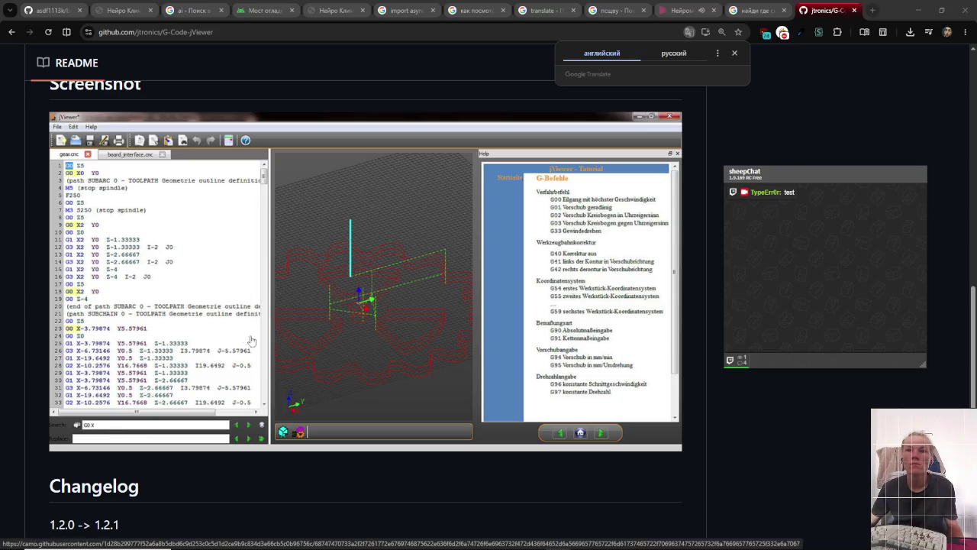
scroll(263, 348, "up", 8)
scroll(337, 430, "up", 2)
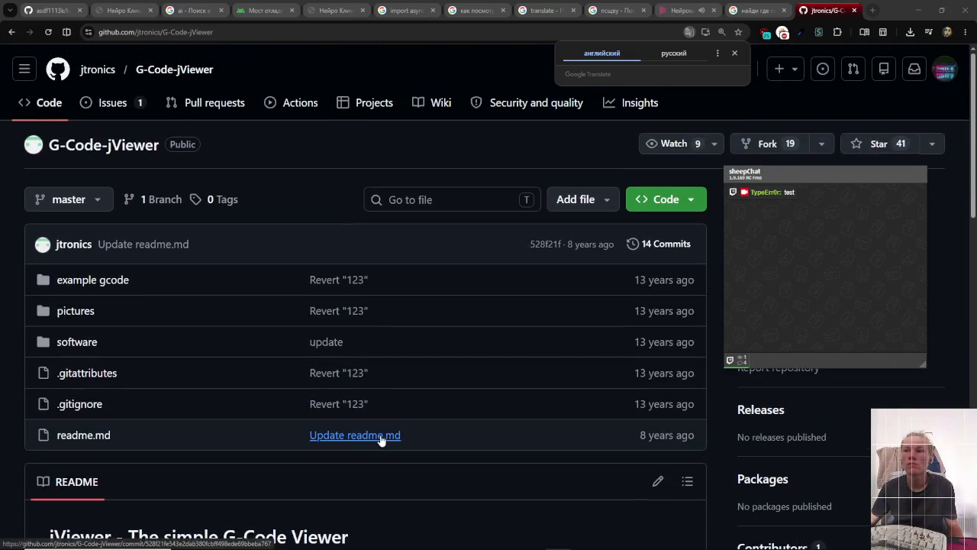
- Go back to the results and then to the Google homepage
key("alt+Left")
scroll(386, 413, "up", 5)
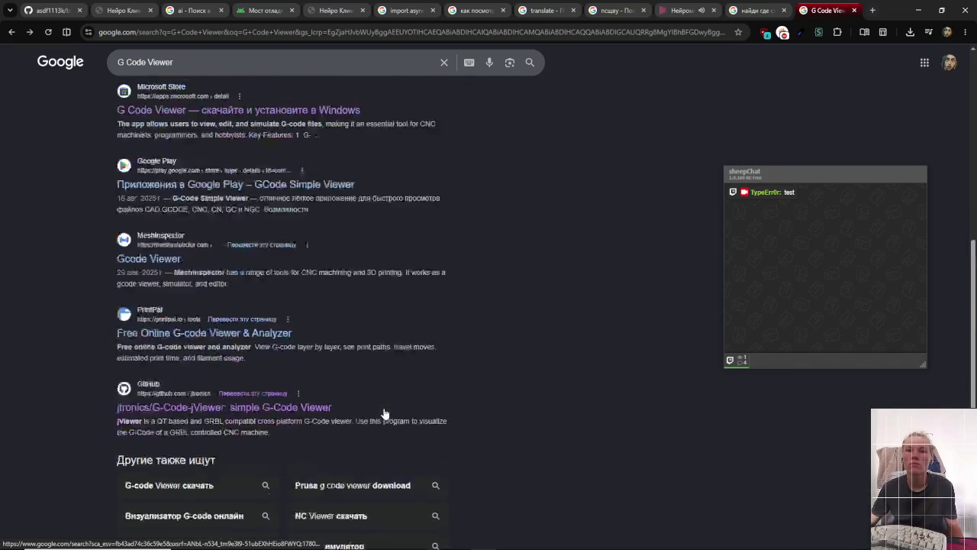
left_click(79, 64)
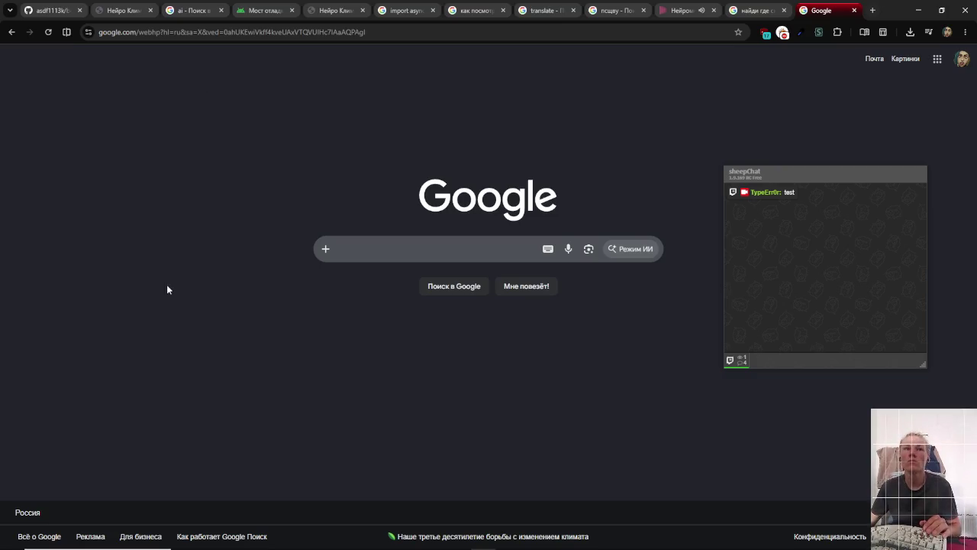
- Open ya.ru in a new browser tab
key("alt+Left")
left_click_drag(192, 67, 99, 58)
key("ctrl+c")
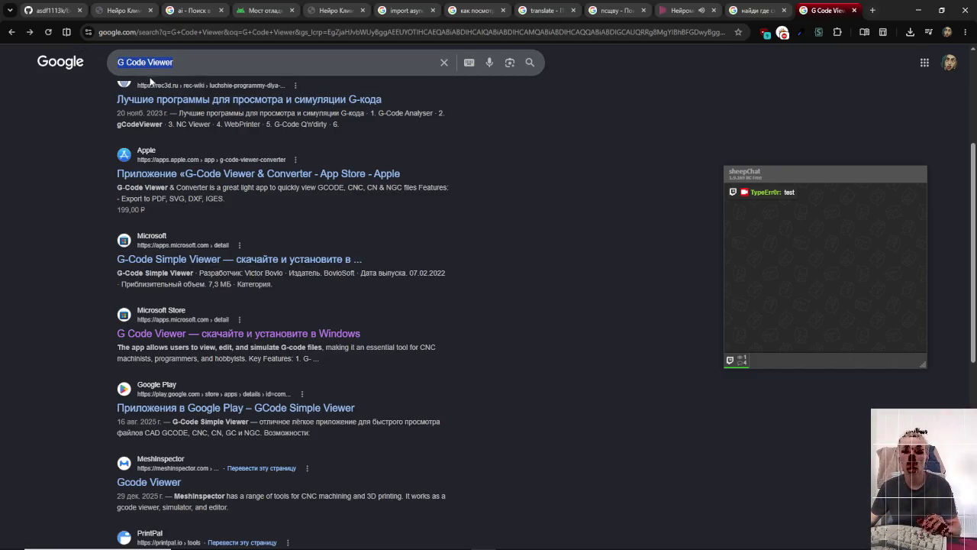
key("ctrl+t")
type("нфб")
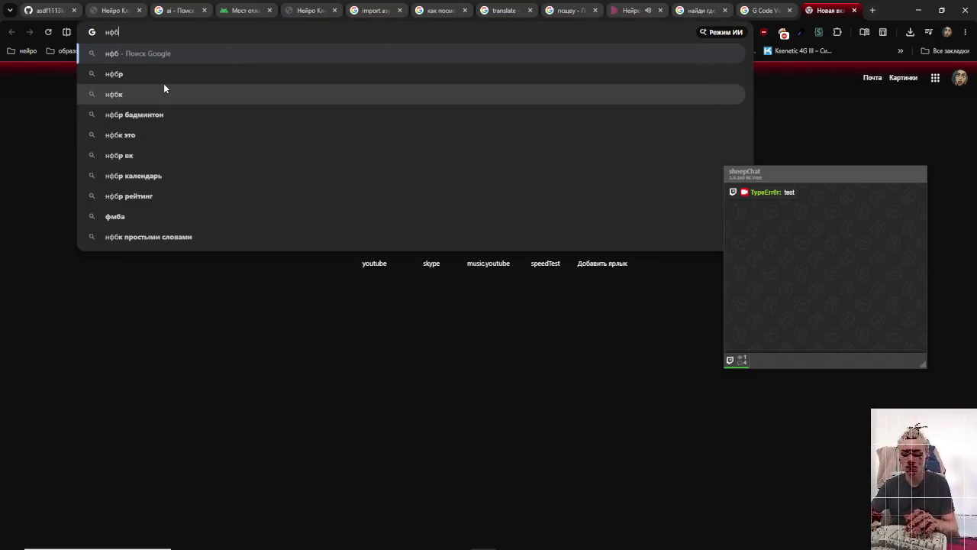
key("BackSpace")
key("BackSpace")
type("ya.ru")
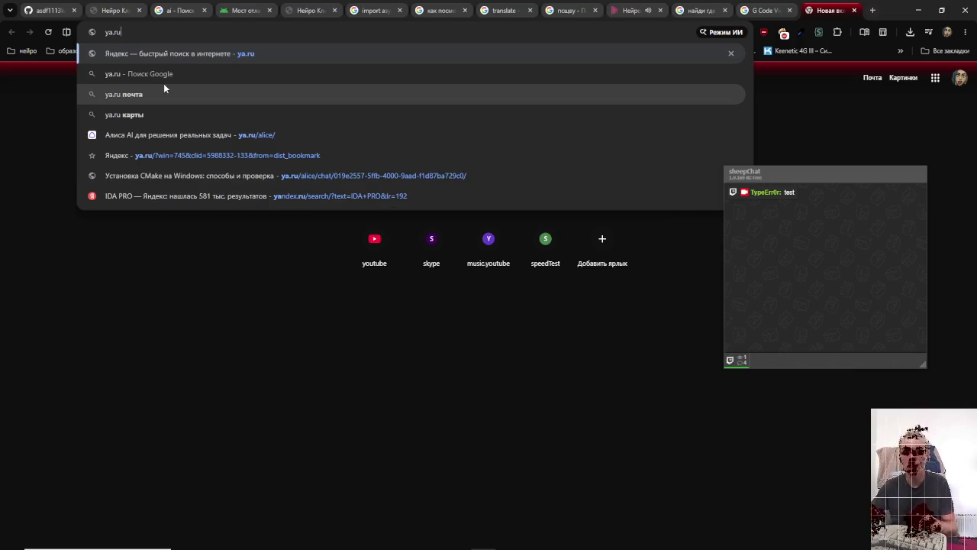
key("Return")
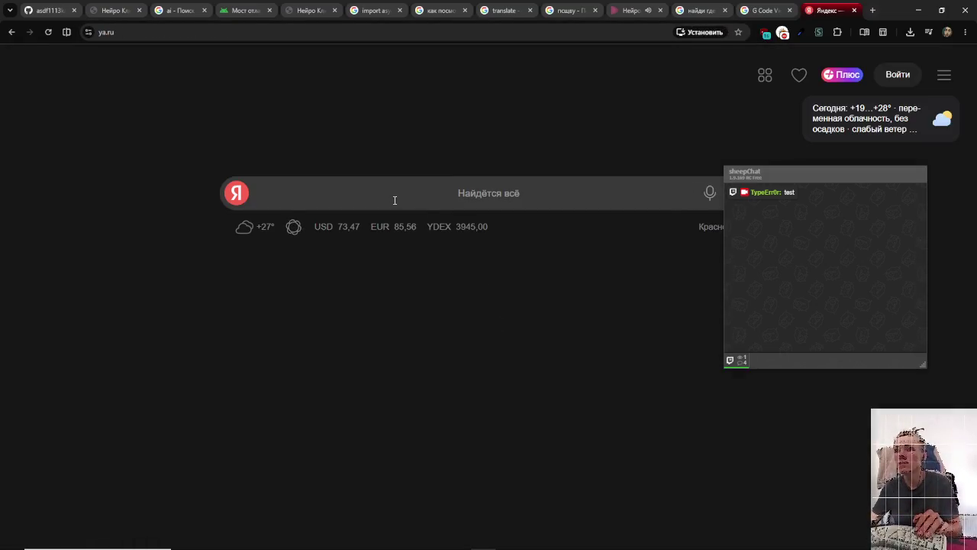
- Search Yandex for 'G Code Viewer', decline the default-search offer, and open the WebGCode 2 result
left_click(394, 200)
type("G Code Viewer")
key("Return")
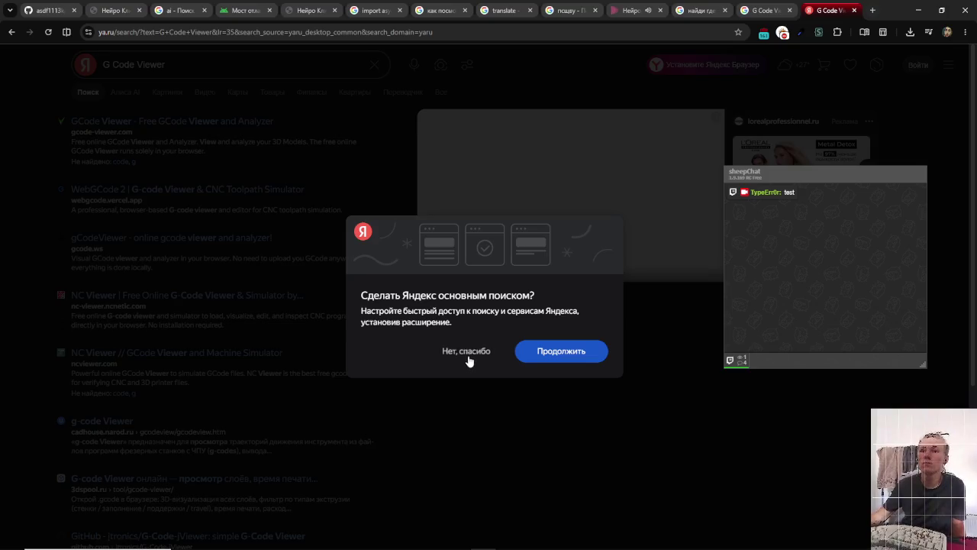
left_click(466, 359)
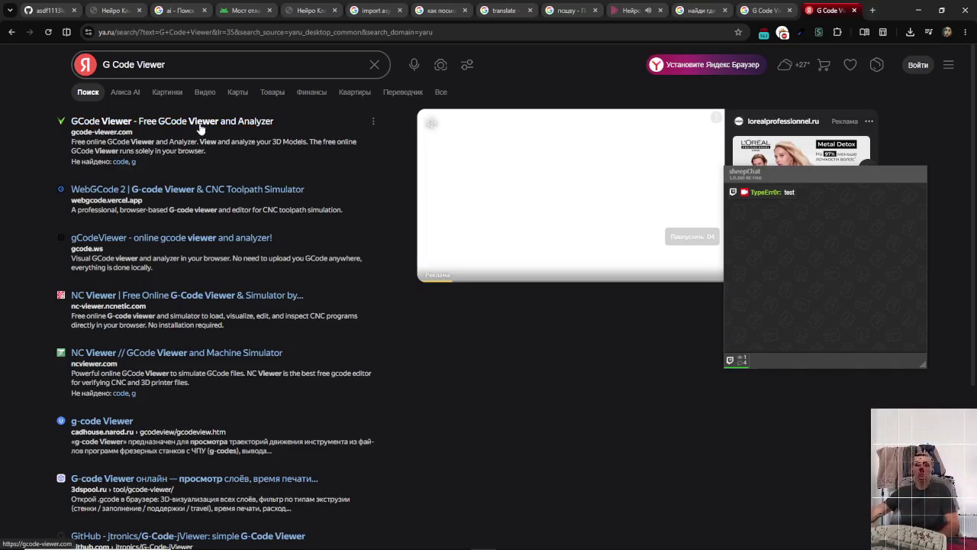
left_click(202, 190)
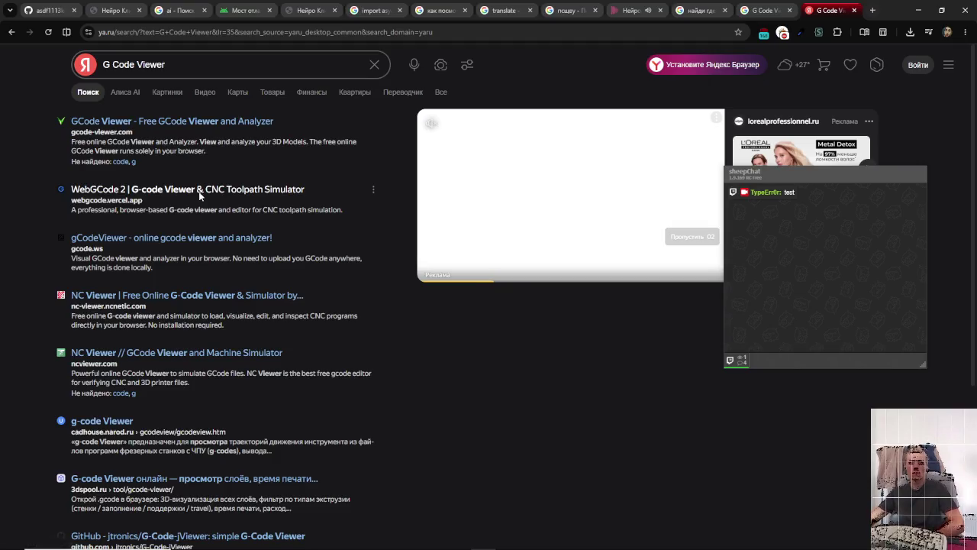
mouse_move(757, 178)
left_mouse_down()
mouse_move(633, 333)
mouse_move(564, 363)
left_mouse_up()
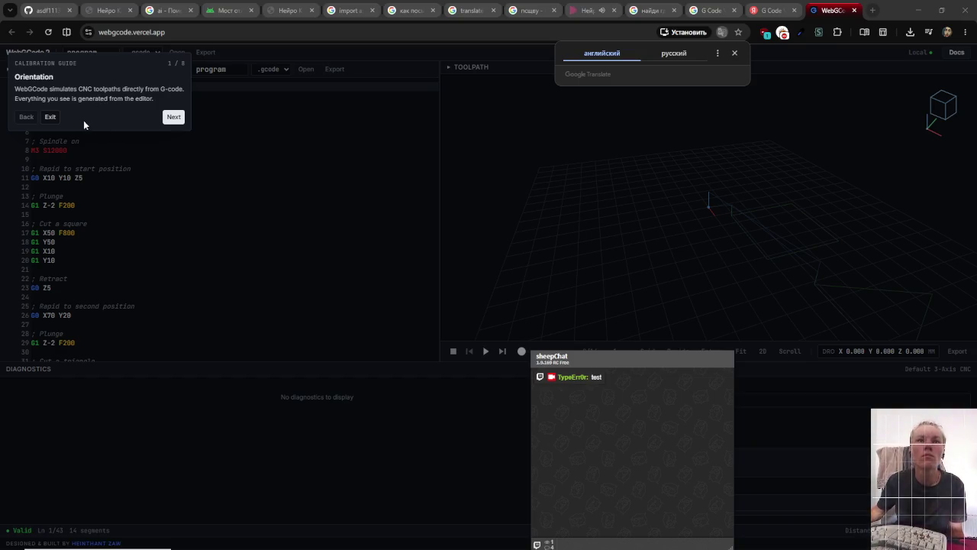
- Exit the Calibration Guide, scroll through the sample program, and orbit its 3D toolpath
left_click(47, 117)
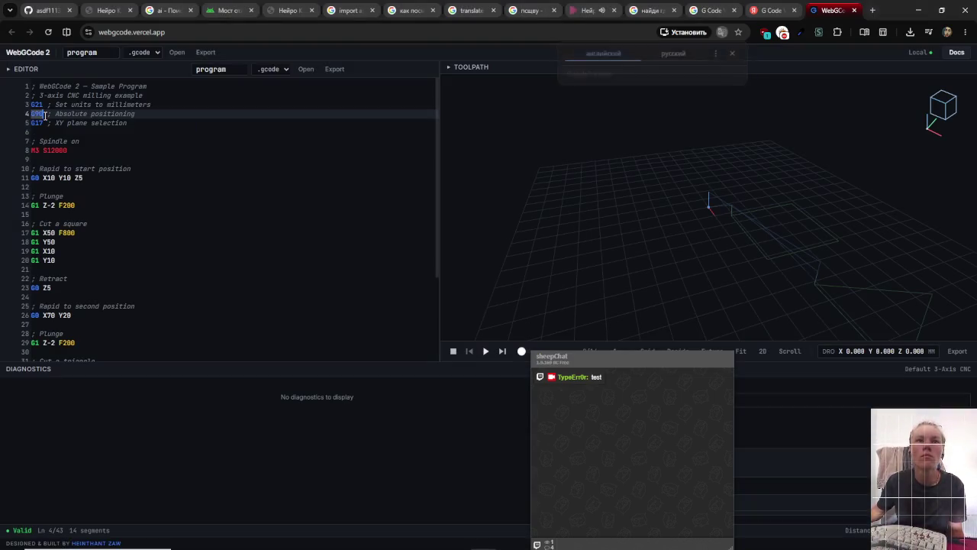
left_click(218, 287)
scroll(174, 310, "down", 3)
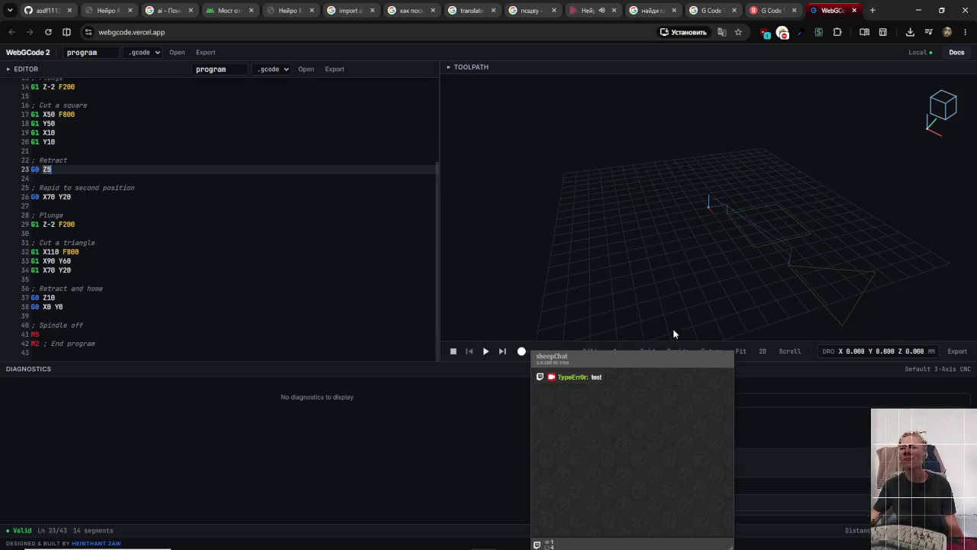
mouse_move(897, 305)
left_mouse_down()
mouse_move(935, 320)
mouse_move(833, 261)
mouse_move(880, 299)
left_mouse_up()
- Replace the sample program with the square-milling G-code pasted from clipboard history
mouse_move(170, 343)
left_mouse_down()
mouse_move(46, 76)
mouse_move(2, 51)
left_mouse_up()
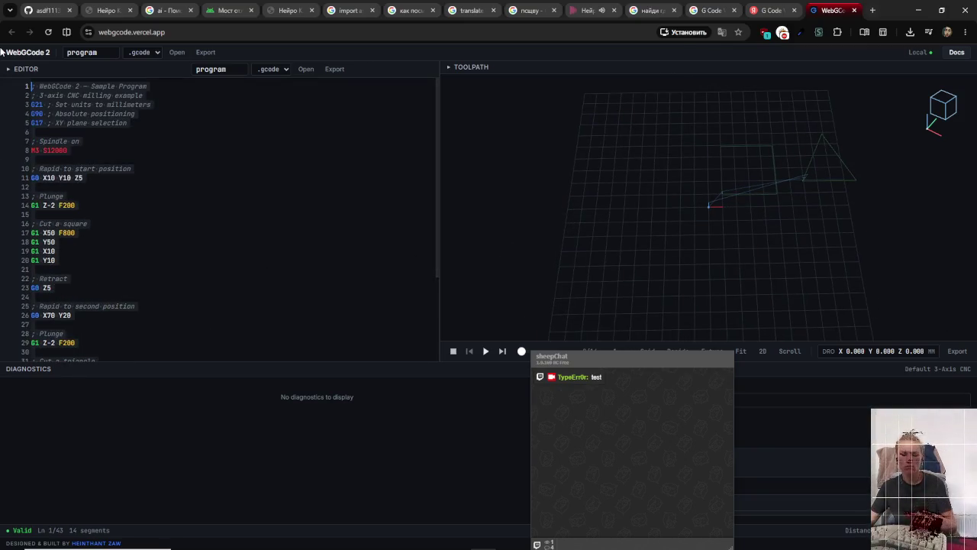
key("ctrl+v")
left_click_drag(189, 210, 3, 10)
key("BackSpace")
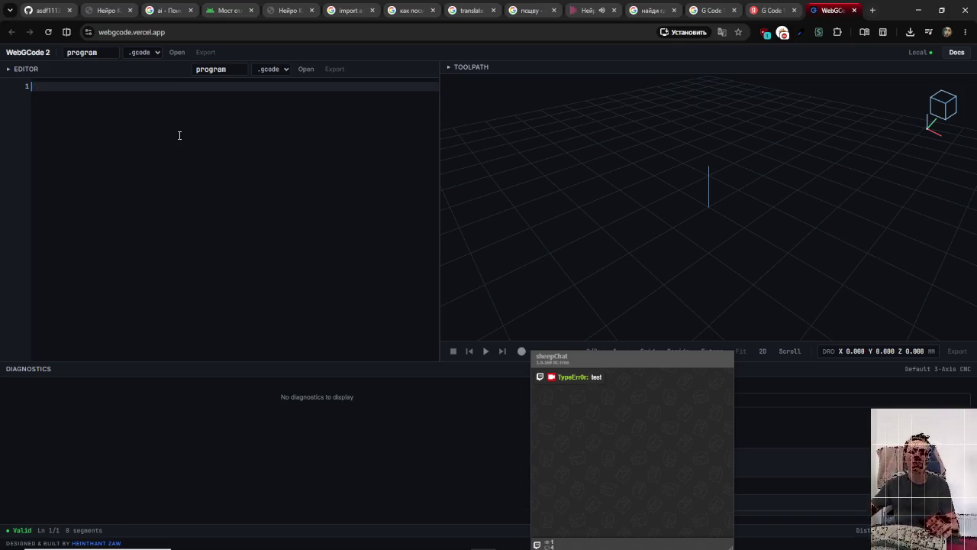
key("super+v")
left_click(126, 183)
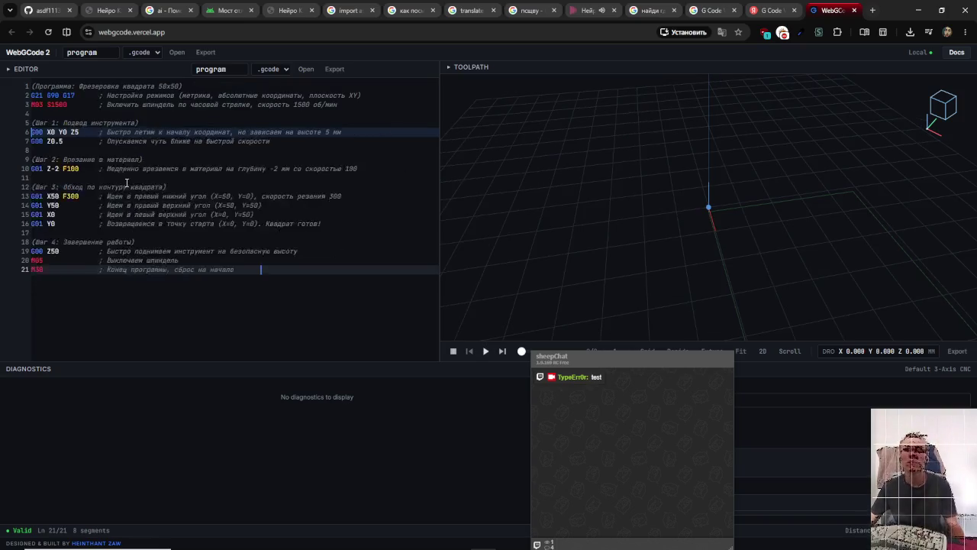
- Orbit the square toolpath into view and start playing the simulation
mouse_move(574, 219)
left_mouse_down()
mouse_move(573, 192)
mouse_move(637, 279)
mouse_move(739, 280)
mouse_move(810, 261)
mouse_move(855, 236)
mouse_move(687, 305)
left_mouse_up()
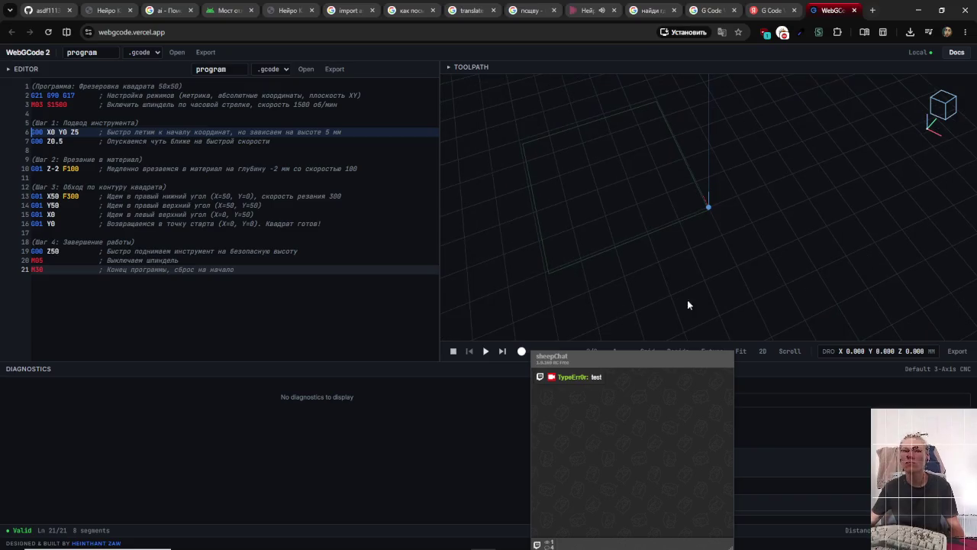
left_click(90, 95)
left_click_drag(577, 356, 480, 387)
left_click(487, 351)
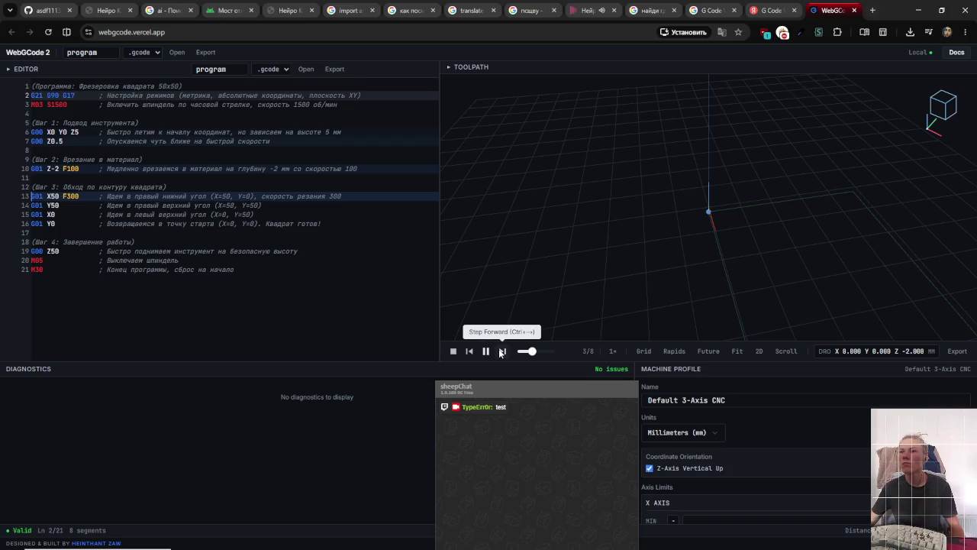
- Try stepping, resetting and scrubbing the simulation while orbiting around the square toolpath
left_click_drag(558, 238, 653, 258)
left_click(503, 352)
left_click(471, 352)
mouse_move(457, 261)
left_mouse_down()
mouse_move(462, 255)
mouse_move(406, 181)
mouse_move(421, 209)
mouse_move(458, 224)
left_mouse_up()
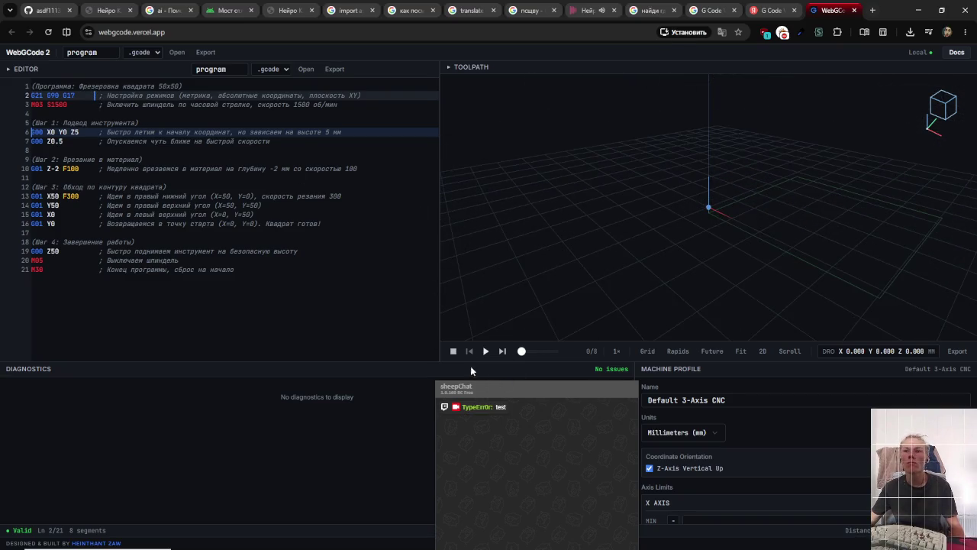
left_click_drag(522, 276, 471, 257)
mouse_move(522, 355)
left_mouse_down()
mouse_move(621, 351)
mouse_move(409, 356)
left_mouse_up()
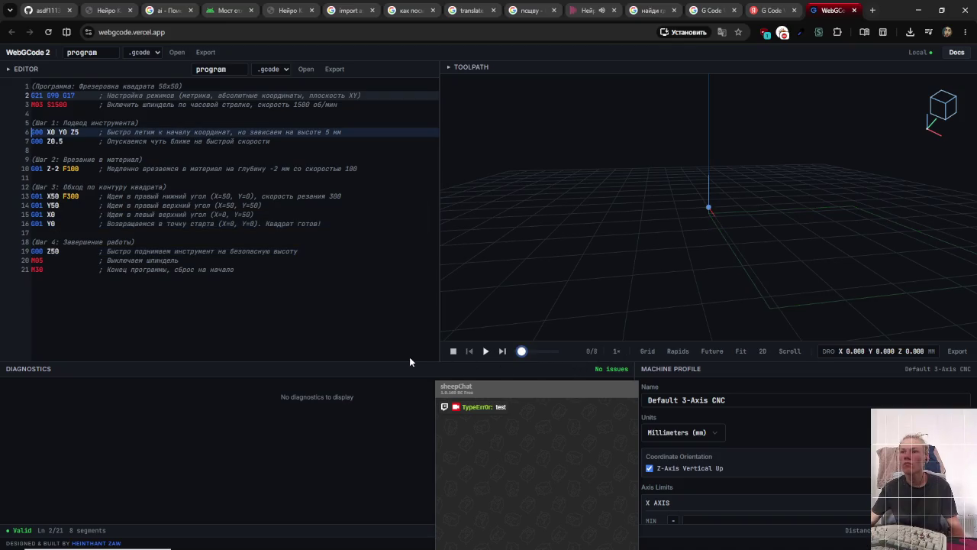
left_click(501, 351)
left_click(469, 351)
- Step through the moves to Z5, Z0.5, the -2 plunge and the X50 cut, then resume playback
left_click(503, 352)
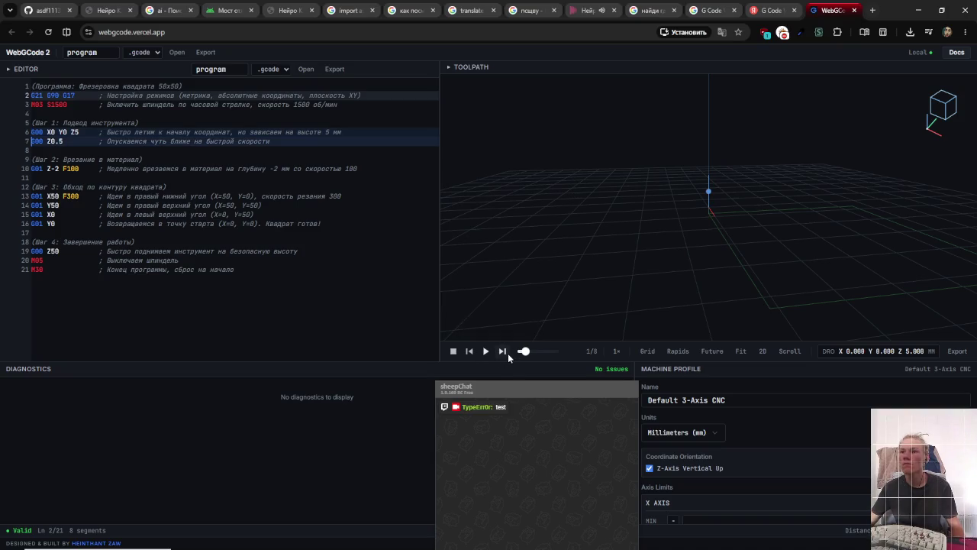
left_click(507, 352)
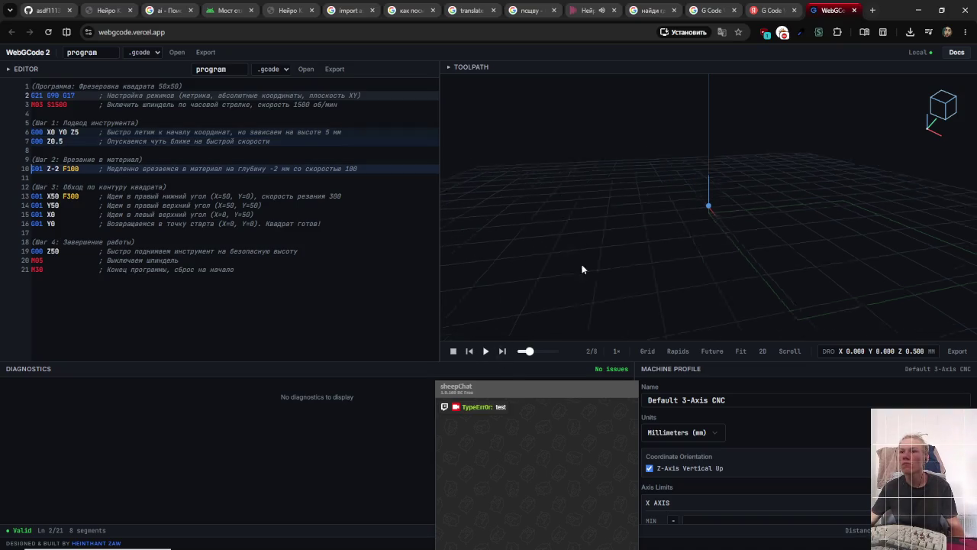
left_click(503, 352)
mouse_move(526, 324)
left_mouse_down()
mouse_move(506, 198)
mouse_move(527, 208)
mouse_move(527, 249)
left_mouse_up()
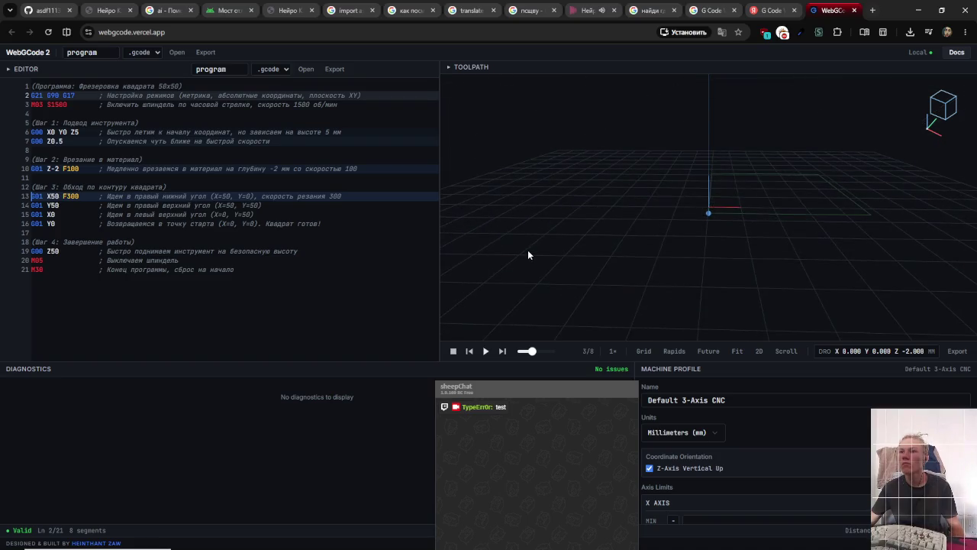
left_click(503, 351)
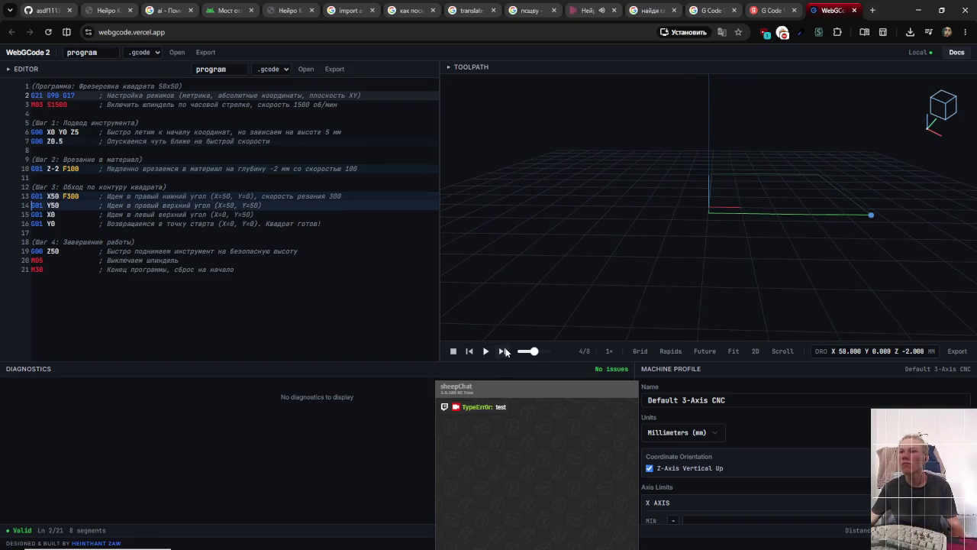
left_click(469, 351)
left_click(485, 351)
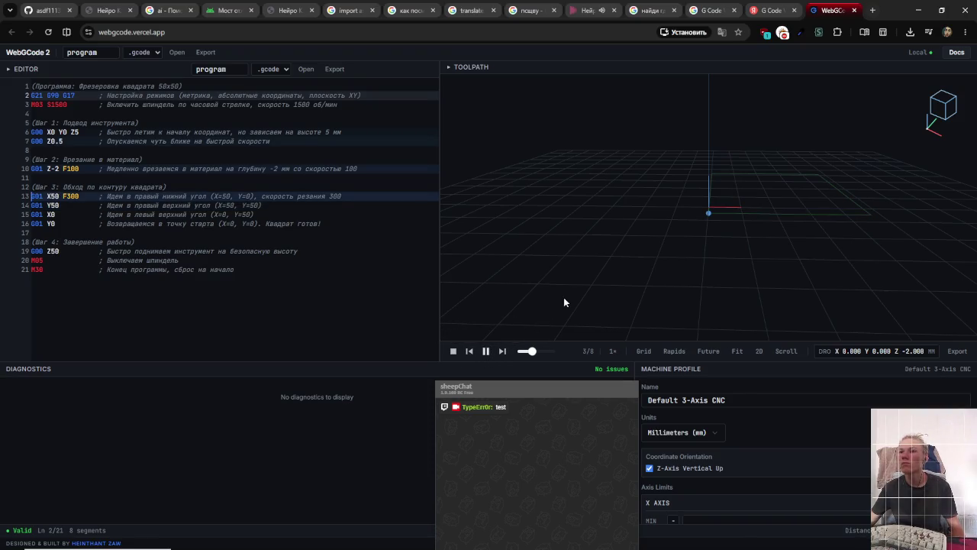
- Orbit around the square path from several angles and snap to a preset camera view
mouse_move(553, 310)
left_mouse_down()
mouse_move(615, 288)
mouse_move(541, 280)
left_mouse_up()
mouse_move(615, 285)
left_mouse_down()
mouse_move(737, 316)
mouse_move(674, 297)
mouse_move(548, 288)
mouse_move(541, 326)
left_mouse_up()
mouse_move(747, 278)
left_mouse_down()
mouse_move(779, 319)
mouse_move(772, 304)
mouse_move(781, 286)
mouse_move(769, 306)
left_mouse_up()
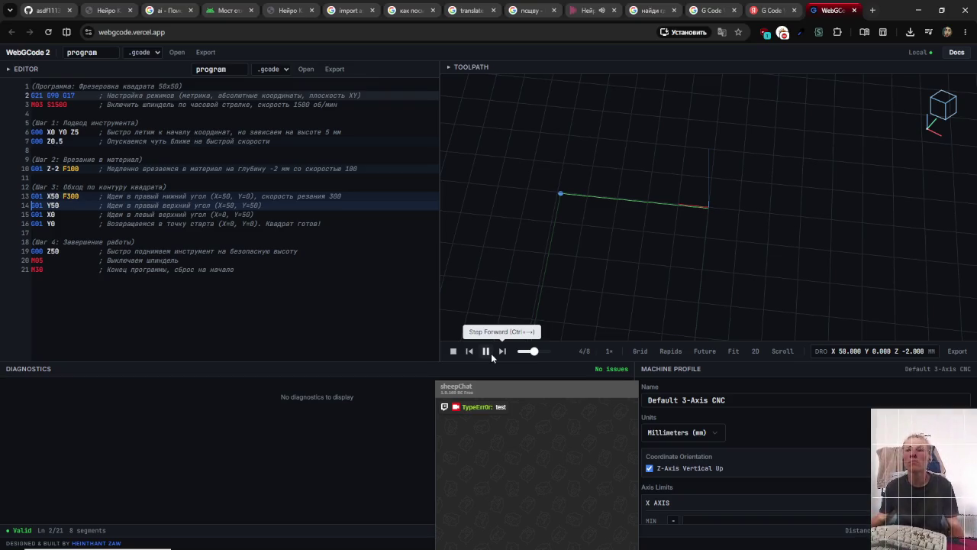
mouse_move(806, 199)
left_mouse_down()
mouse_move(716, 203)
mouse_move(600, 130)
mouse_move(574, 197)
mouse_move(570, 113)
left_mouse_up()
mouse_move(588, 219)
left_mouse_down()
mouse_move(710, 260)
mouse_move(735, 257)
mouse_move(730, 276)
mouse_move(689, 273)
mouse_move(589, 226)
mouse_move(725, 157)
left_mouse_up()
left_click(938, 118)
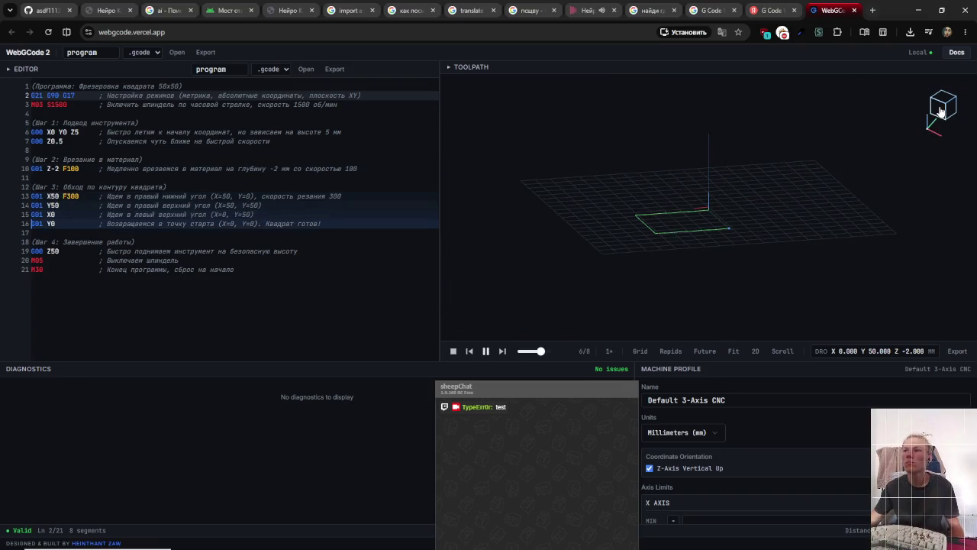
- Cycle through view-cube presets, including top-down and close perspective views of the square
scroll(811, 232, "up", 1)
scroll(809, 238, "up", 1)
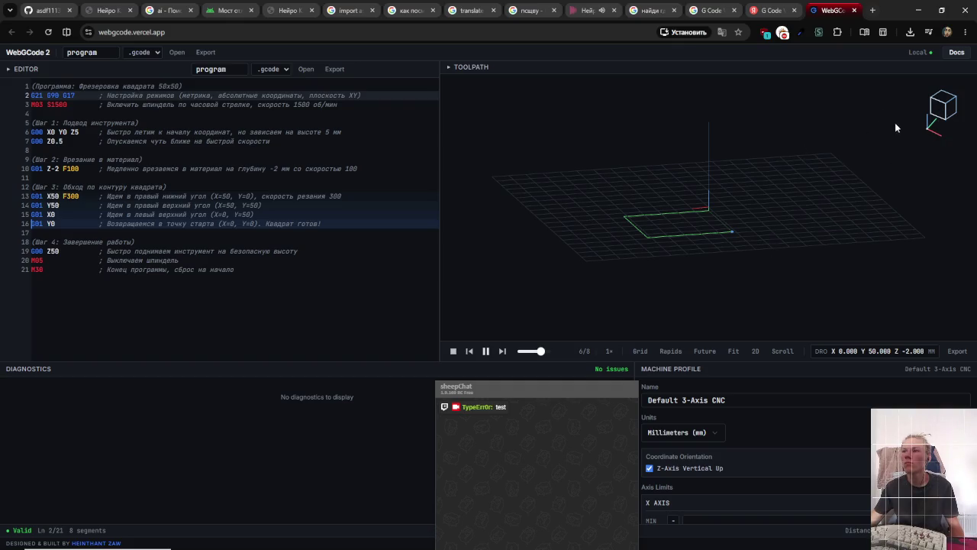
left_click(939, 105)
left_click(945, 116)
left_click(948, 118)
left_click(951, 113)
left_click(943, 100)
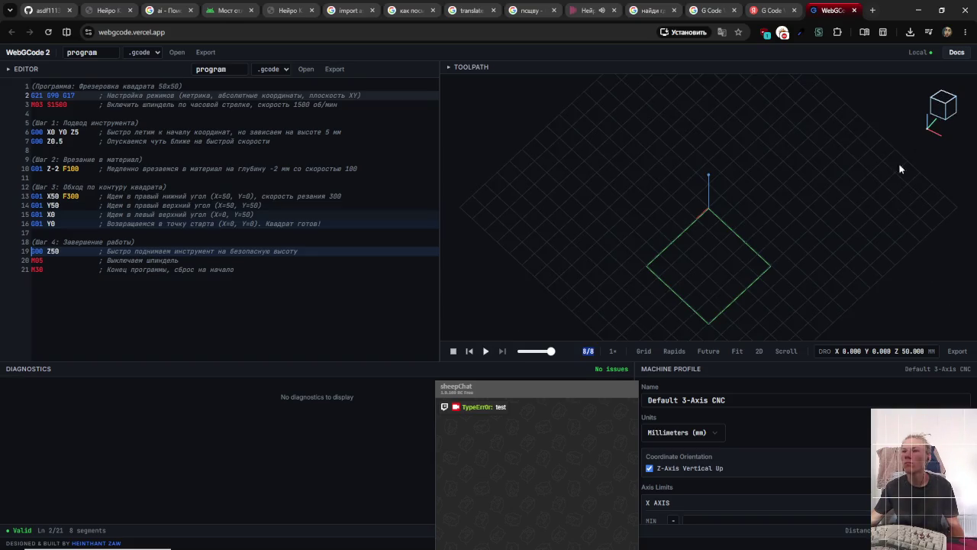
left_click(938, 112)
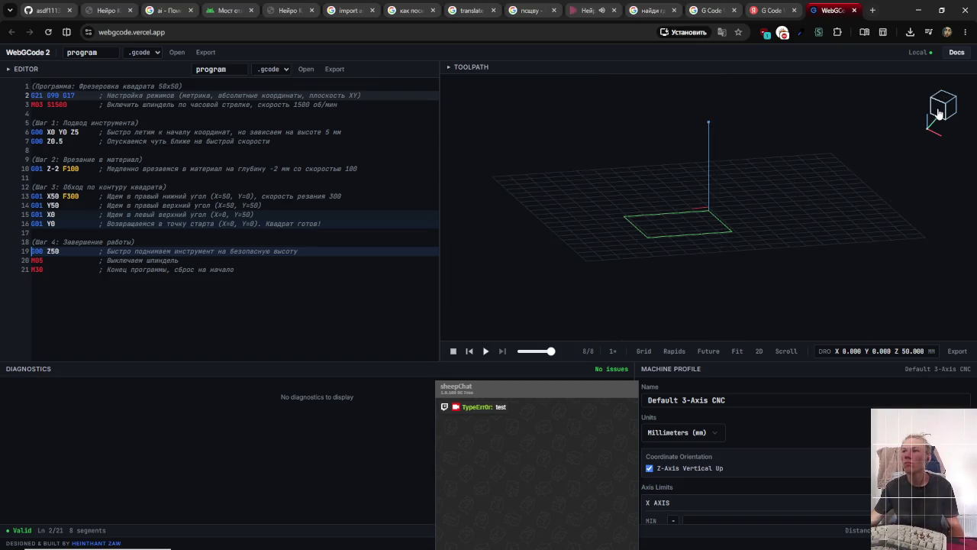
left_click(941, 102)
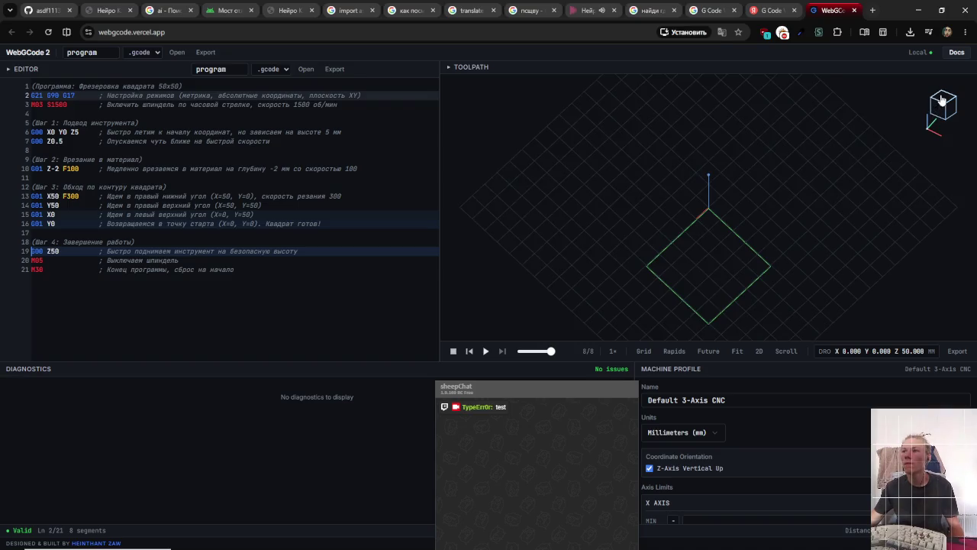
left_click(952, 114)
- Orbit the finished square from new angles, selecting 'начало' in the final comment
mouse_move(886, 174)
left_mouse_down()
mouse_move(813, 234)
mouse_move(811, 166)
mouse_move(800, 218)
left_mouse_up()
double_click(249, 271)
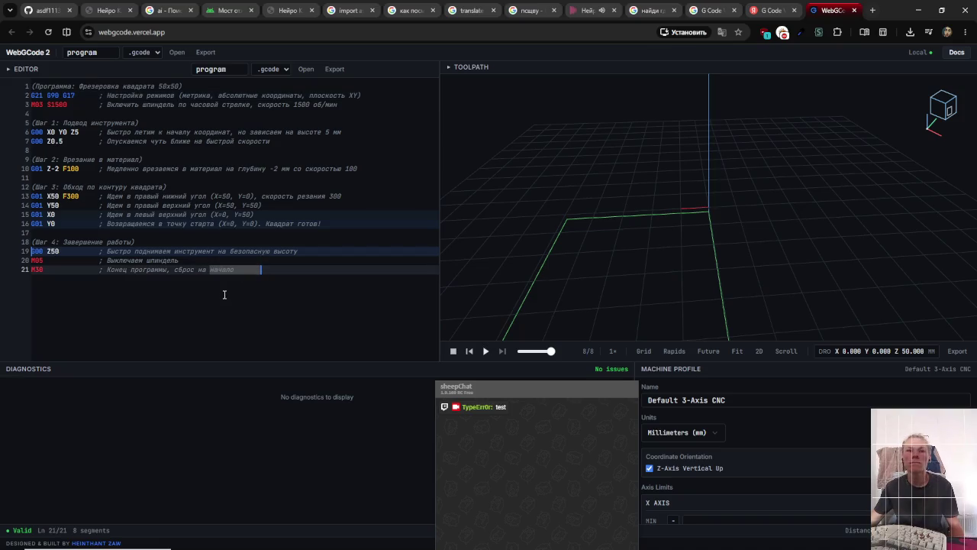
mouse_move(473, 268)
left_mouse_down()
mouse_move(639, 266)
mouse_move(811, 239)
mouse_move(566, 372)
left_mouse_up()
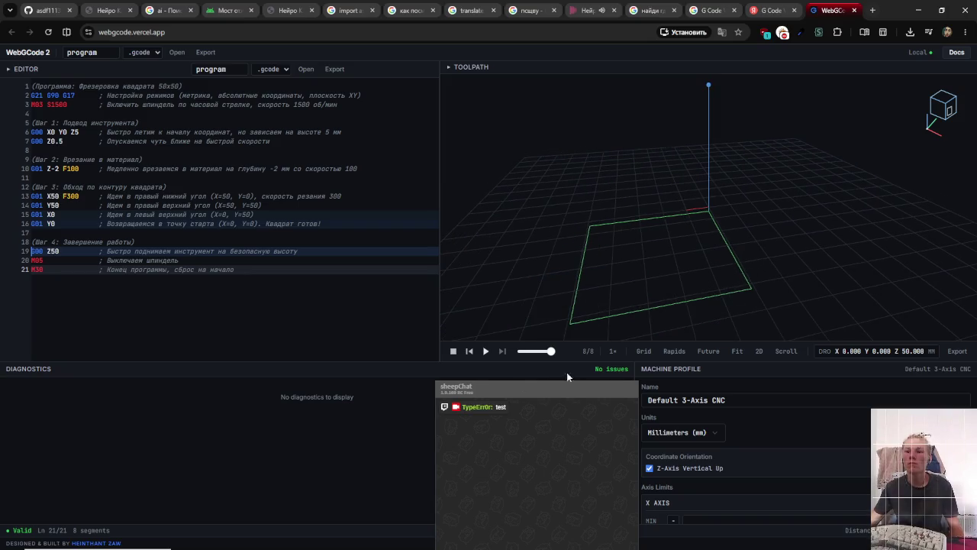
left_click_drag(512, 394, 473, 281)
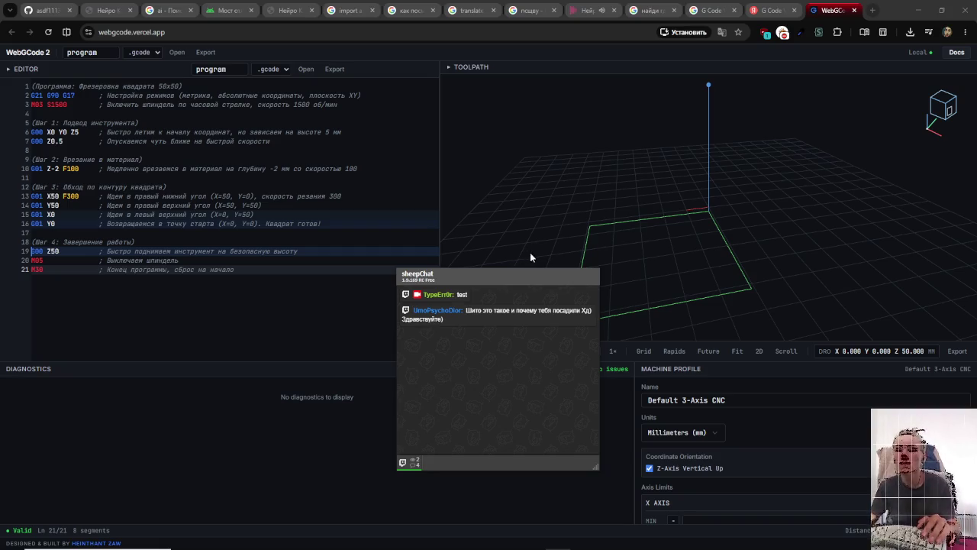
key("alt+Tab")
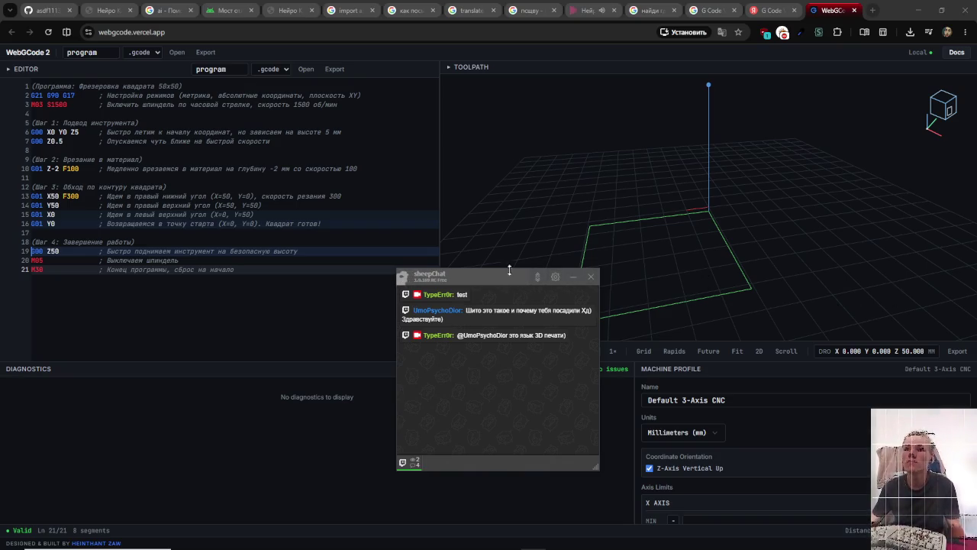
mouse_move(503, 270)
left_mouse_down()
mouse_move(849, 222)
mouse_move(908, 238)
mouse_move(885, 232)
mouse_move(568, 342)
mouse_move(566, 321)
mouse_move(605, 260)
mouse_move(610, 190)
mouse_move(611, 317)
mouse_move(596, 322)
left_mouse_up()
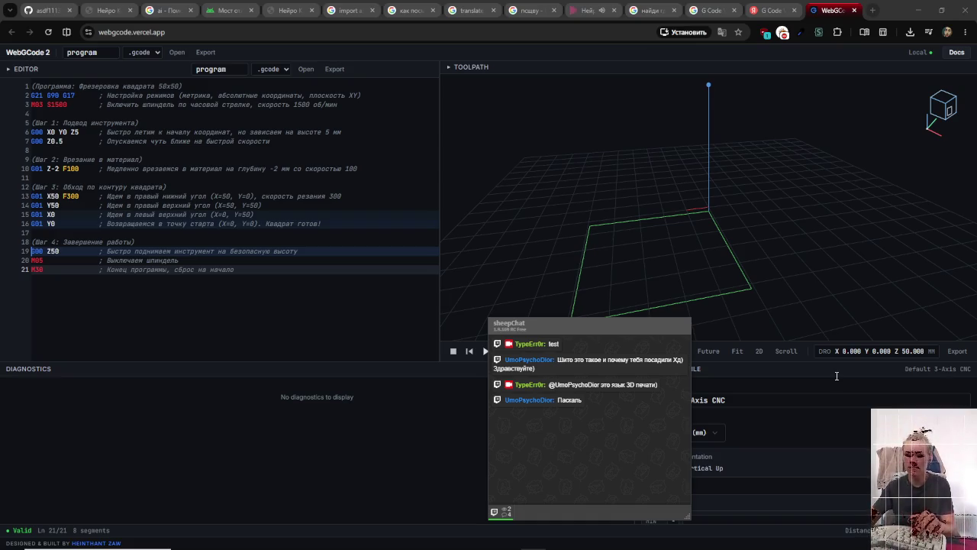
key("alt+Tab")
key("alt+Tab")
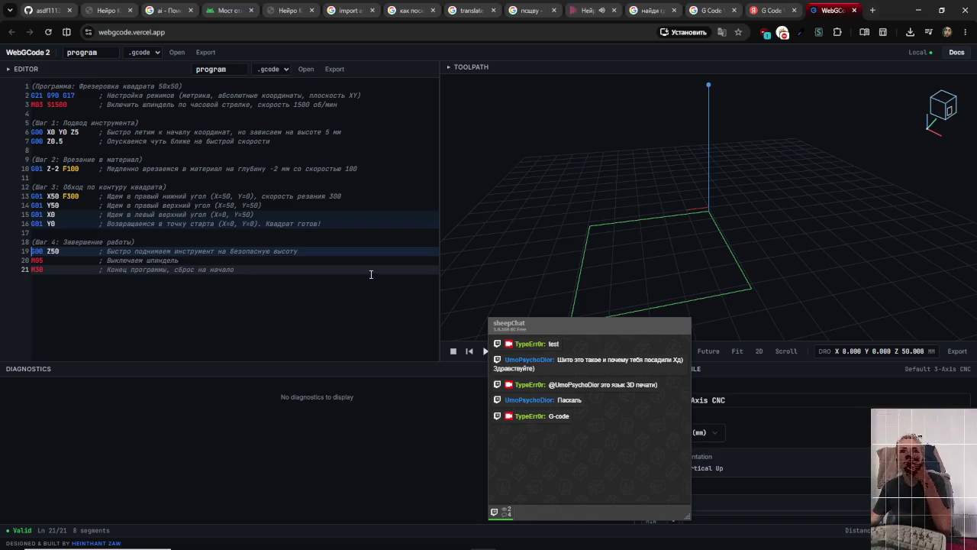
mouse_move(557, 331)
left_mouse_down()
mouse_move(577, 240)
mouse_move(443, 256)
left_mouse_up()
key("alt+Tab")
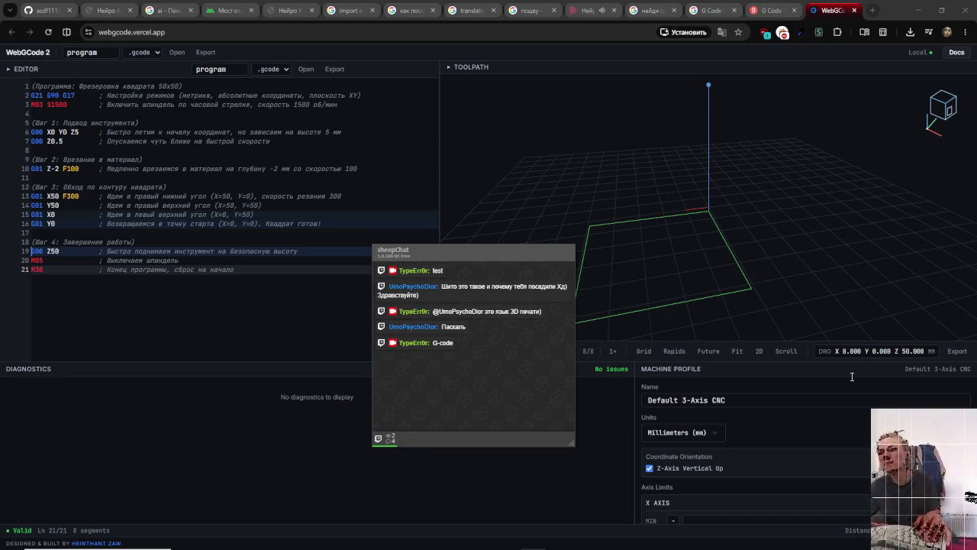
key("alt+Tab")
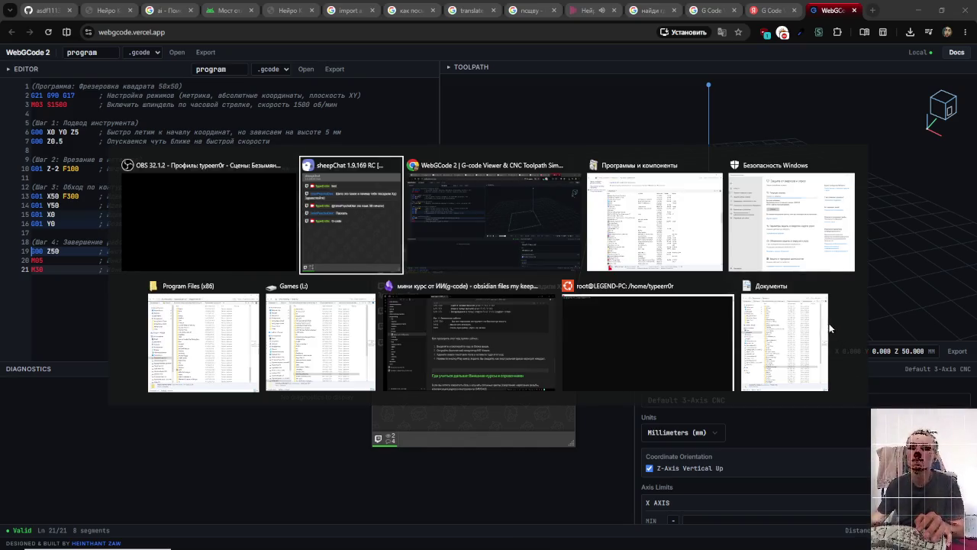
mouse_move(457, 256)
left_mouse_down()
mouse_move(672, 277)
mouse_move(717, 348)
mouse_move(399, 402)
mouse_move(367, 397)
mouse_move(436, 382)
mouse_move(413, 406)
left_mouse_up()
mouse_move(565, 294)
left_mouse_down()
mouse_move(746, 197)
mouse_move(789, 204)
mouse_move(671, 326)
left_mouse_up()
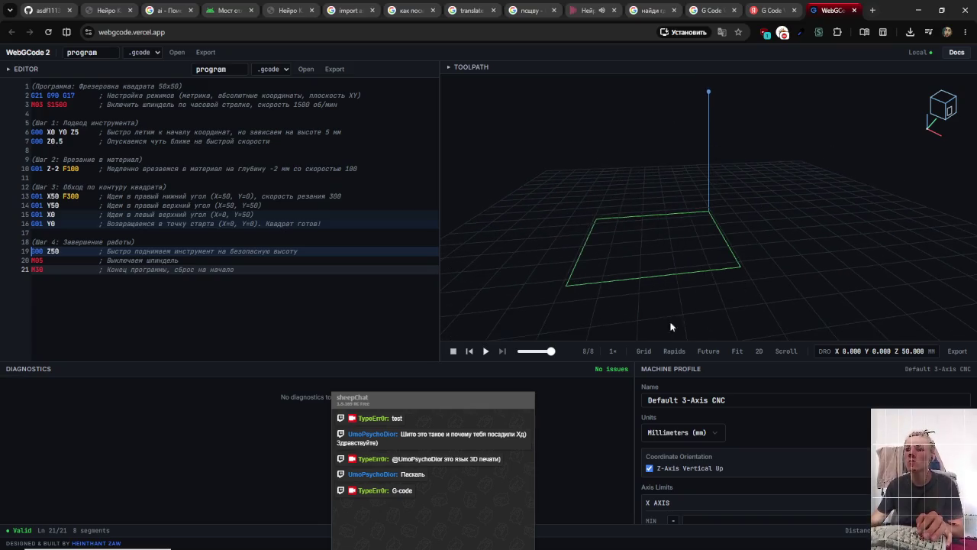
left_click(675, 353)
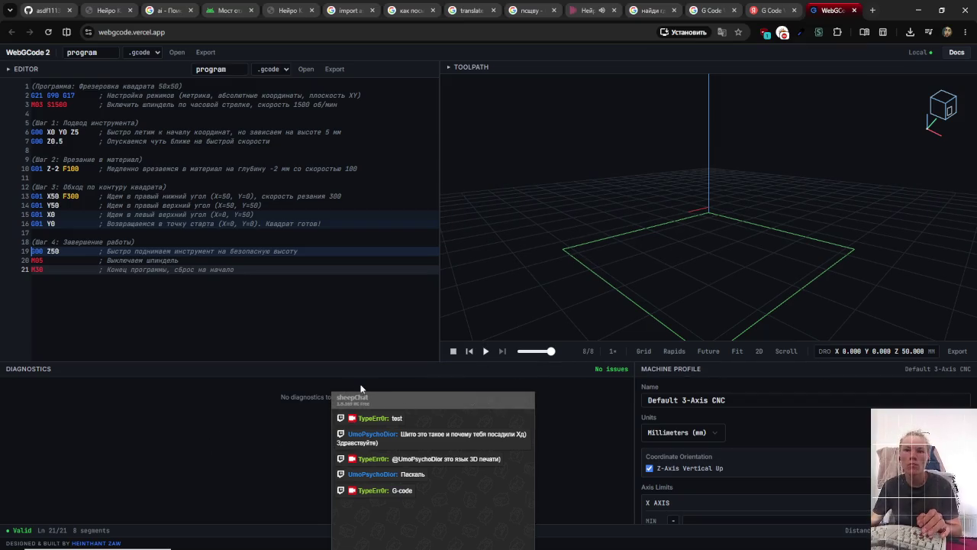
left_click(397, 397)
mouse_move(408, 402)
left_mouse_down()
mouse_move(378, 295)
mouse_move(404, 357)
left_mouse_up()
double_click(56, 105)
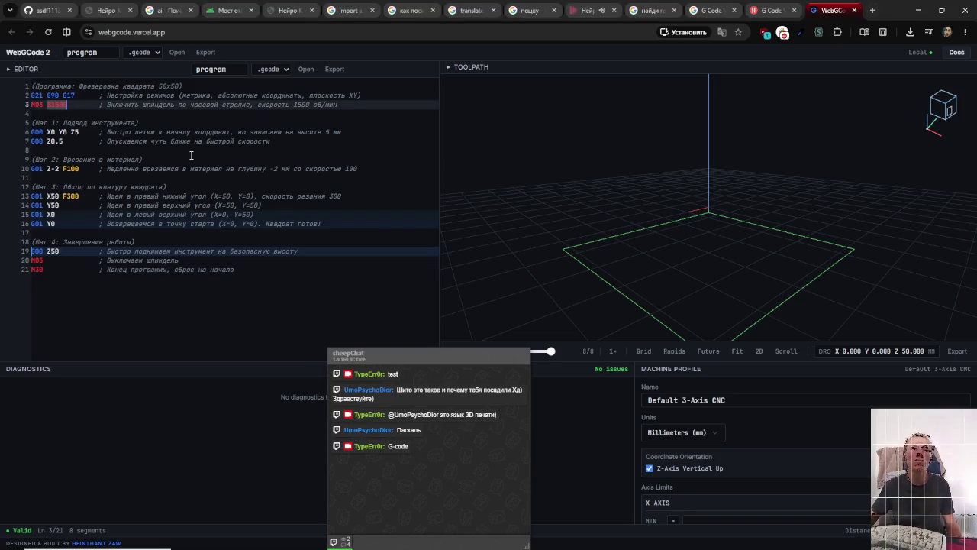
key("Up")
key("Up")
key("shift+End")
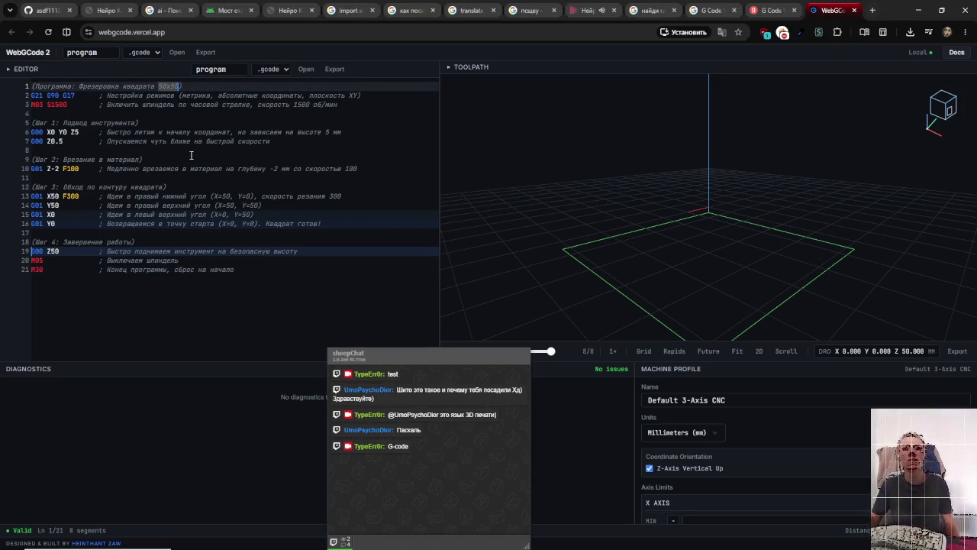
key("ctrl+d")
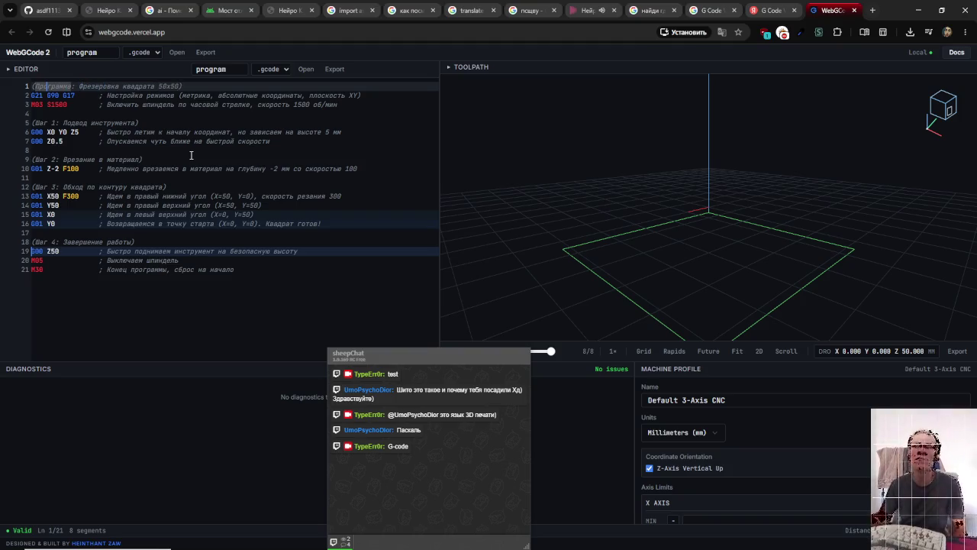
key("alt+Tab")
key("alt+Tab")
key("alt+Tab")
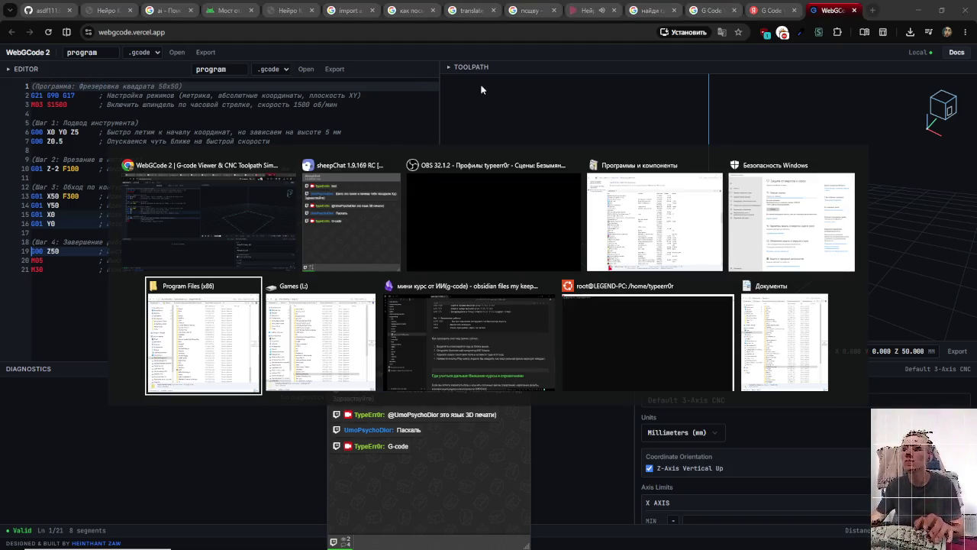
key("Escape")
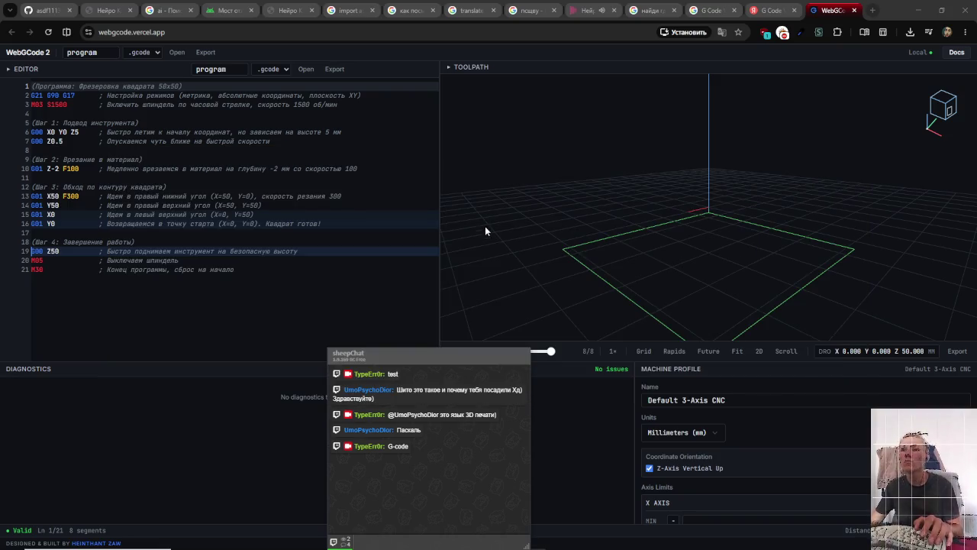
key("alt+Tab")
key("alt+Tab")
key("alt+Tab")
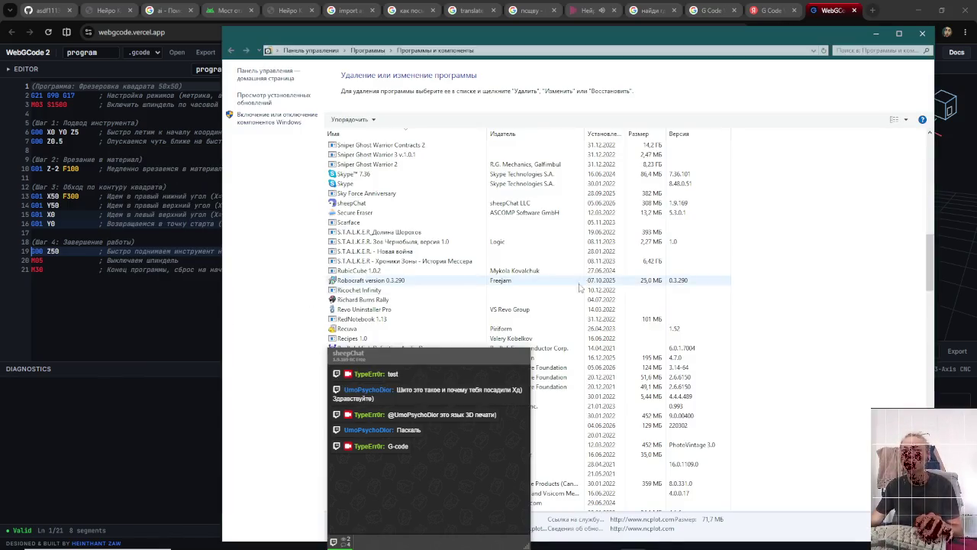
scroll(376, 337, "down", 5)
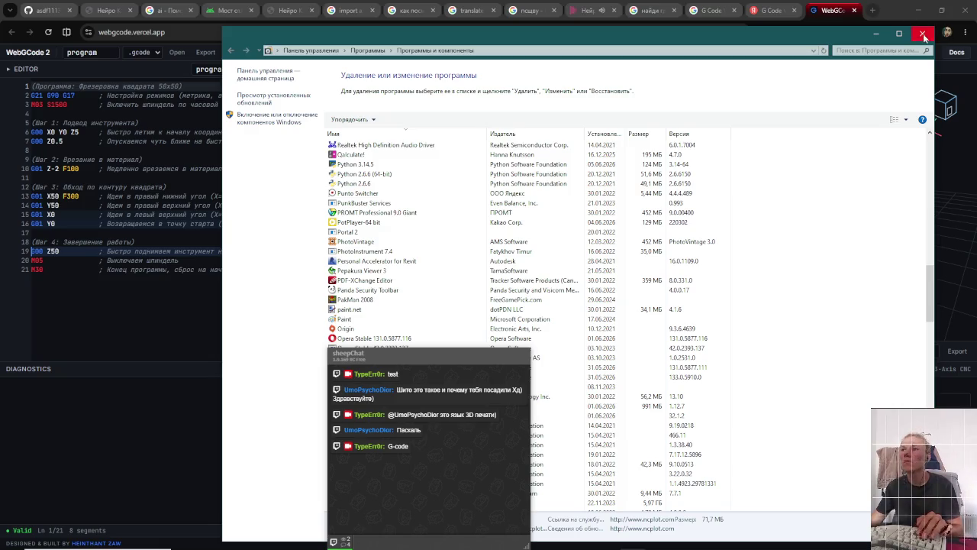
left_click(923, 34)
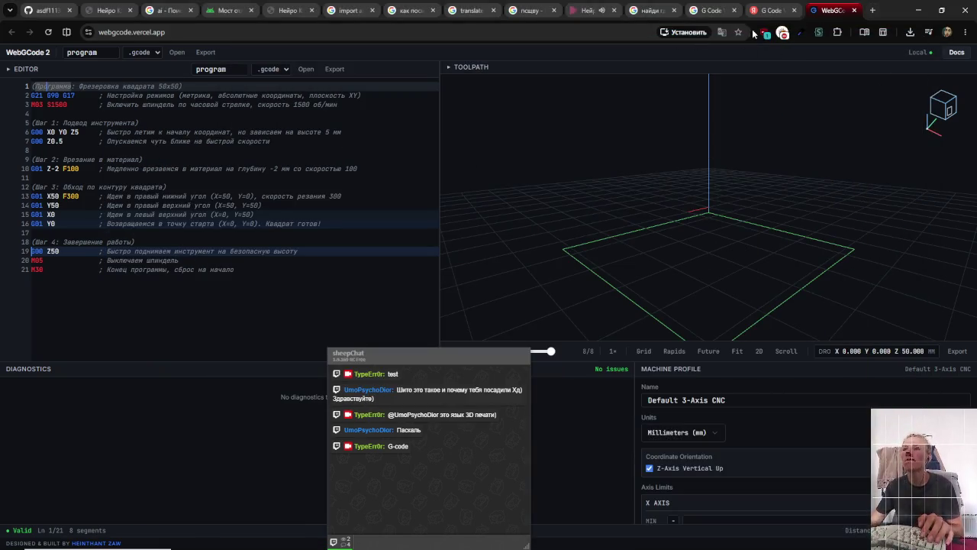
left_click(739, 33)
- Save the WebGCode bookmark to the bookmarks bar and open the All Bookmarks side panel
left_click(677, 108)
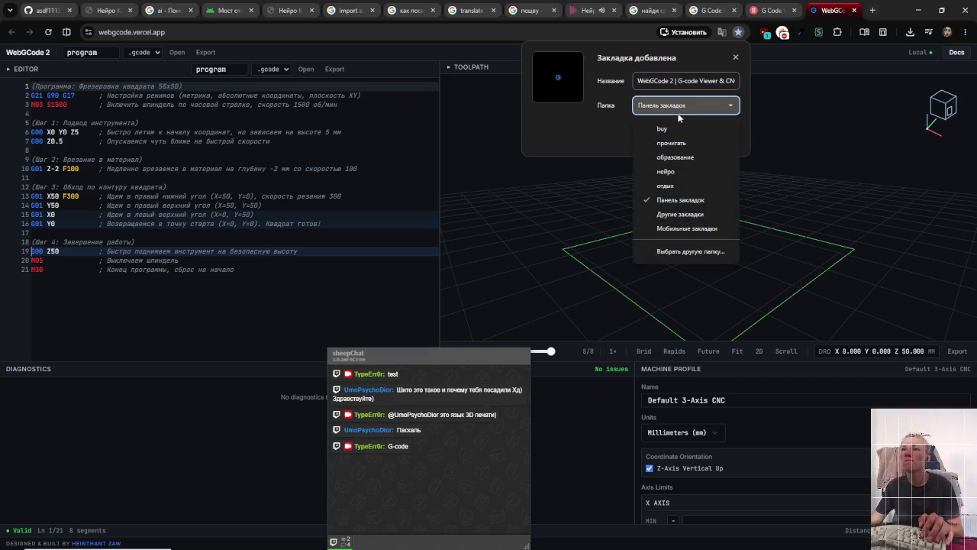
left_click(690, 200)
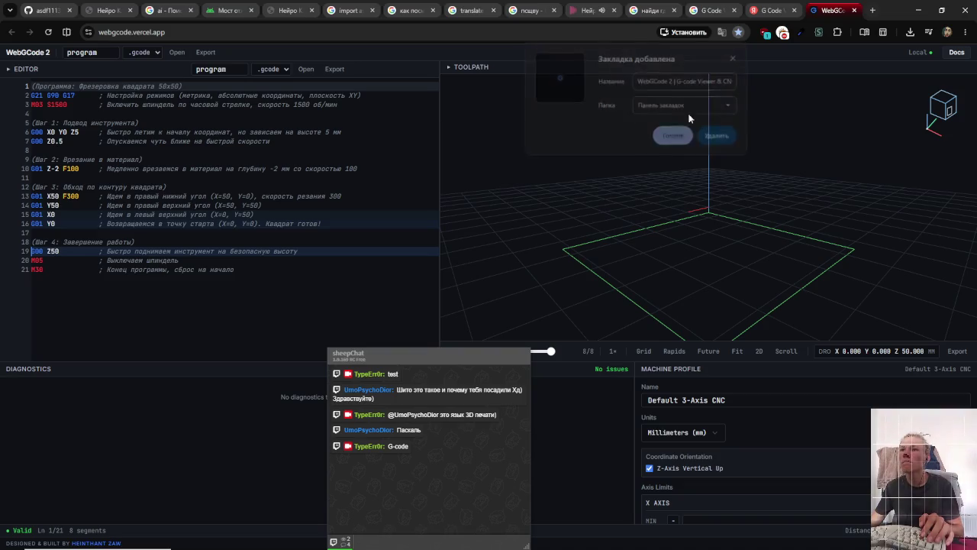
left_click(873, 12)
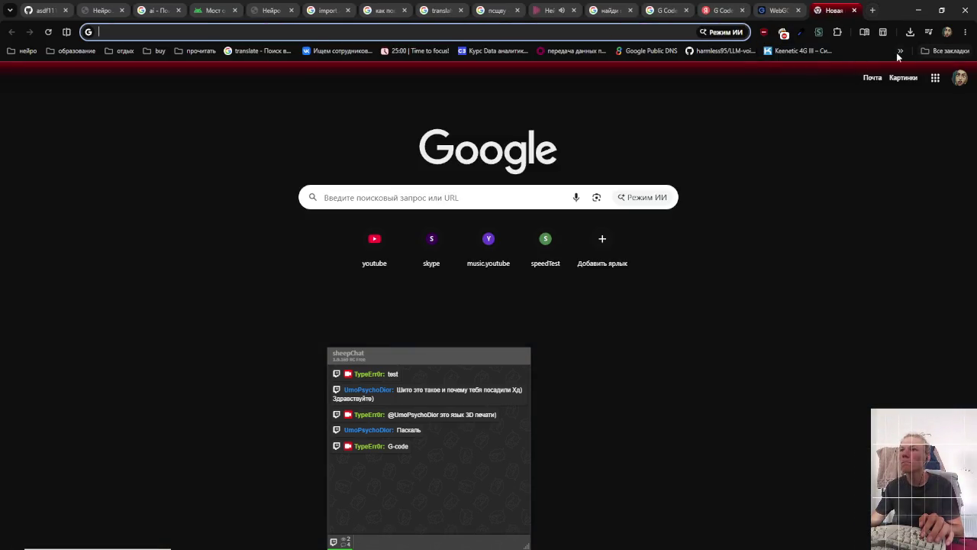
left_click(899, 52)
left_click(900, 50)
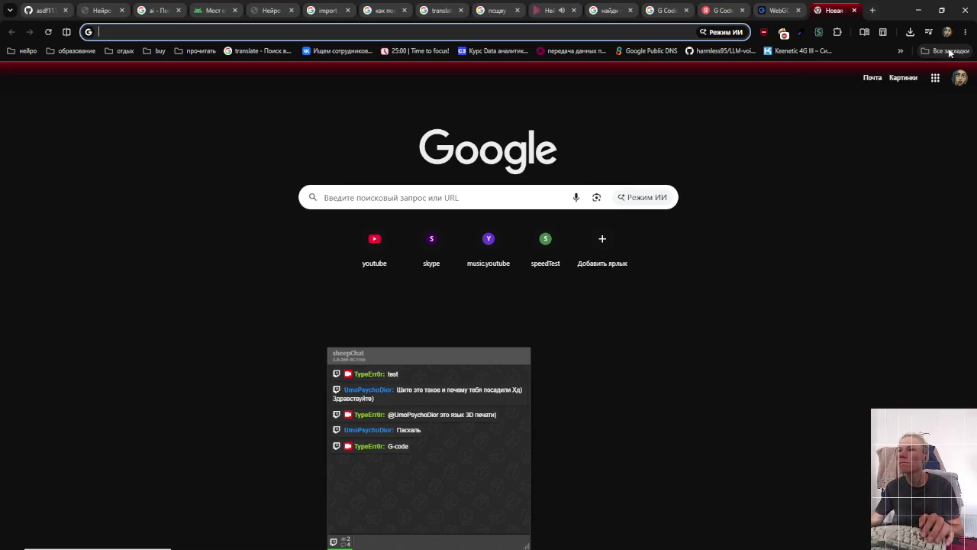
left_click(942, 51)
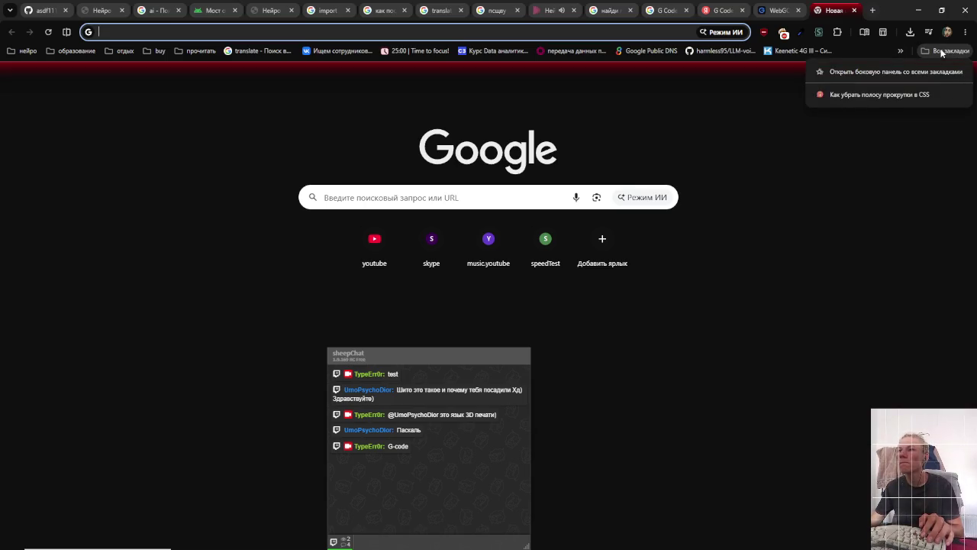
left_click(898, 77)
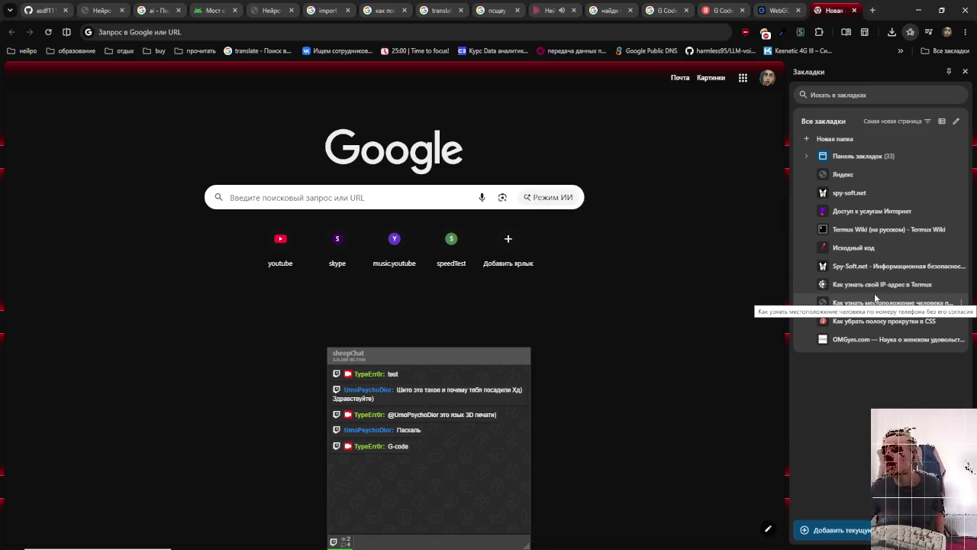
- Read the Termux IP-address article, close both tabs, and reopen WebGCode with Ctrl+Shift+T
left_click(863, 285)
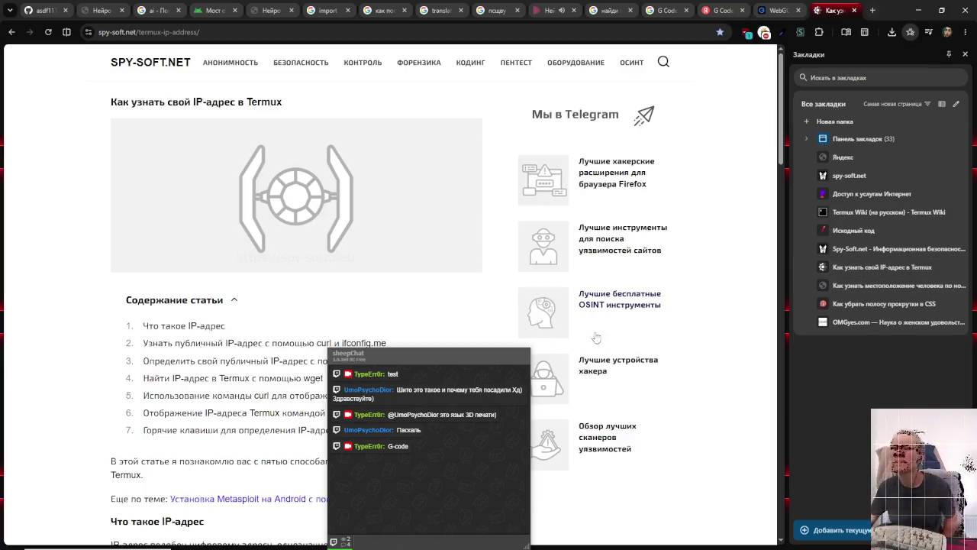
scroll(225, 336, "down", 3)
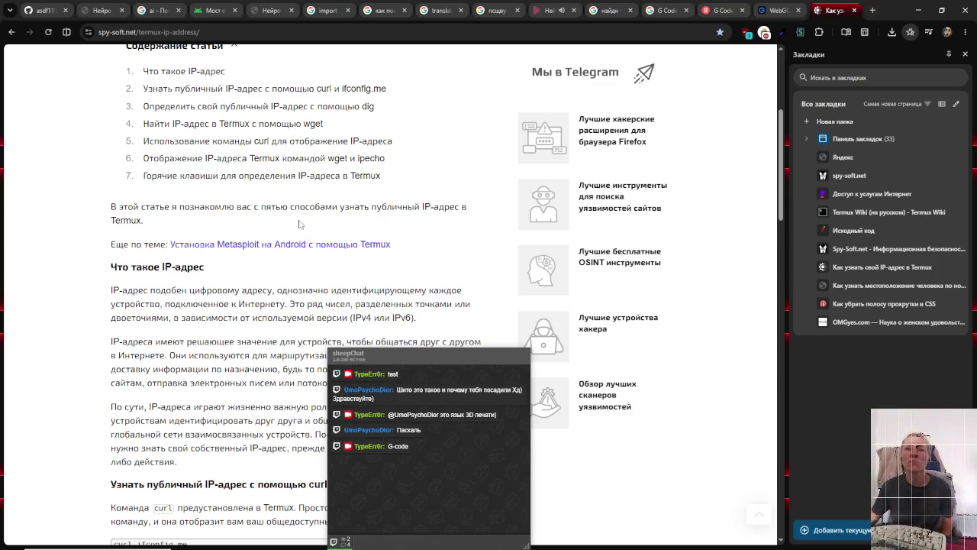
left_click(853, 10)
left_click(798, 10)
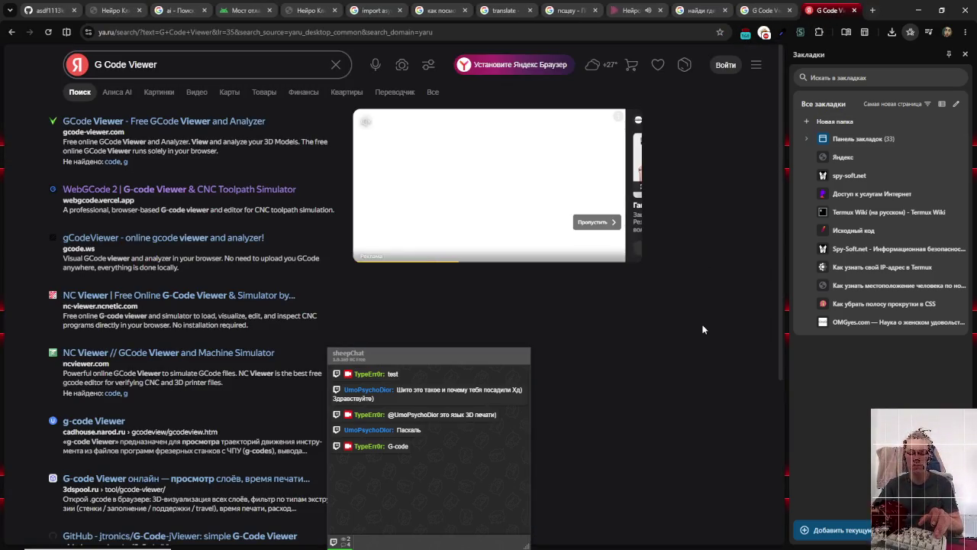
key("ctrl+shift+t")
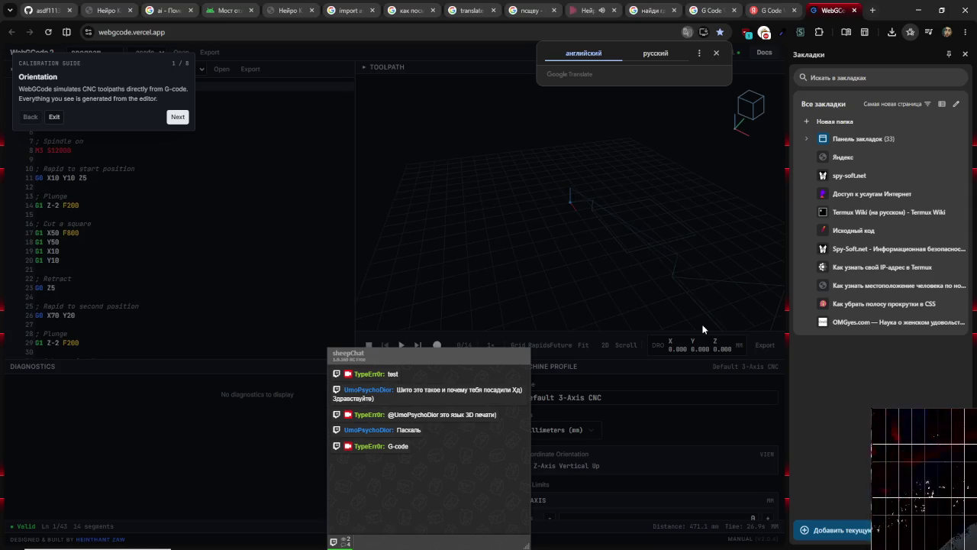
key("alt+Tab")
key("alt+Tab")
key("alt+Tab")
key("alt+Tab")
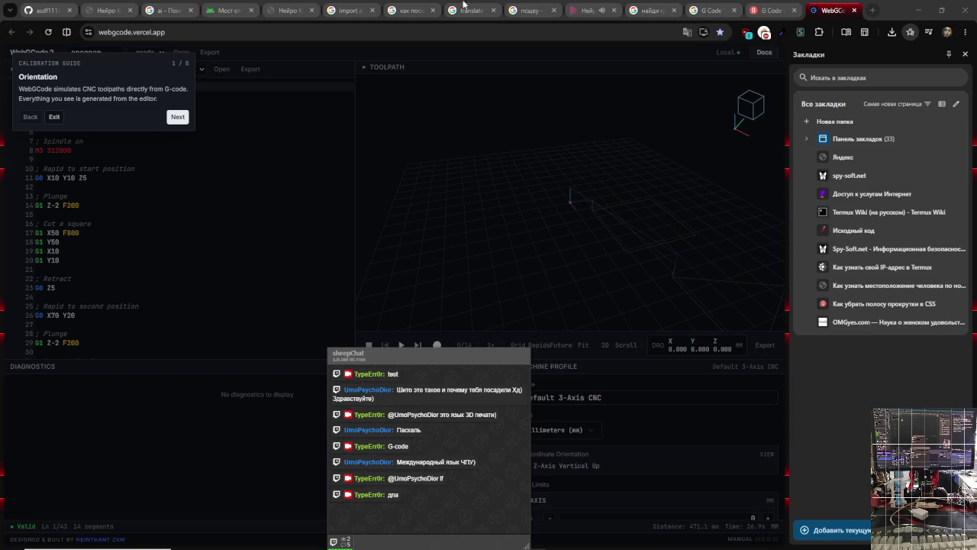
key("super+e")
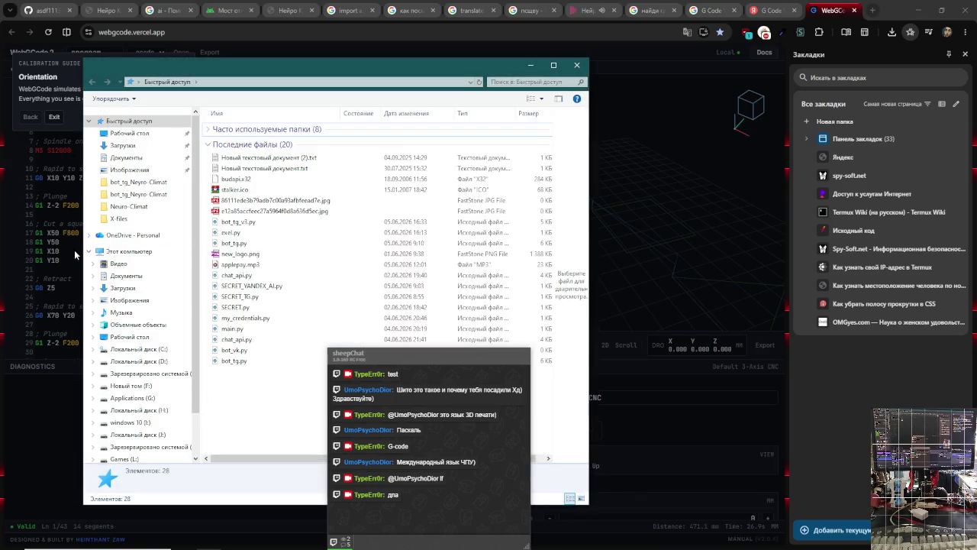
- Browse the Изображения and Музыка folders, switching between File Explorer and the WebGCode browser
left_click(131, 299)
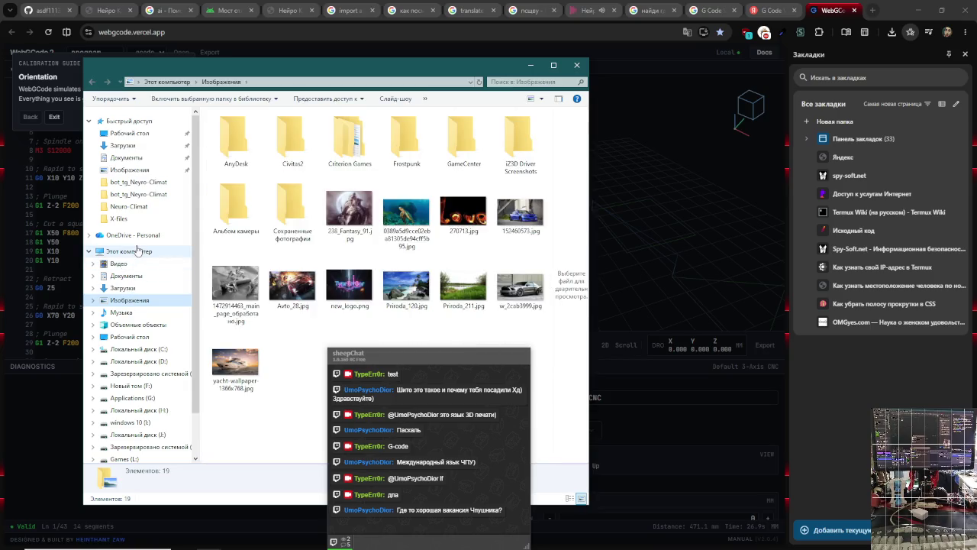
left_click(968, 269)
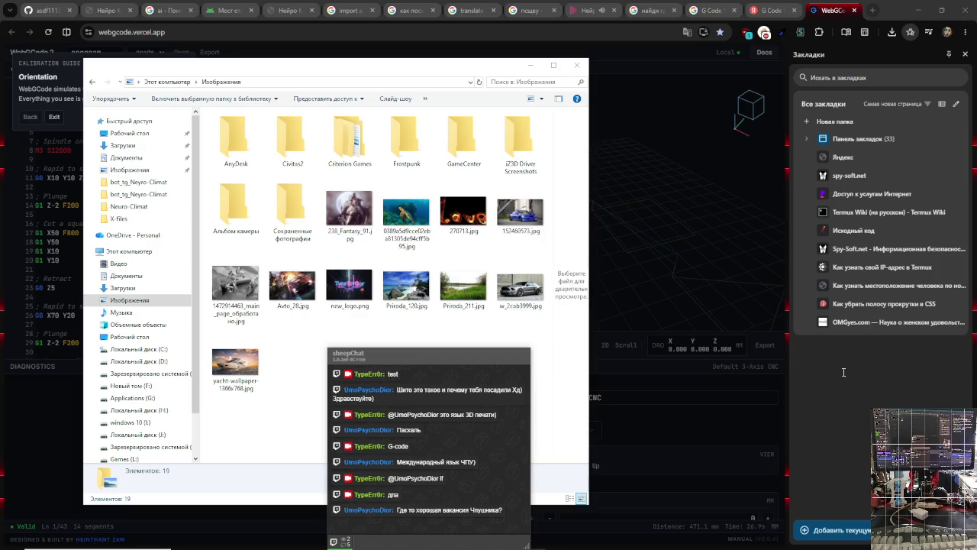
key("alt+Tab")
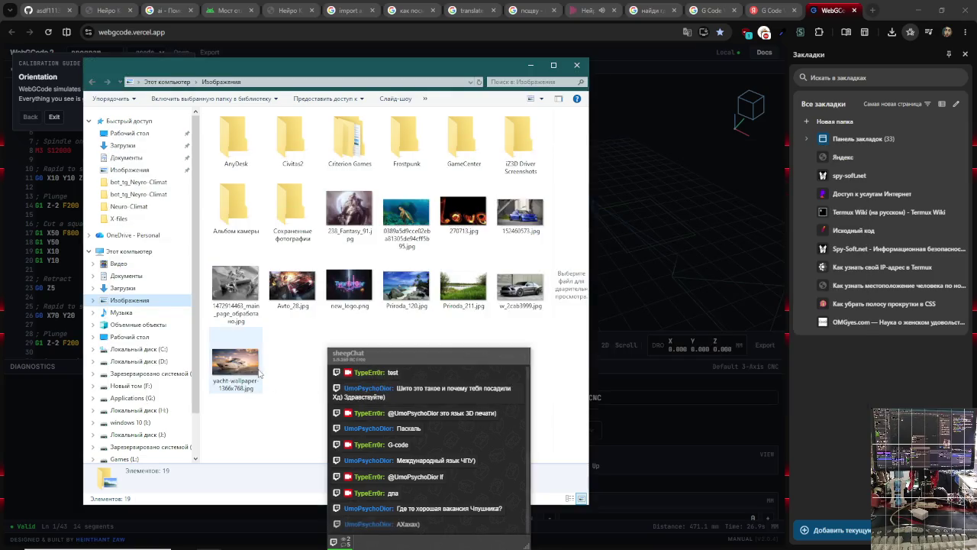
key("alt+Tab")
key("alt+Tab")
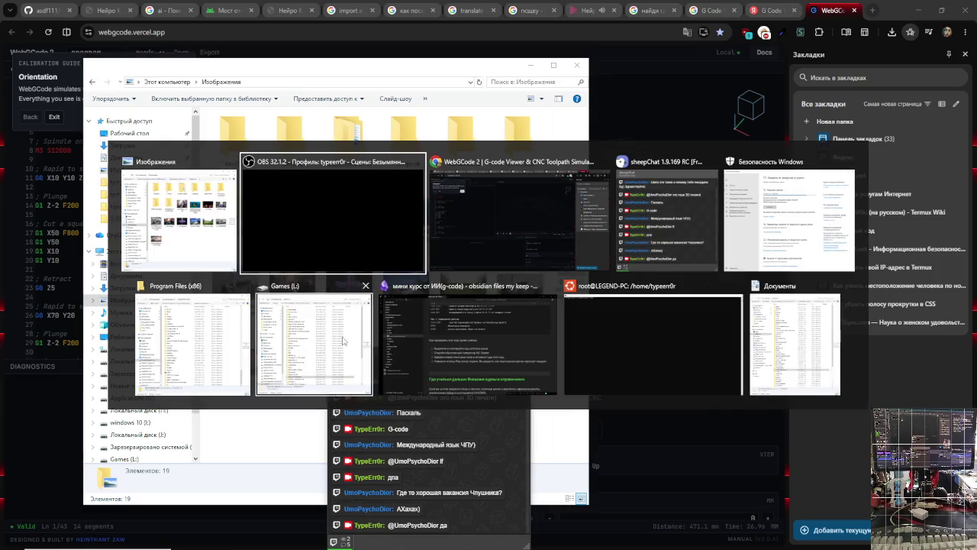
left_click(305, 343)
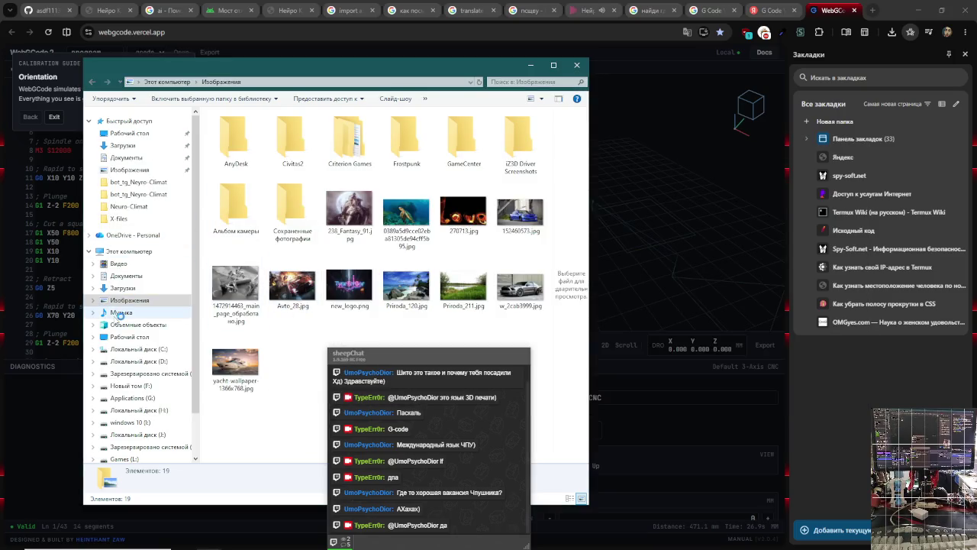
left_click(134, 313)
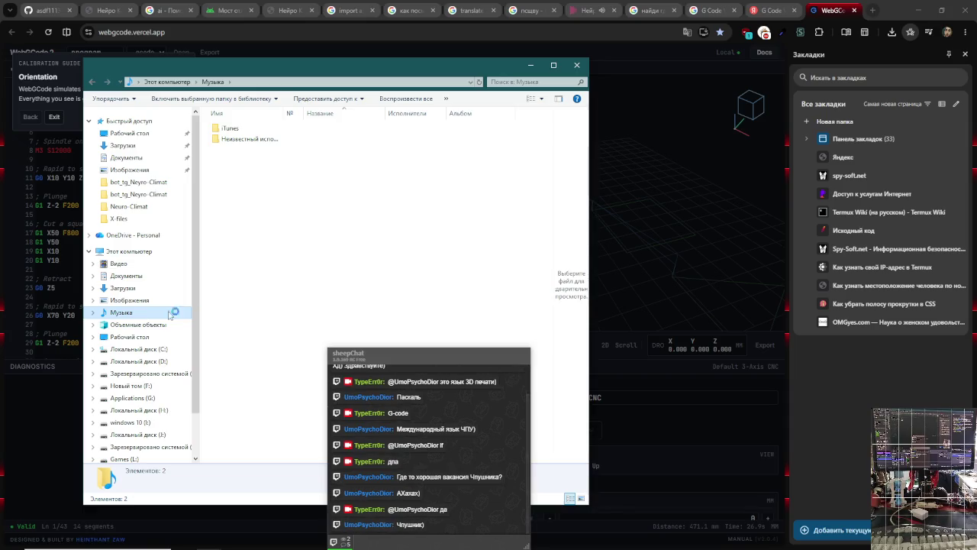
left_click(881, 372)
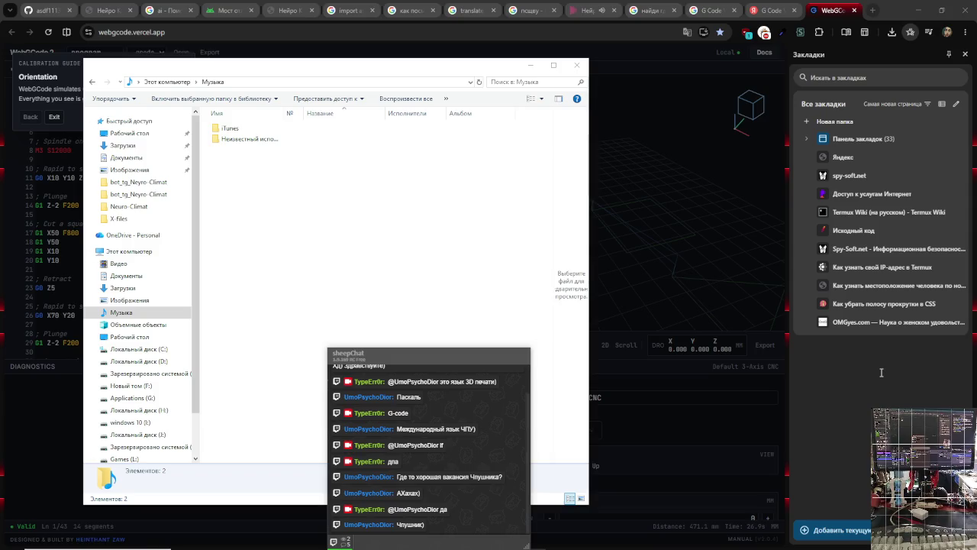
left_click(311, 206)
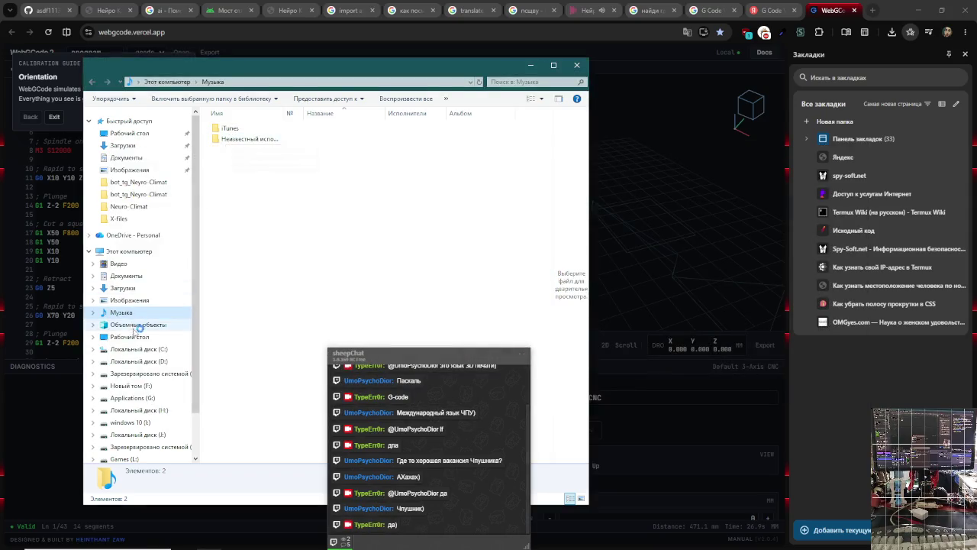
- Move through Desktop, 3D Objects, Music and Pictures to reach the Downloads folder
left_click(130, 337)
left_click(135, 325)
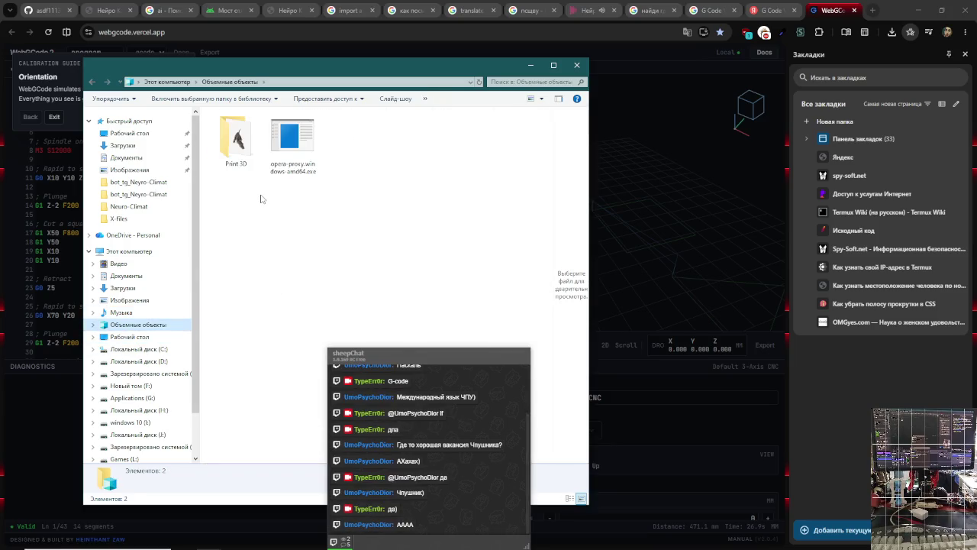
left_click(122, 312)
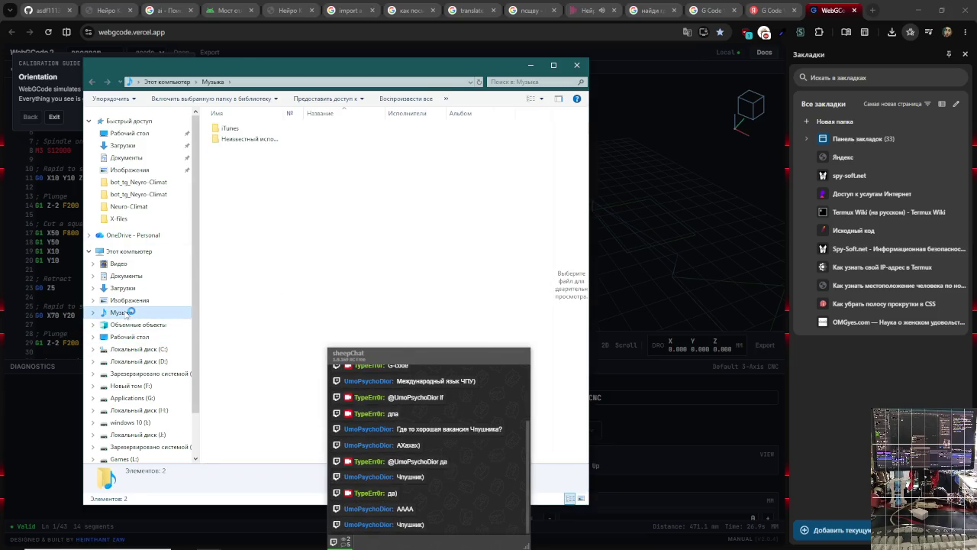
left_click(134, 303)
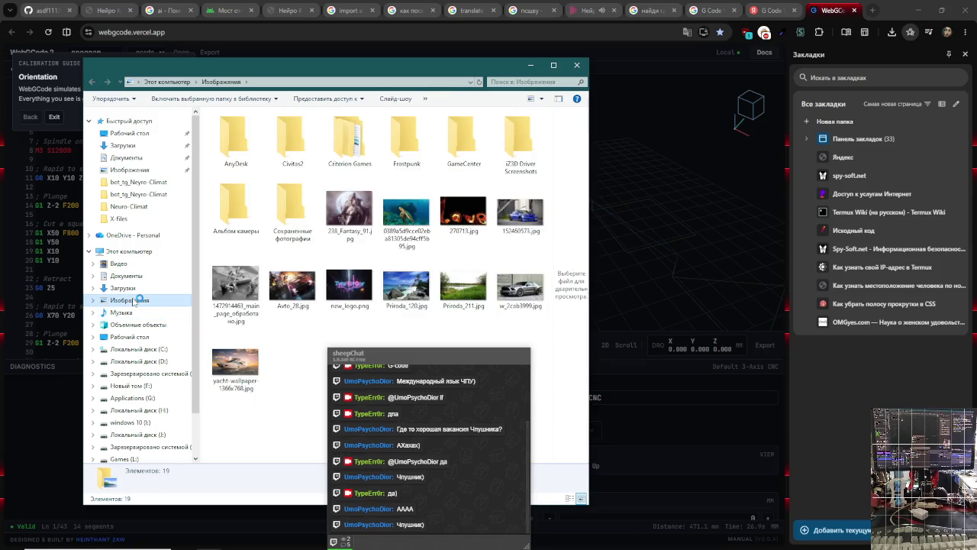
left_click(139, 288)
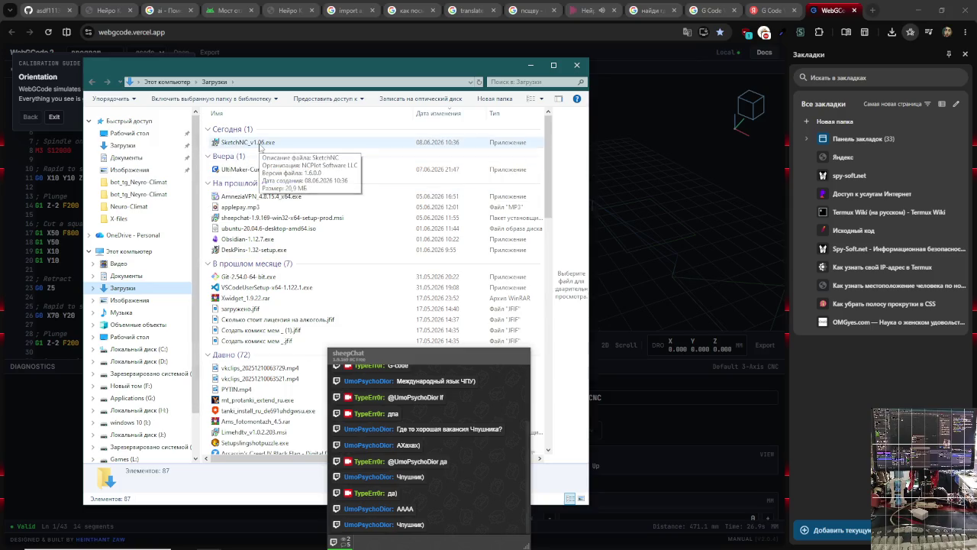
- Delete SketchNC_v1.06.exe and the UltiMaker Cura installer, answering the damaged recycle bin prompt
left_click(260, 147)
right_click(260, 148)
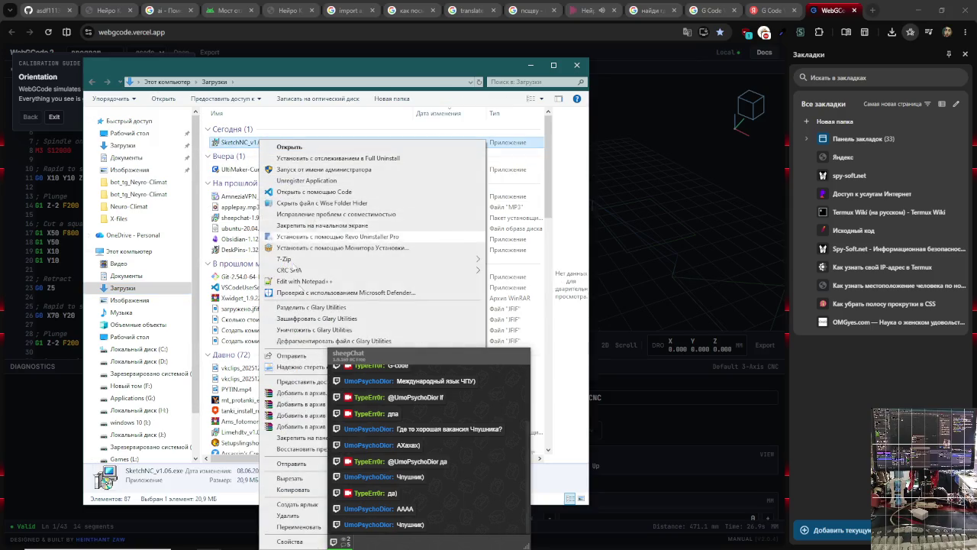
left_click(288, 515)
left_click(286, 142)
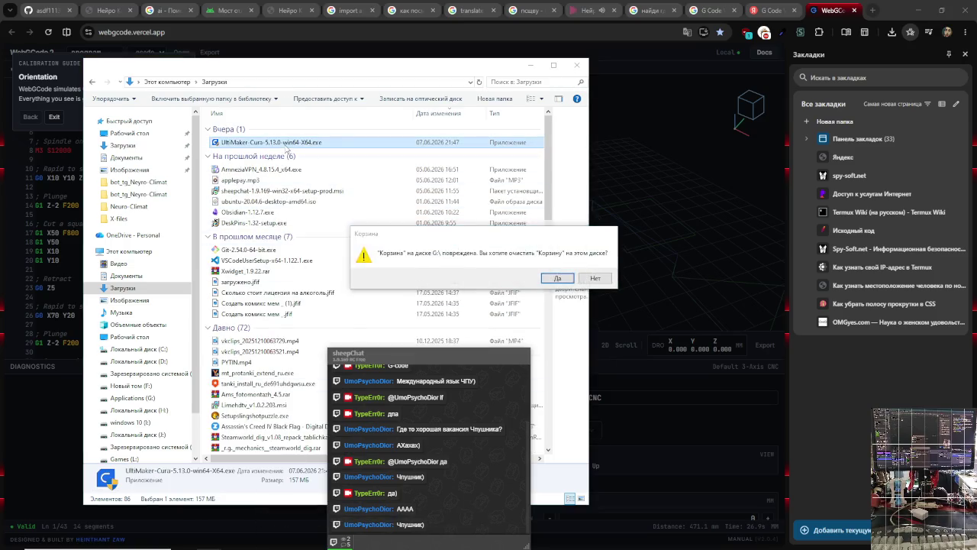
right_click(286, 142)
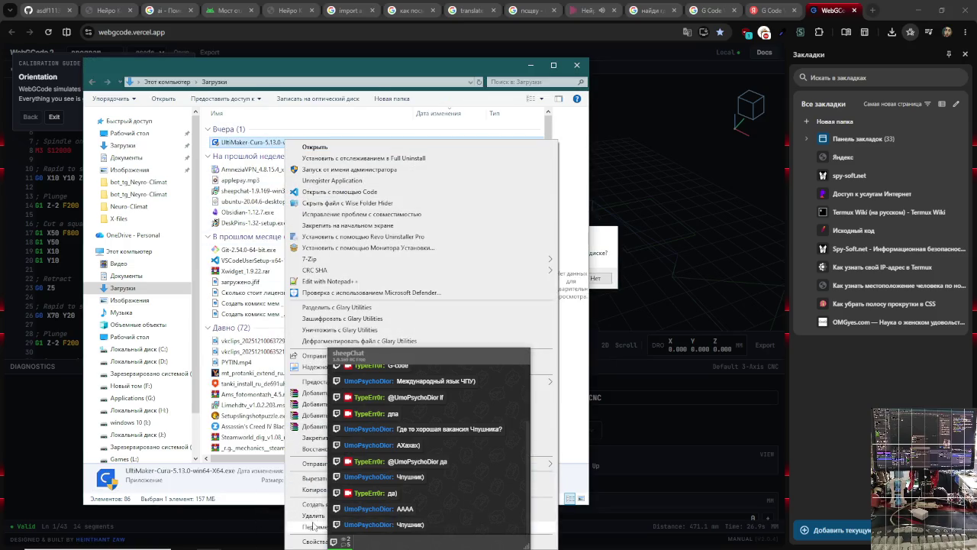
left_click(311, 516)
left_click(600, 263)
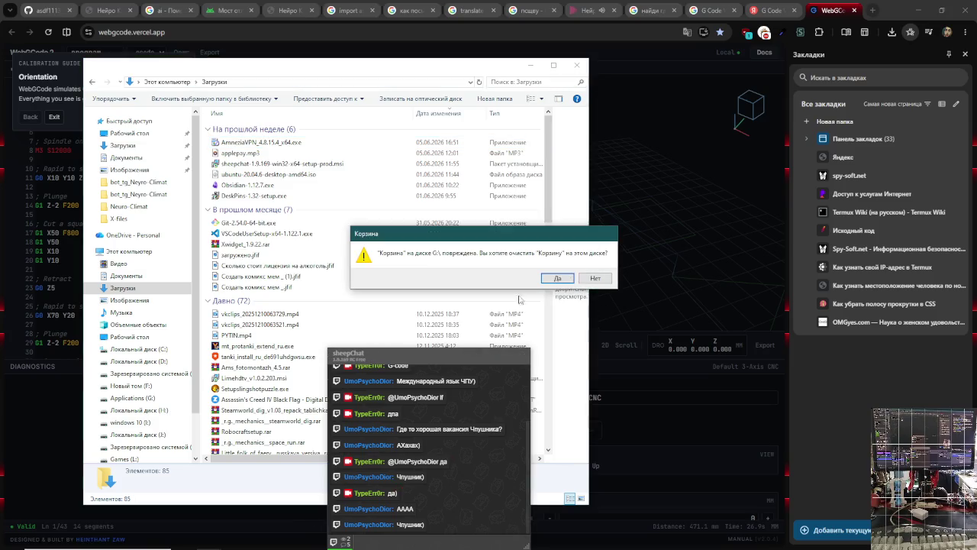
left_click(562, 284)
key("alt+Tab")
key("alt+Tab")
key("alt+Tab")
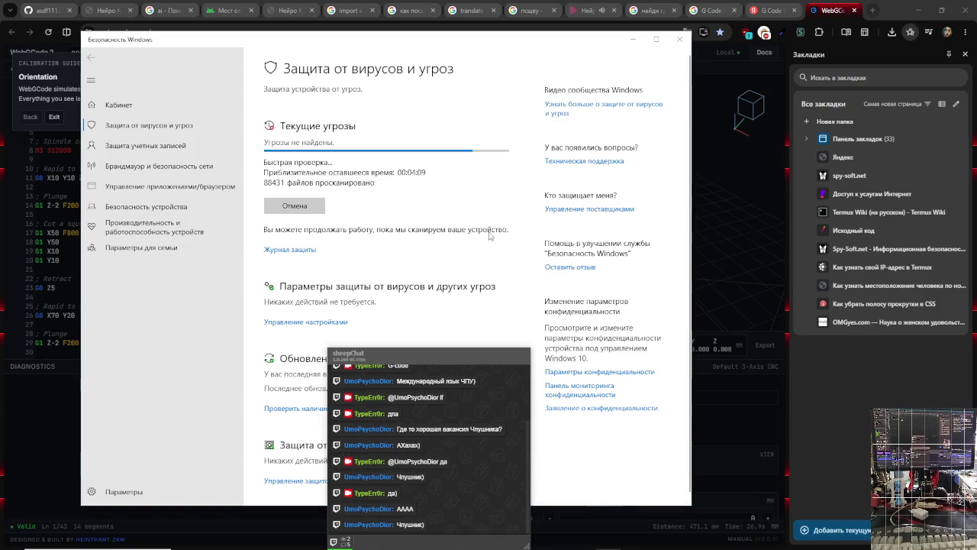
- Minimise the Документы Explorer window and bring the Загрузки window back to the front
key("alt+Tab")
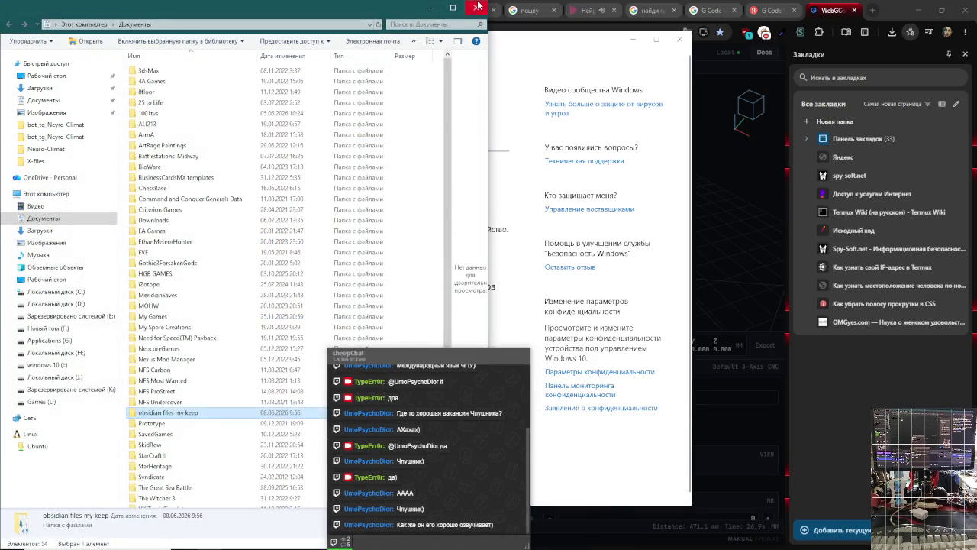
left_click(428, 7)
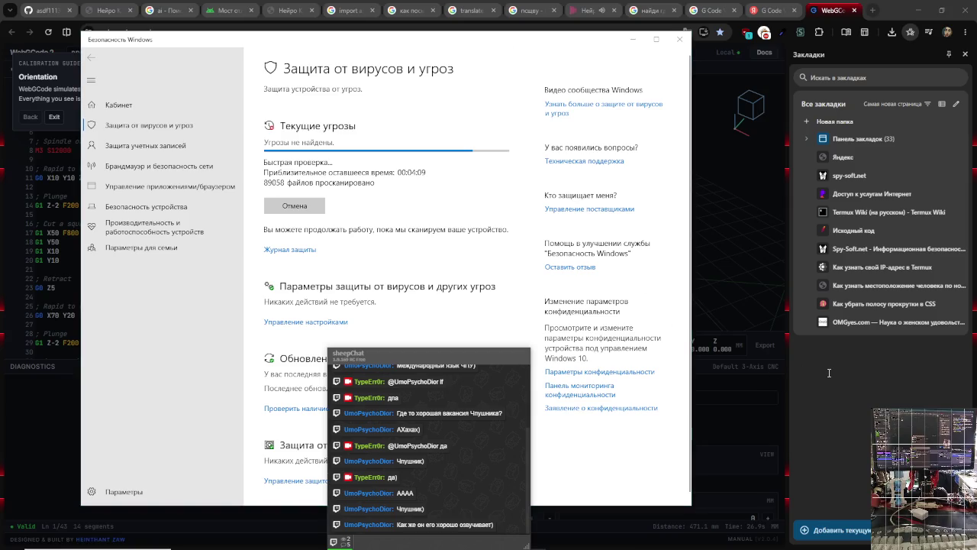
key("alt+Tab")
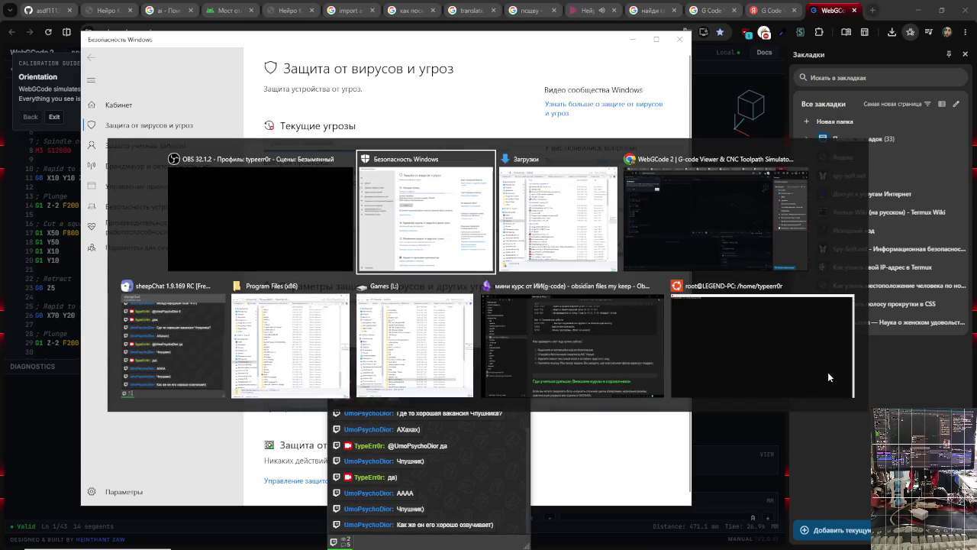
key("alt+Tab")
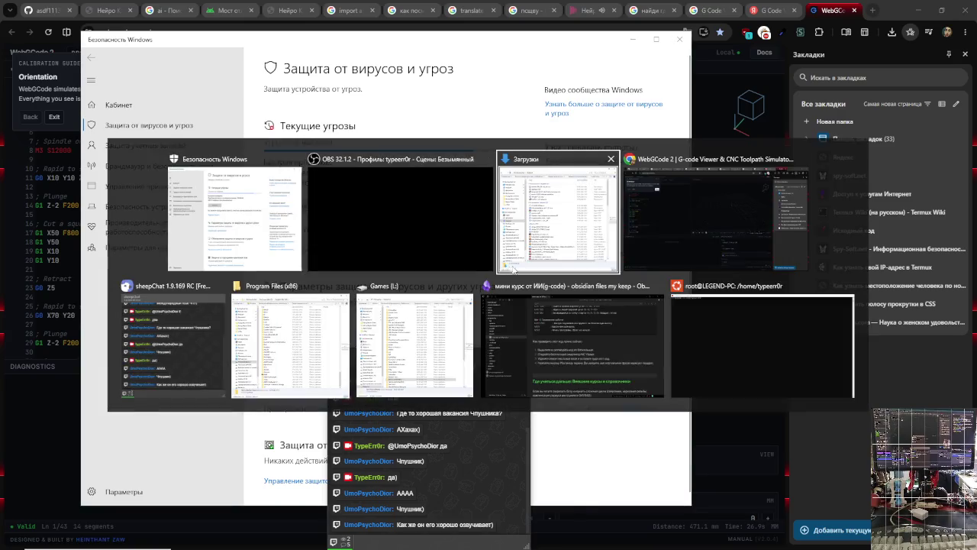
left_click(513, 268)
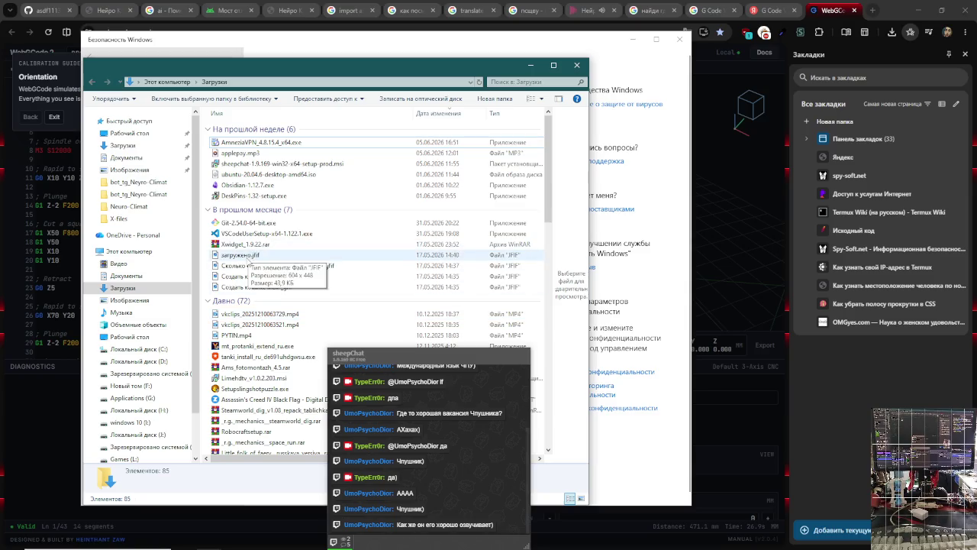
- Go to Локальный диск (C:) and open project_code_maxim, then scrcpy-win64-v4.0
left_click(249, 258)
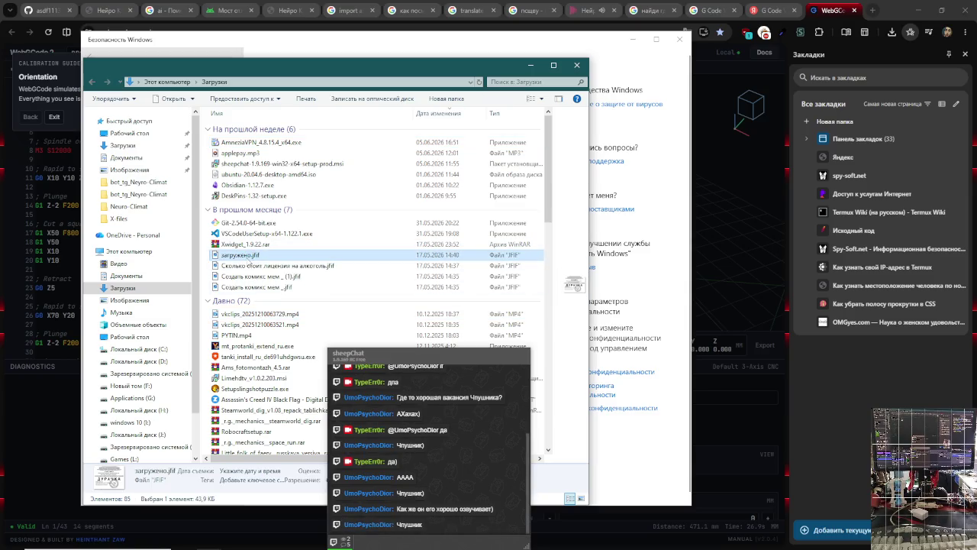
left_click(126, 300)
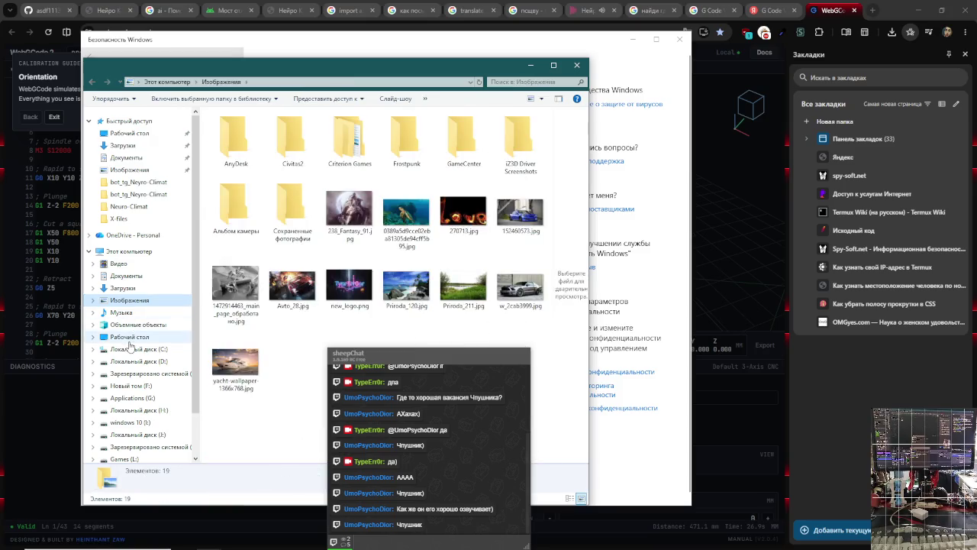
left_click(128, 337)
left_click(131, 351)
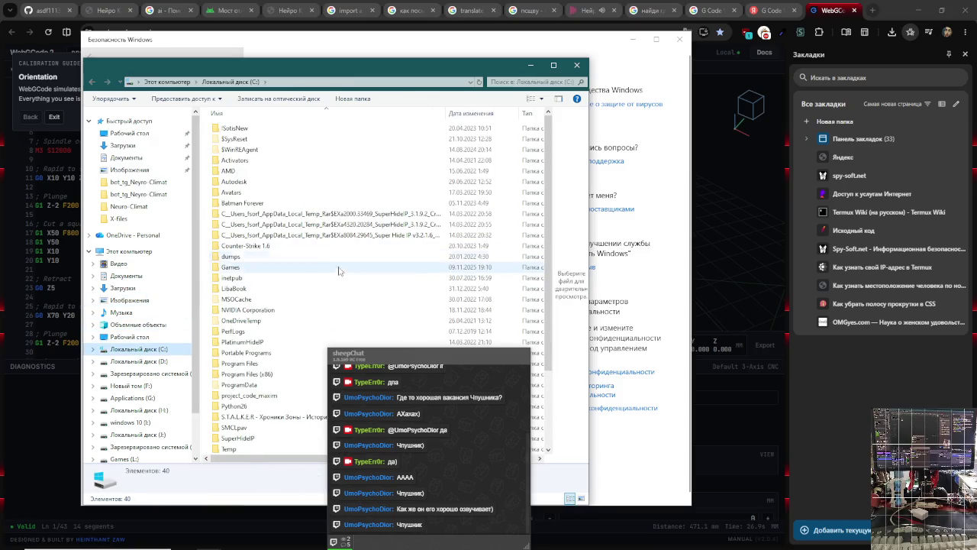
left_click(863, 378)
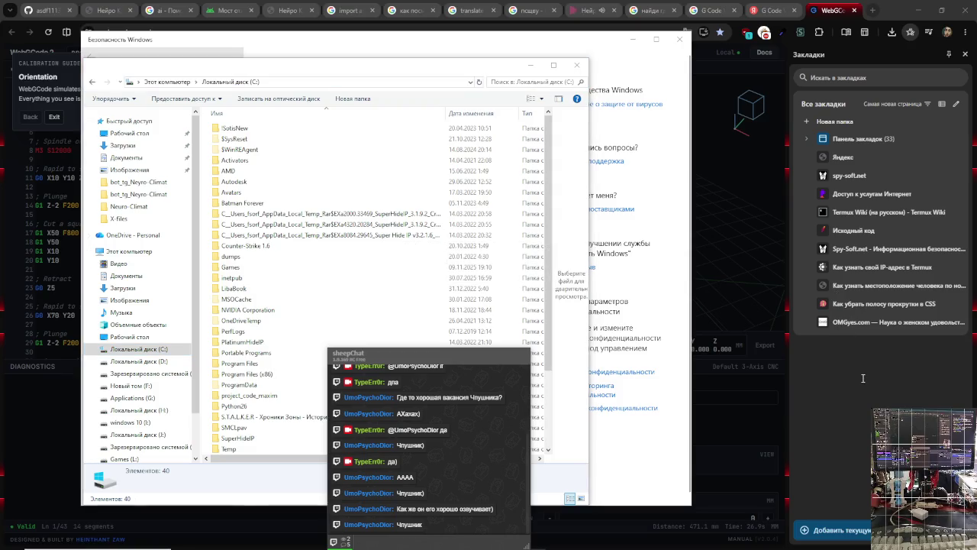
key("alt+Tab")
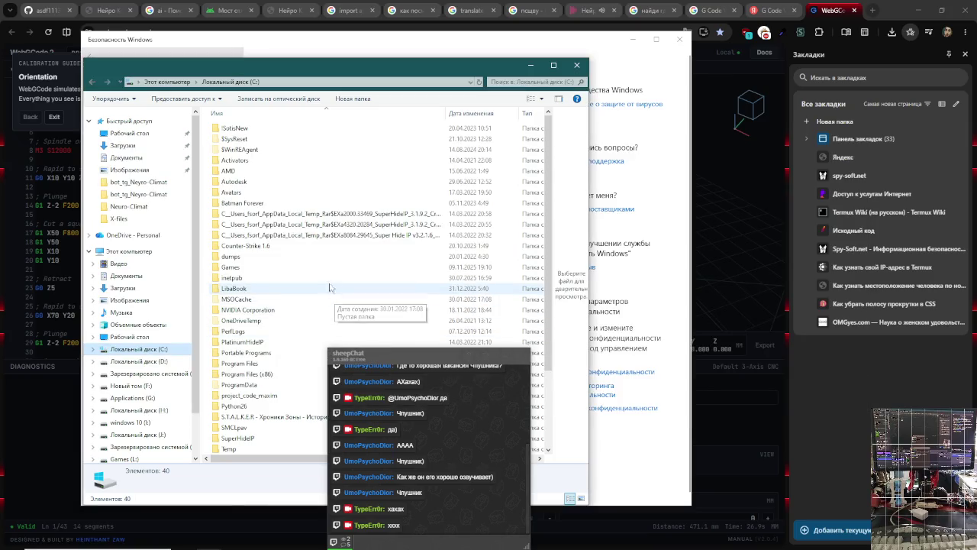
scroll(284, 214, "down", 3)
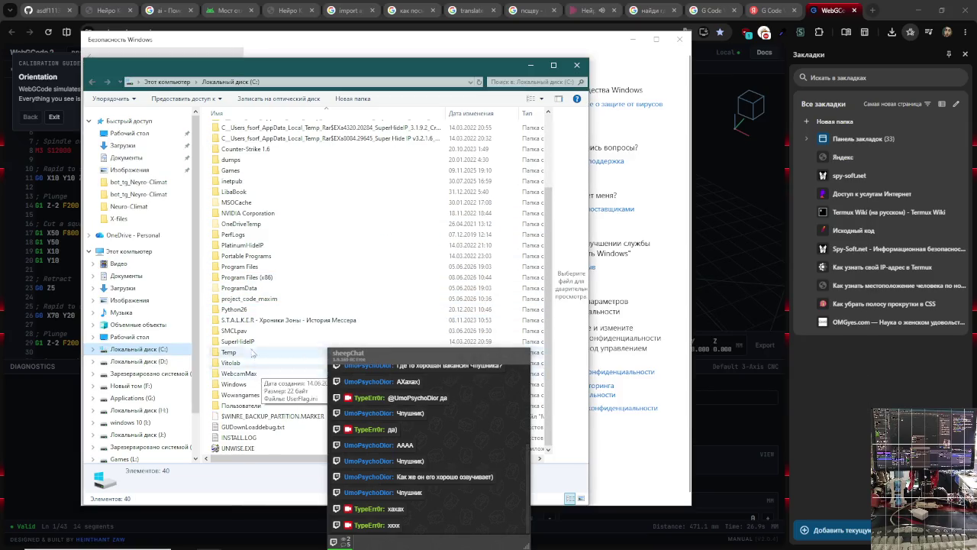
double_click(267, 299)
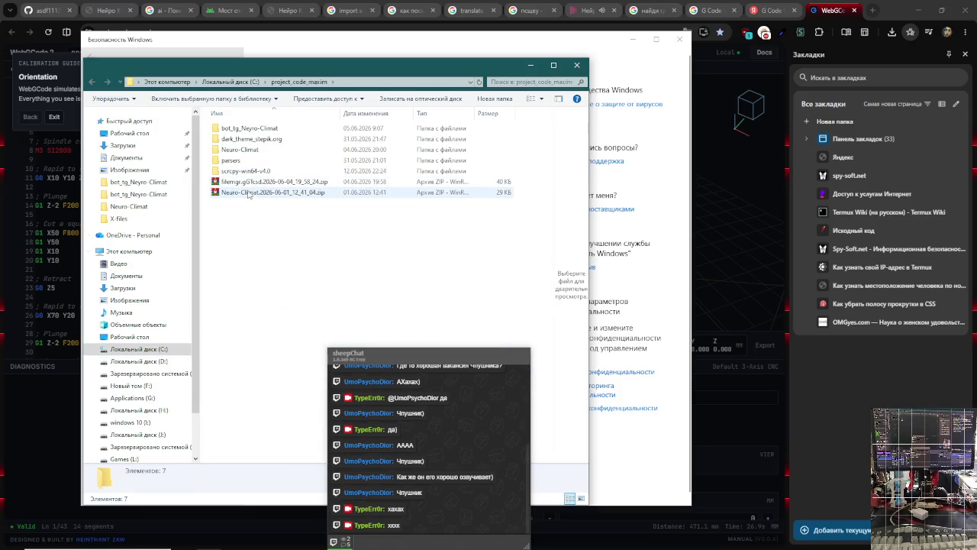
double_click(246, 171)
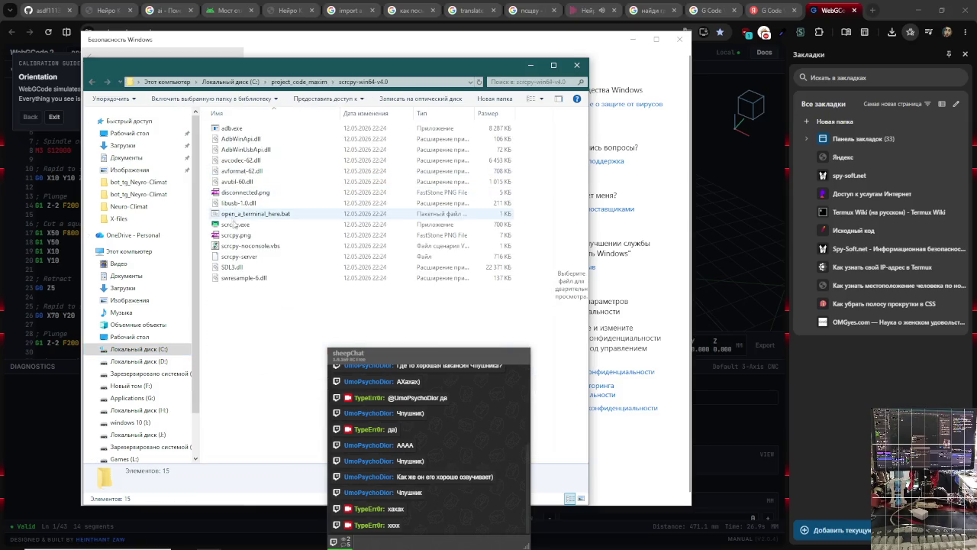
double_click(233, 225)
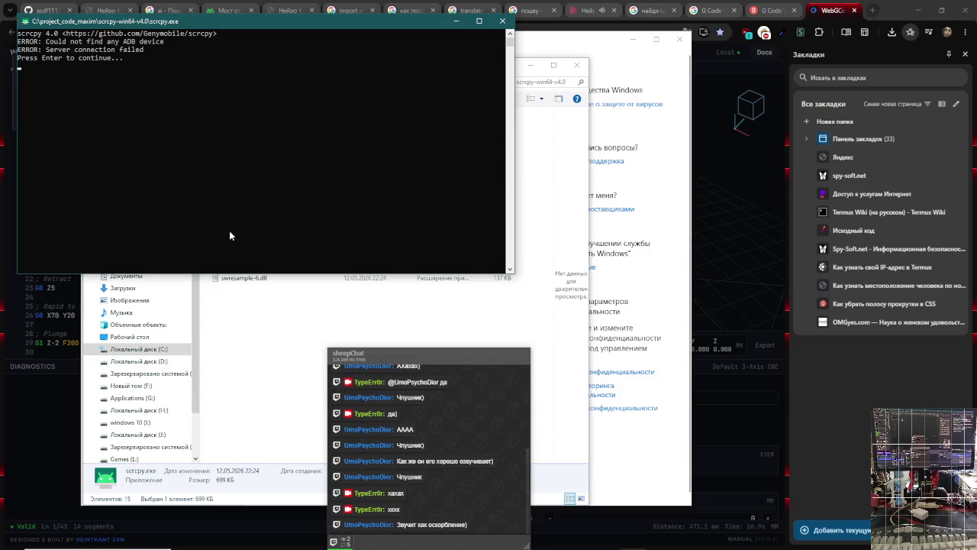
key("Return")
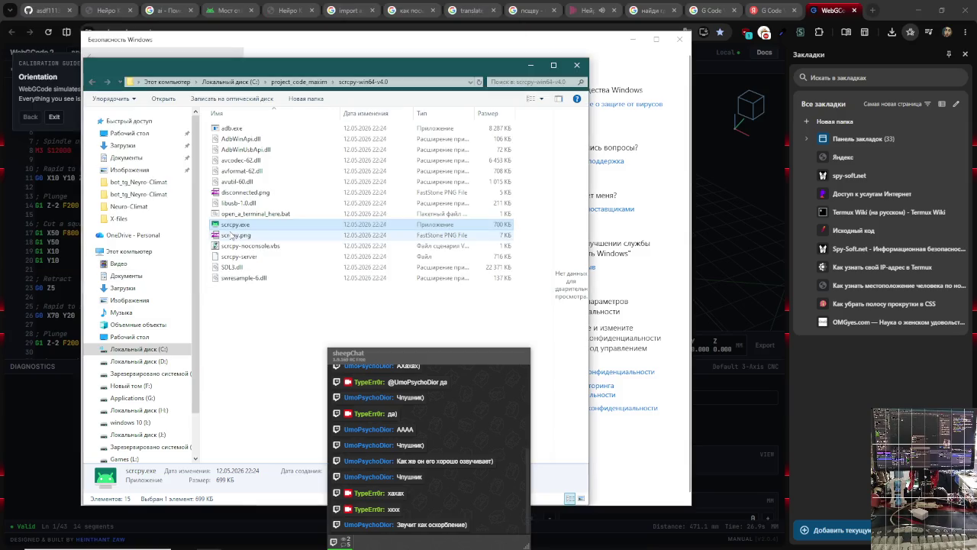
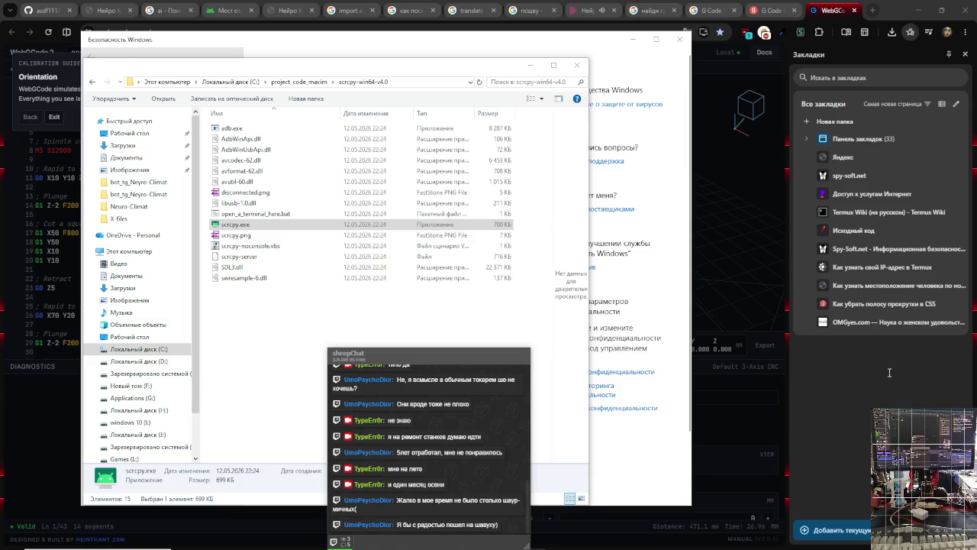
- Launch scrcpy.exe from the scrcpy-win64-v4.0 folder and resume its paused console output
key("alt+Tab")
key("alt+Tab")
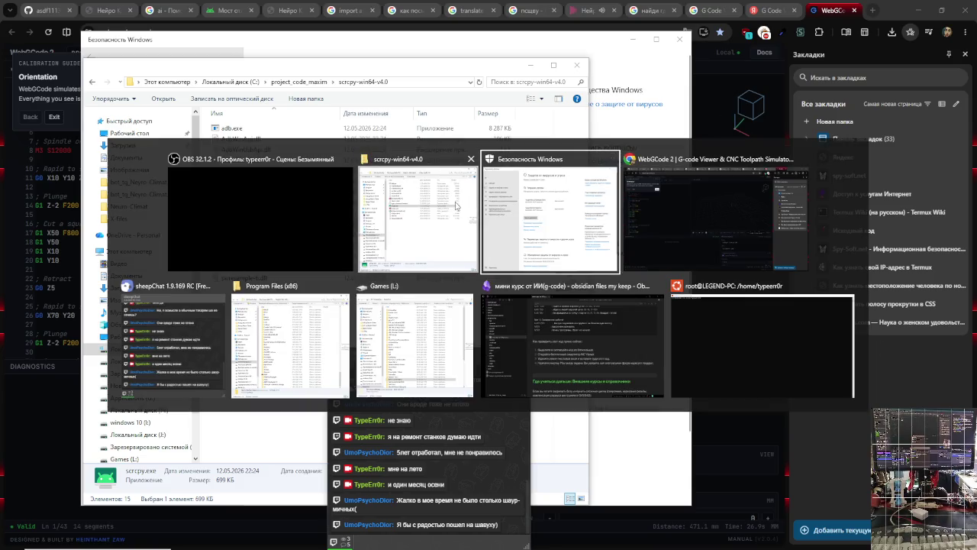
left_click(456, 205)
double_click(330, 225)
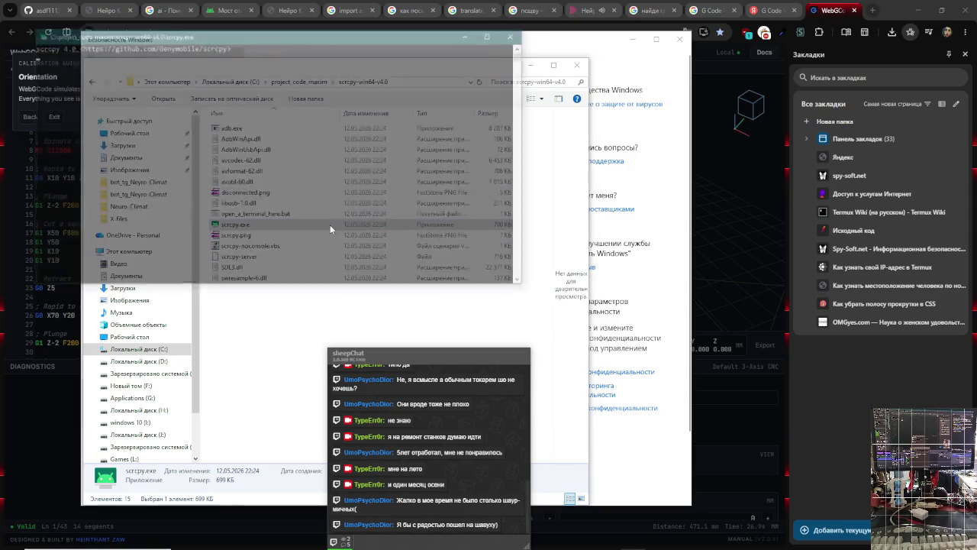
left_click(385, 180)
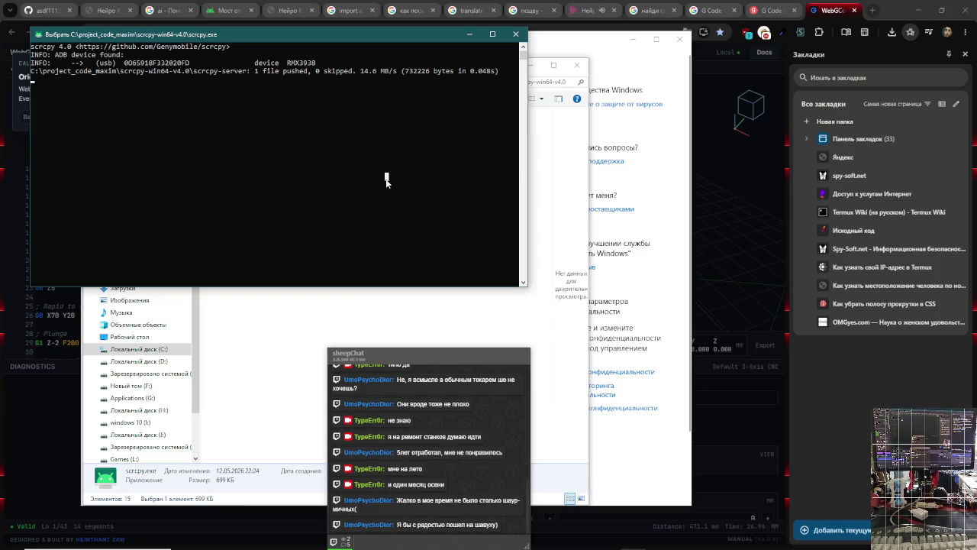
right_click(387, 181)
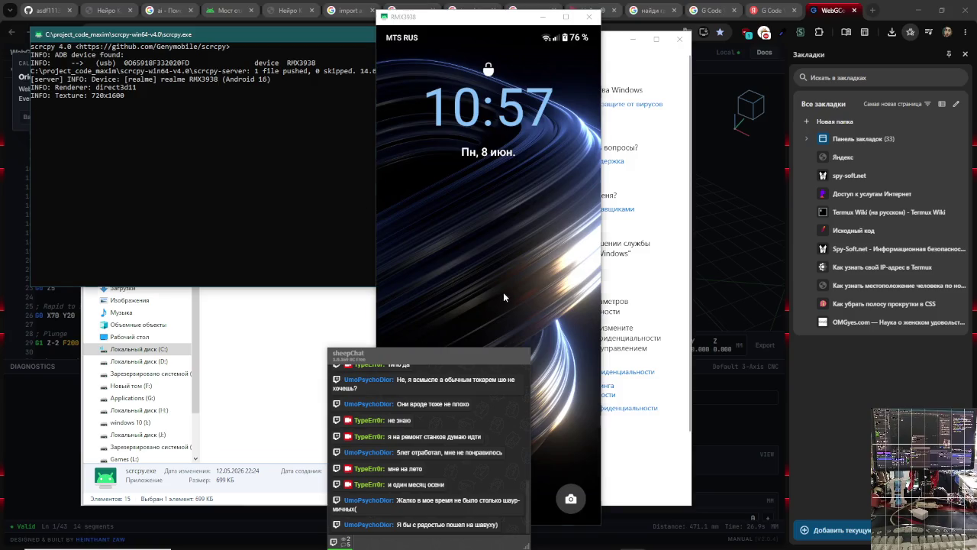
- Move the chat overlay and console aside, minimize the console, and close the Games (L:) window
mouse_move(453, 351)
left_mouse_down()
mouse_move(407, 406)
mouse_move(207, 291)
left_mouse_up()
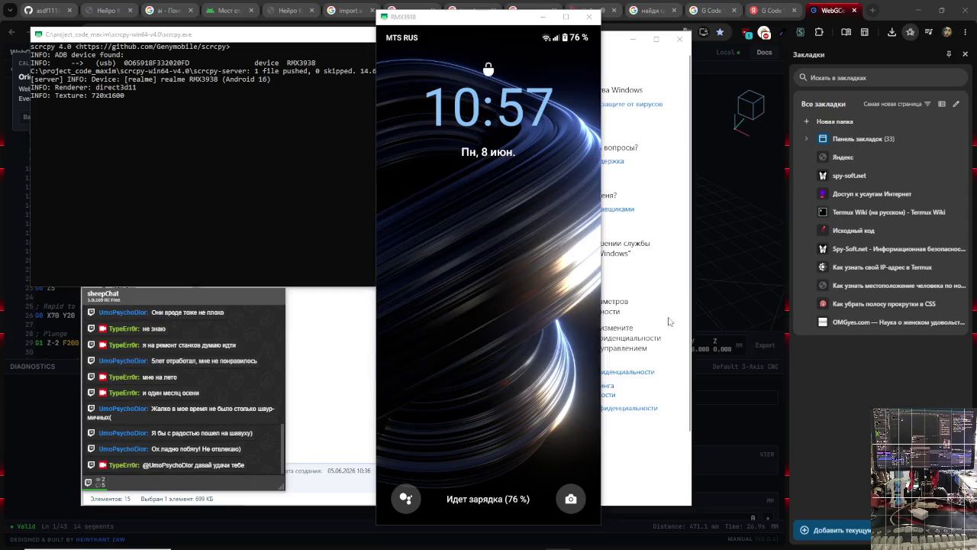
key("alt+Tab")
key("alt+Tab")
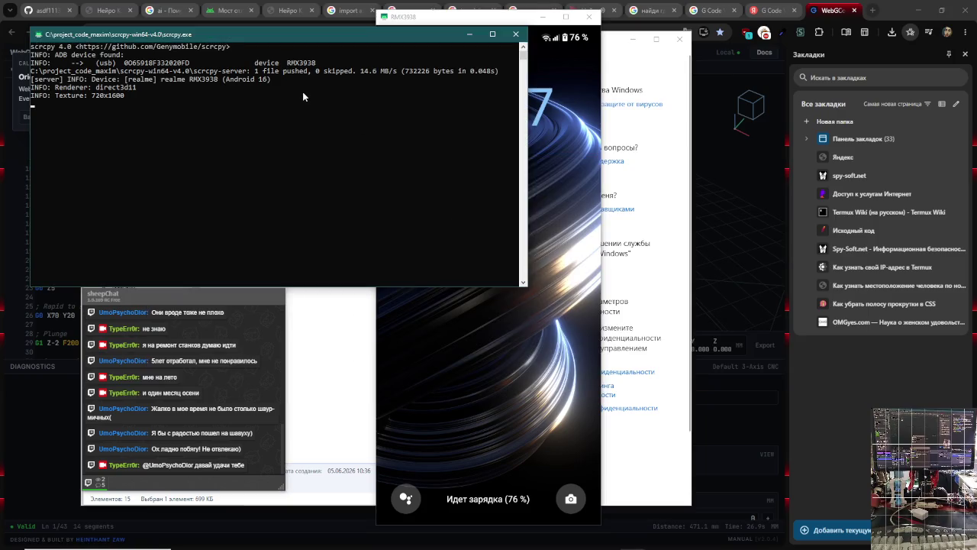
left_click_drag(334, 37, 534, 117)
left_click(676, 107)
key("alt+Tab")
key("alt+Tab")
key("alt+Tab")
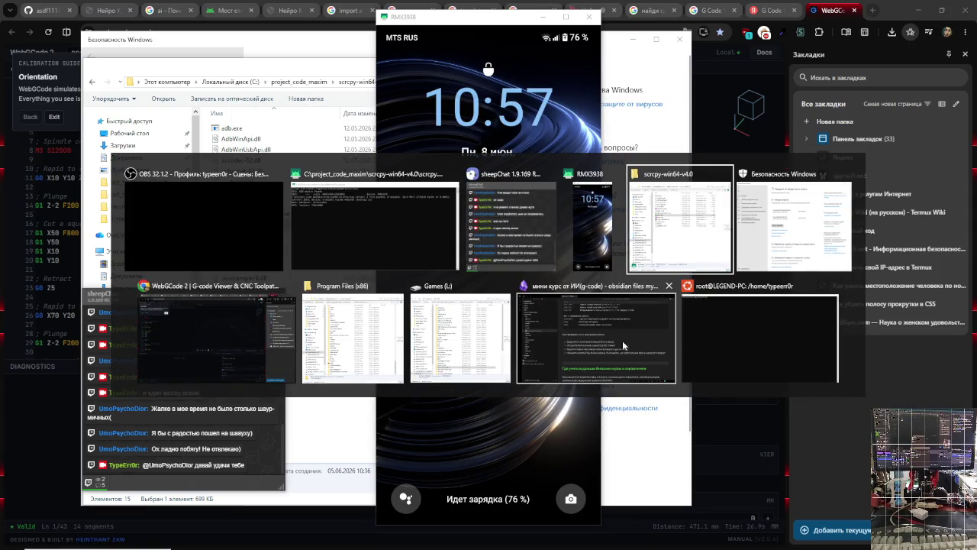
left_click(458, 339)
key("alt+F4")
- Bring the phone mirror and the scrcpy folder window back to the front
key("alt+Tab")
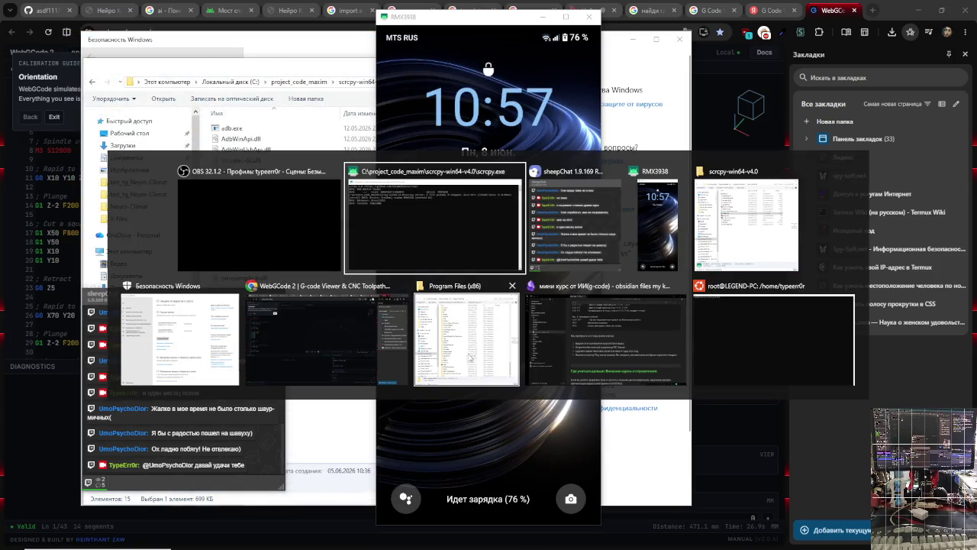
left_click(469, 357)
key("alt+Tab")
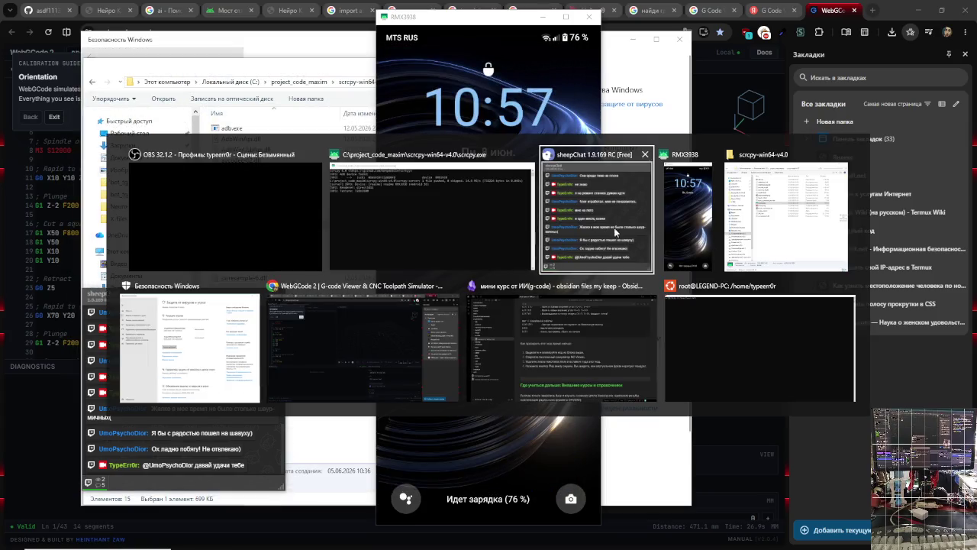
left_click(738, 229)
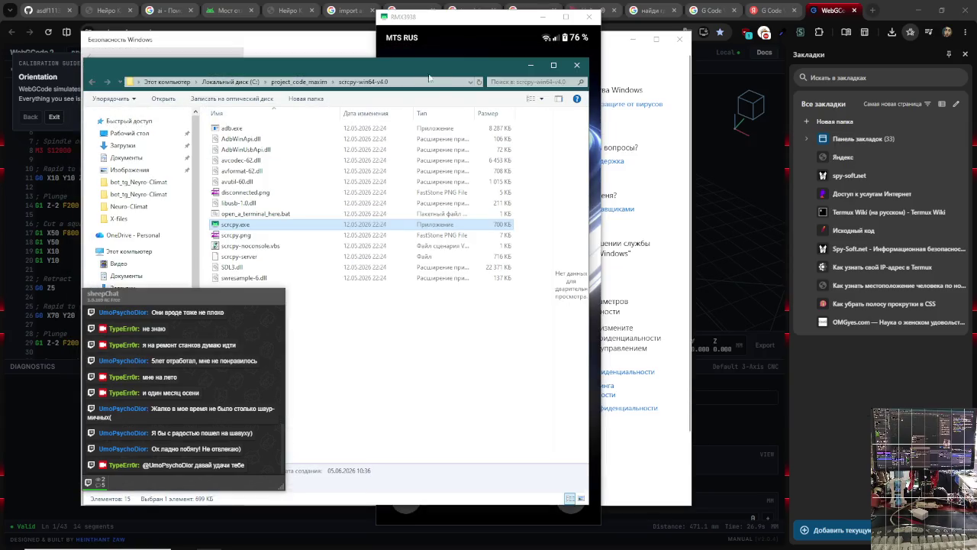
key("alt+Tab")
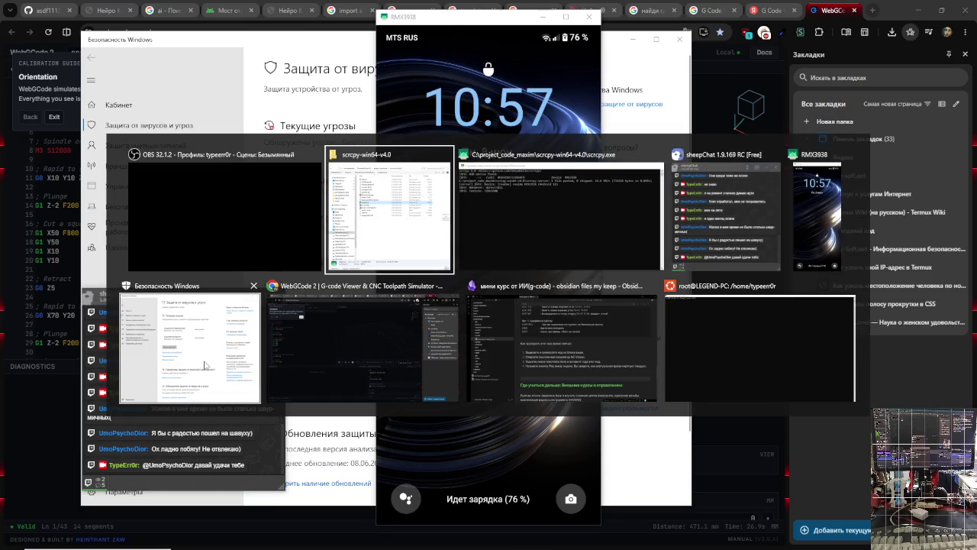
- In Windows Security, view and dismiss the details of the Skeeyah trojan
left_click(206, 365)
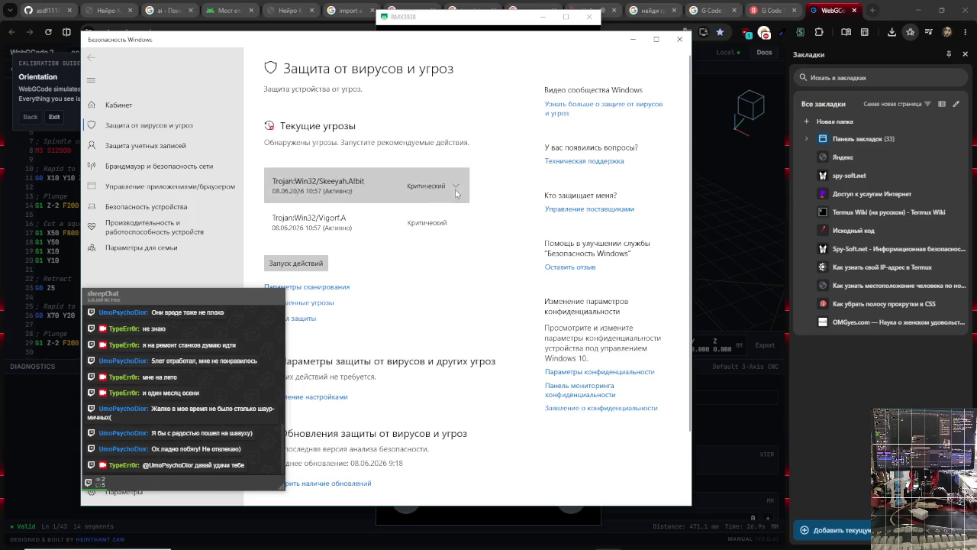
left_click(359, 194)
left_click(305, 275)
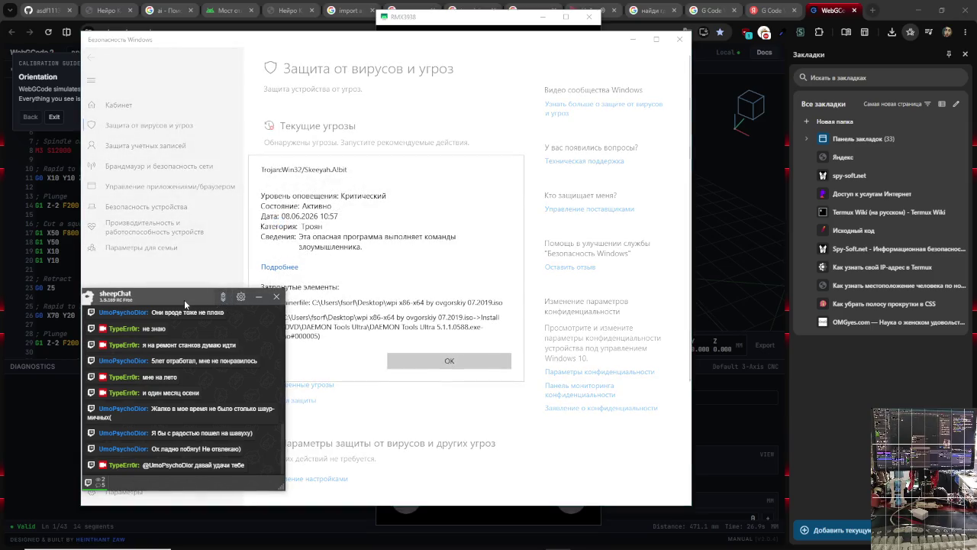
left_click_drag(187, 303, 100, 338)
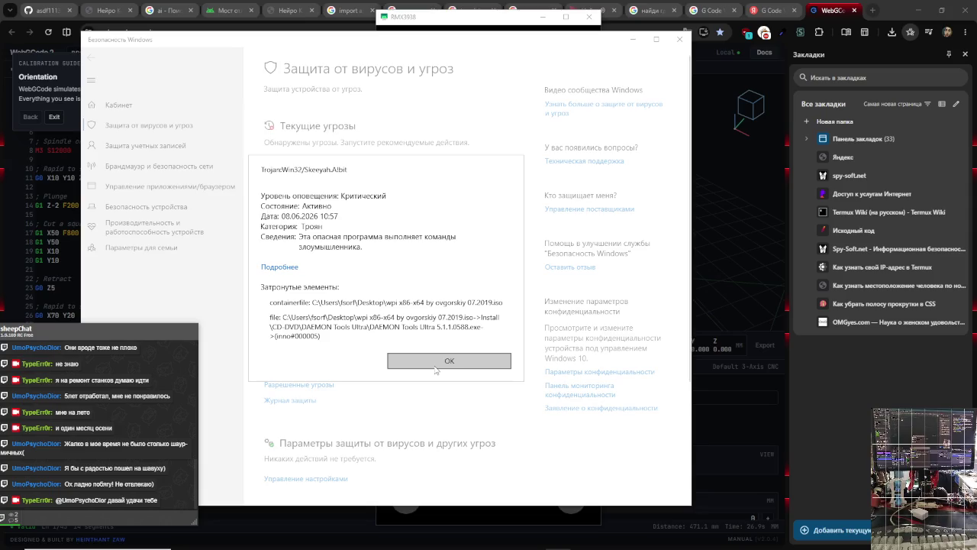
left_click(435, 370)
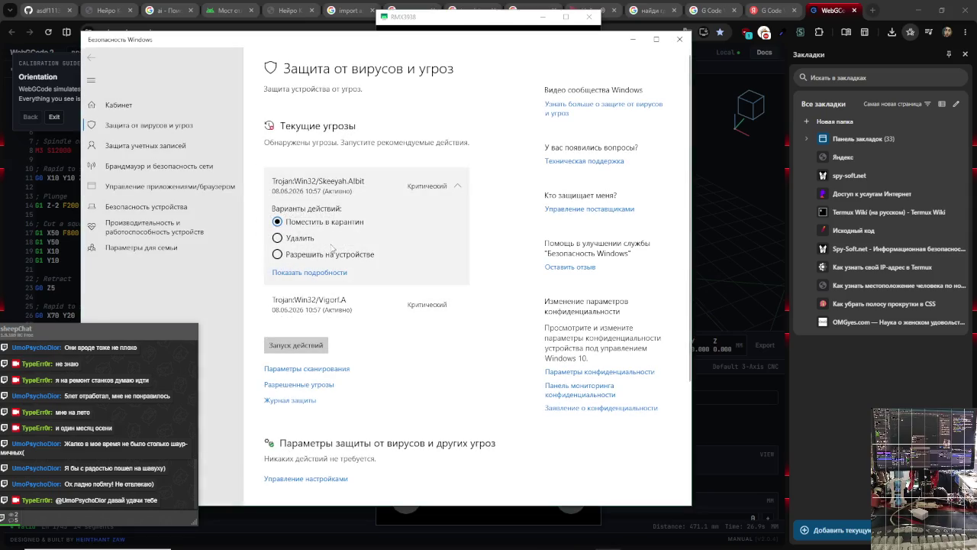
- View the Vigorf.A trojan details, then close Windows Security
left_click(333, 318)
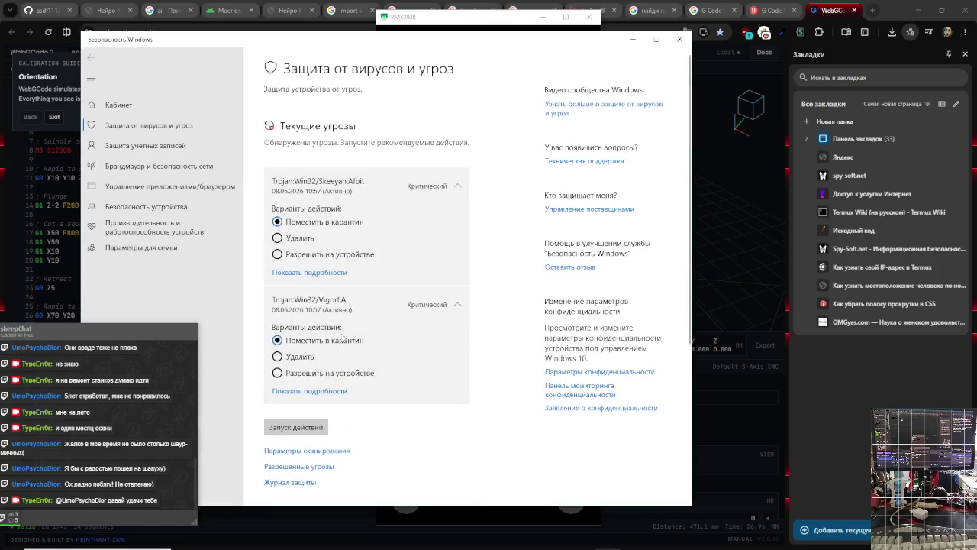
left_click(336, 392)
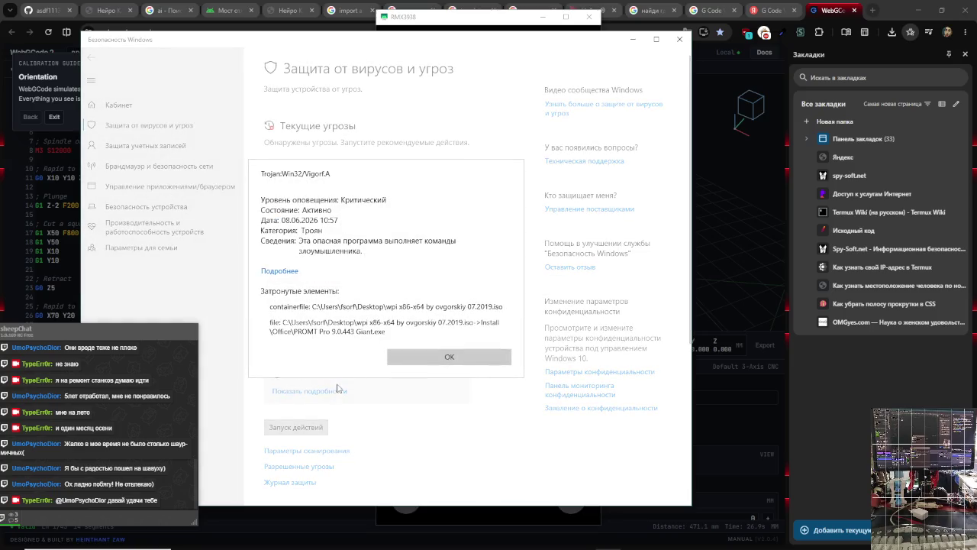
left_click(398, 357)
scroll(396, 392, "down", 5)
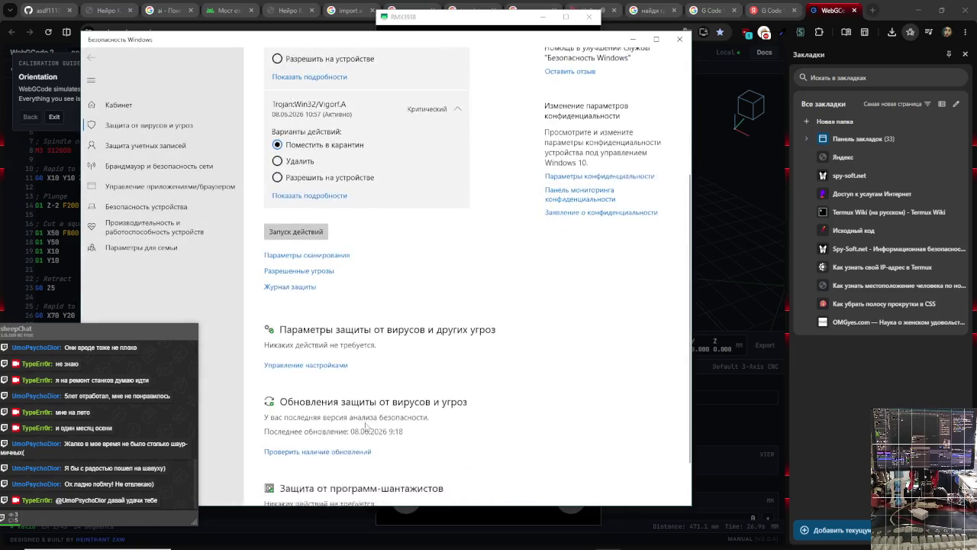
left_click(679, 39)
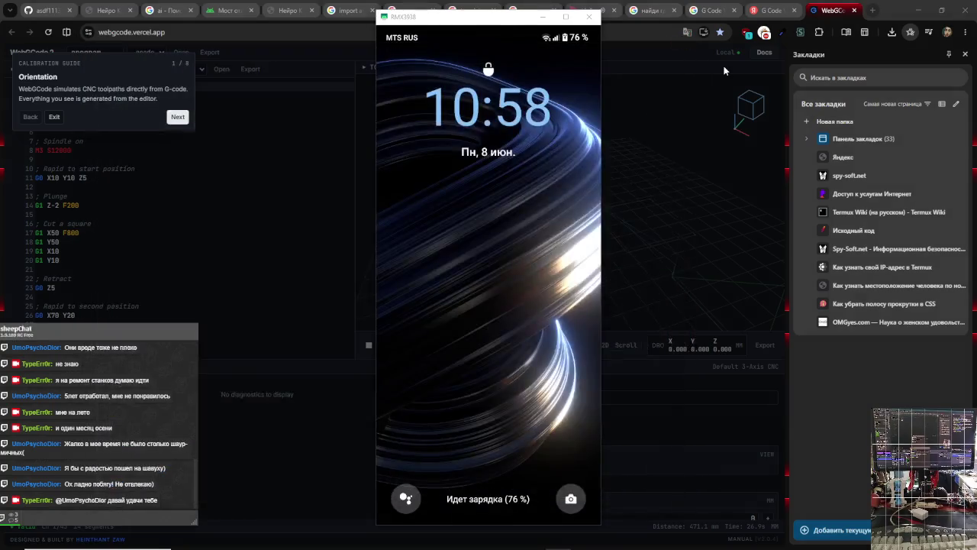
- Bring the phone mirror window forward and move it slightly right
key("alt+Tab")
key("Escape")
key("alt+Tab")
left_click(162, 351)
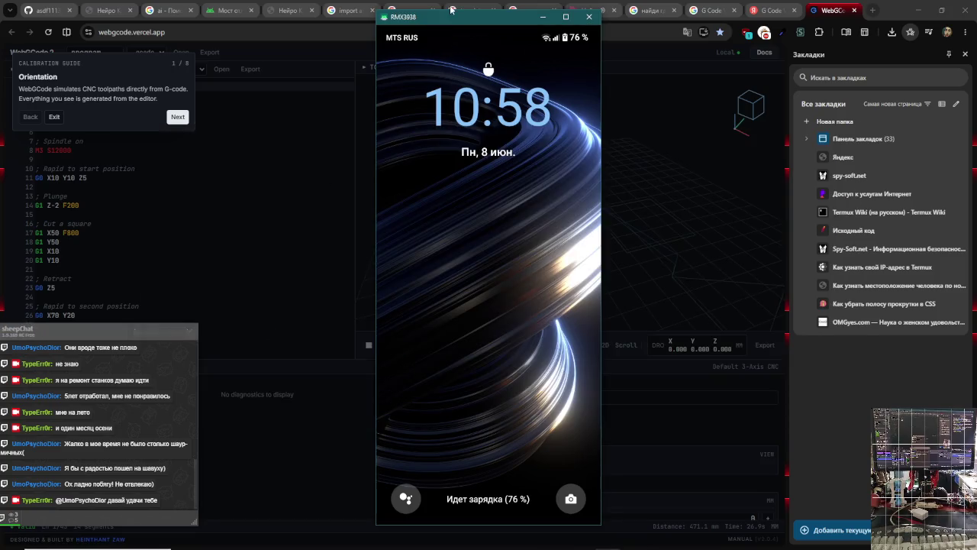
left_click_drag(461, 21, 727, 19)
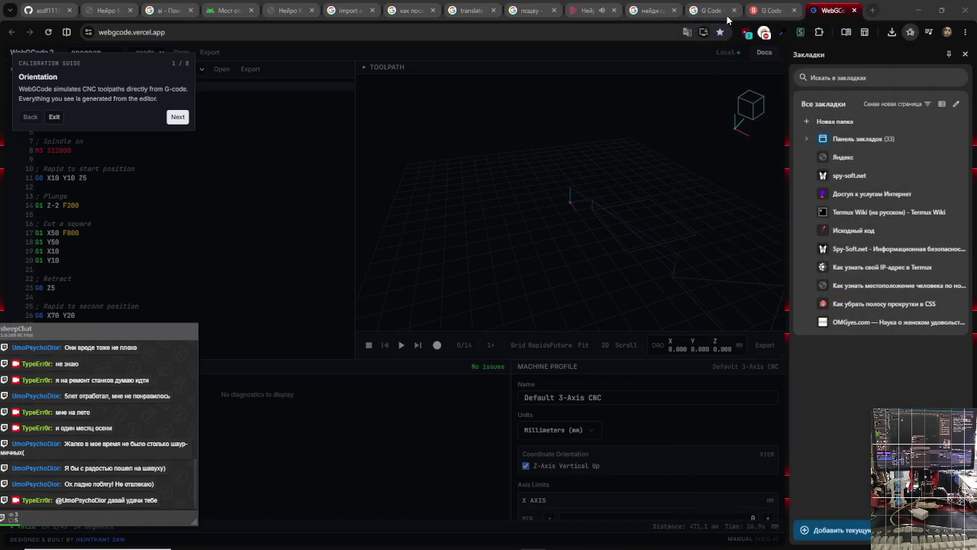
- Close the scrcpy console that reported the phone disconnecting
key("alt+Tab")
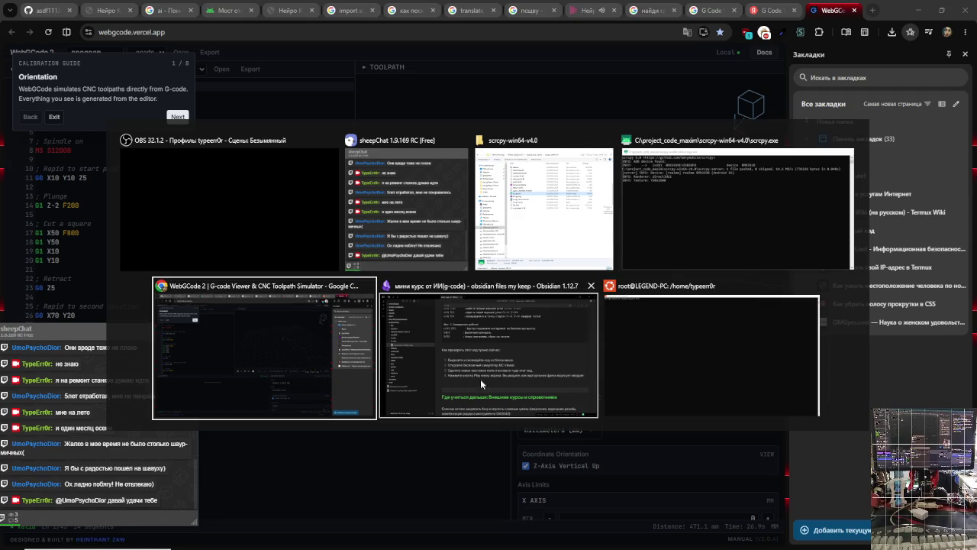
left_click(725, 221)
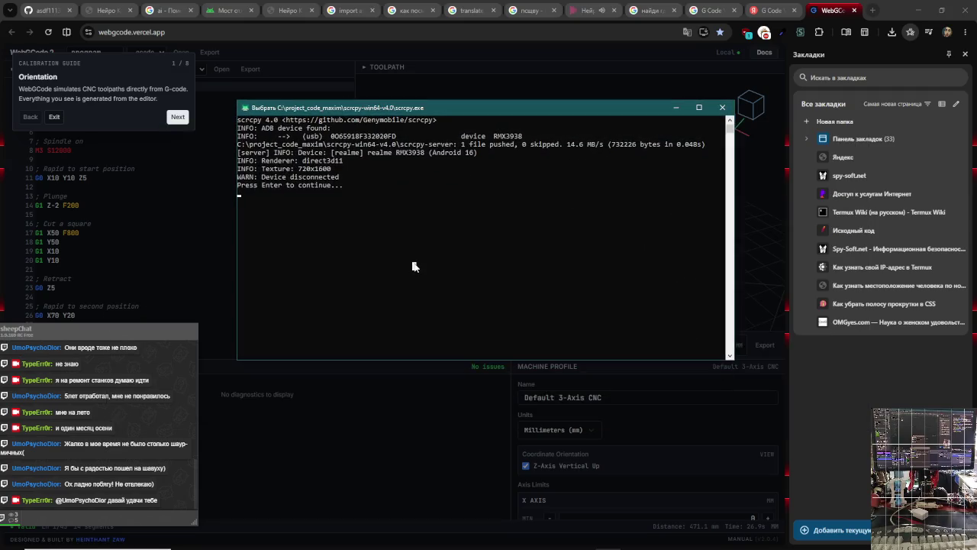
type("\\")
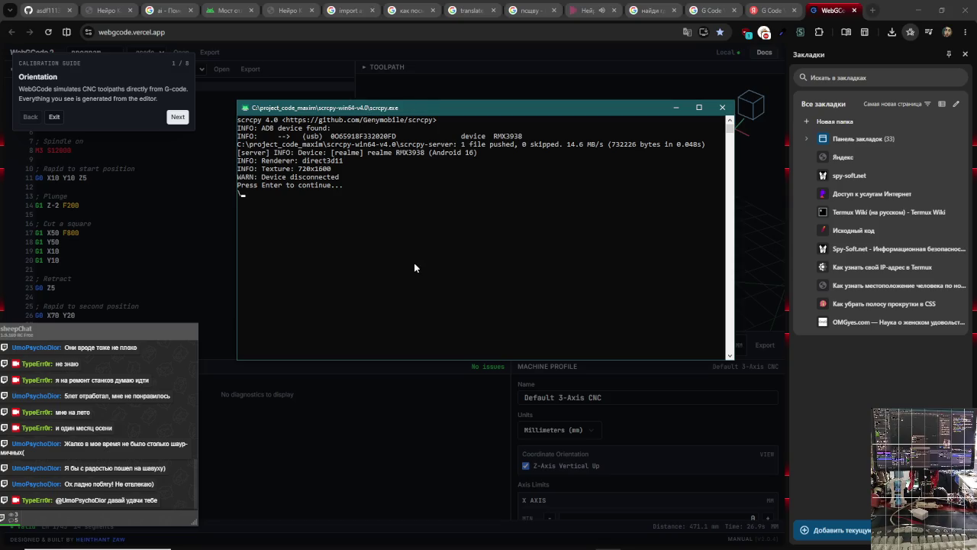
key("Return")
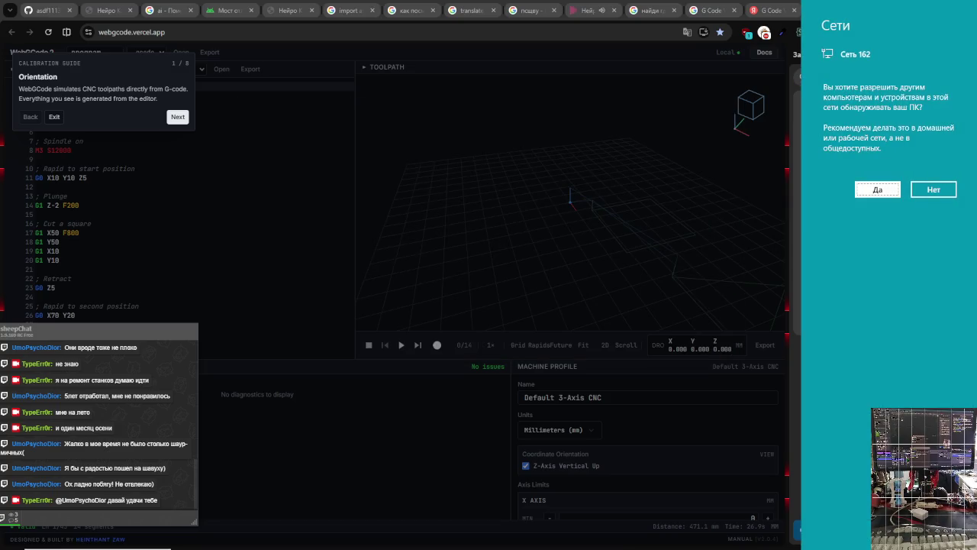
- Relaunch scrcpy.exe and drag the RMX3938 mirror window to the right screen edge
key("alt+Tab")
key("Tab")
key("Tab")
key("Tab")
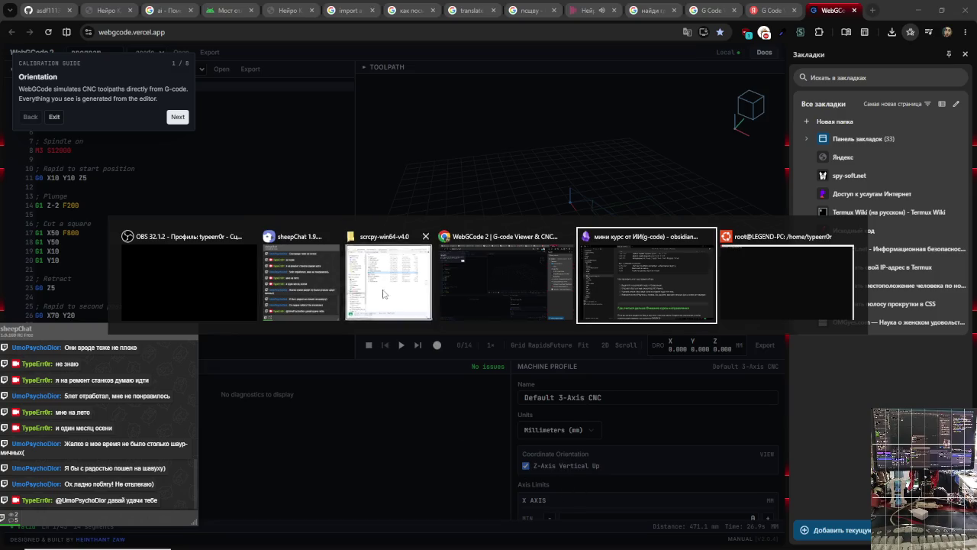
left_click(384, 294)
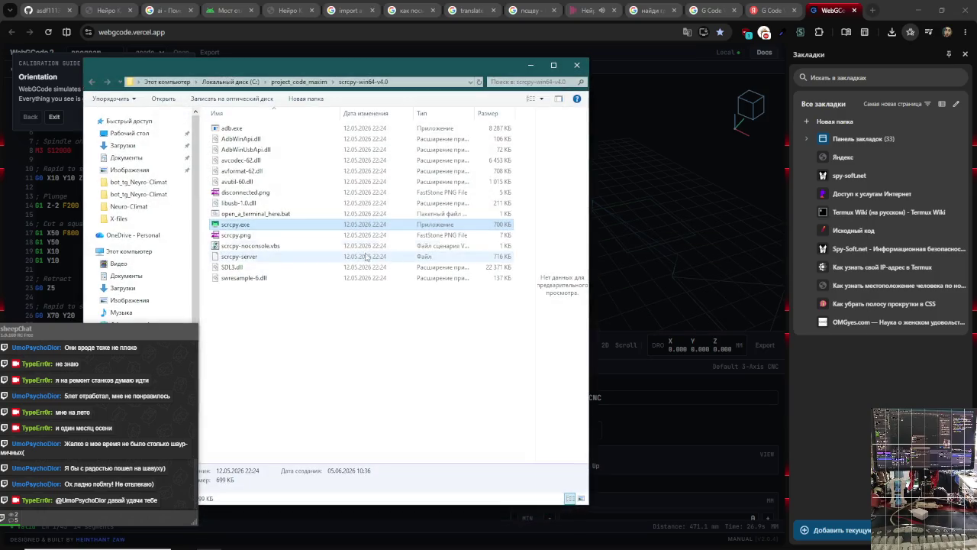
double_click(303, 226)
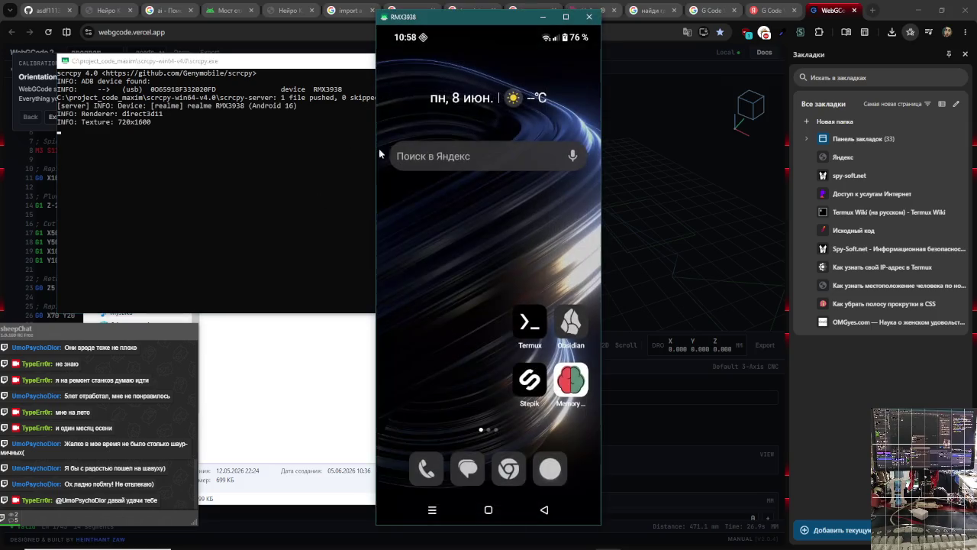
left_click_drag(469, 23, 835, 35)
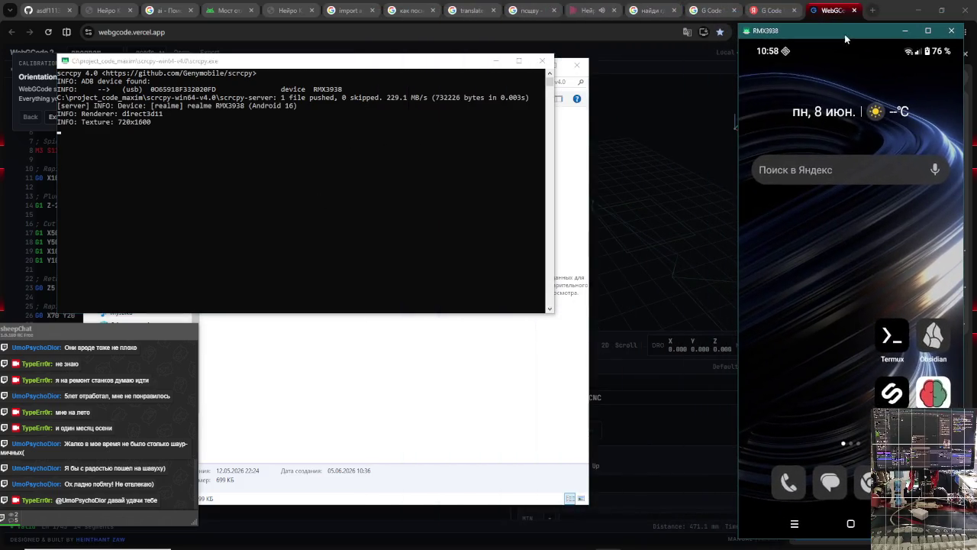
mouse_move(893, 279)
left_mouse_down()
mouse_move(780, 274)
mouse_move(780, 190)
mouse_move(940, 378)
left_mouse_up()
left_click_drag(396, 64, 463, 89)
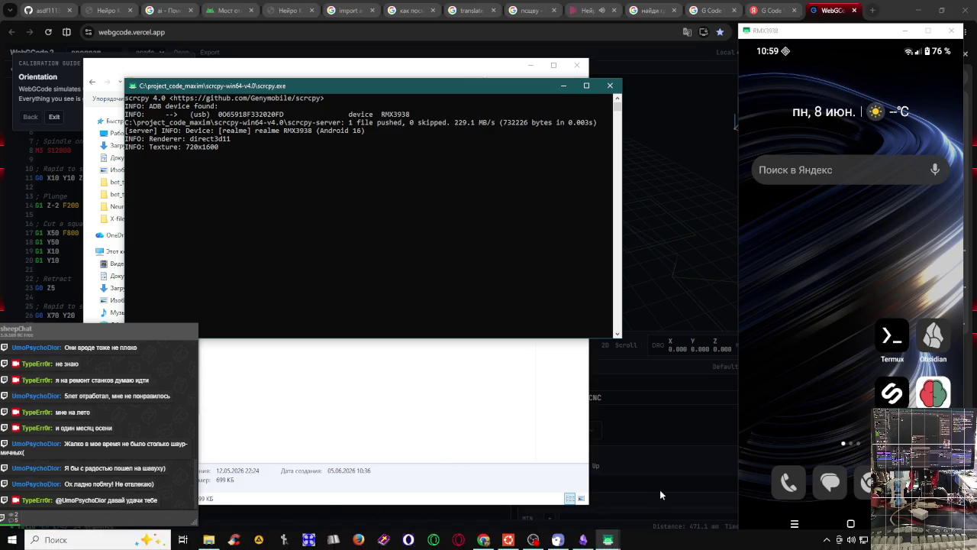
key("alt+Tab")
key("Tab")
key("Tab")
key("Tab")
key("Tab")
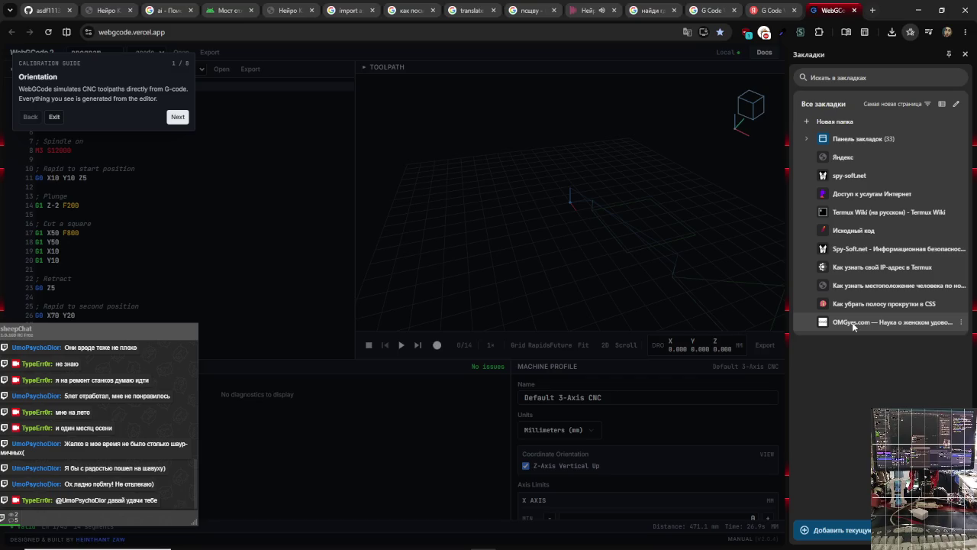
- Bring the phone mirror forward and open Chrome on the phone, scrolling the page
key("alt+Tab")
left_click(803, 209)
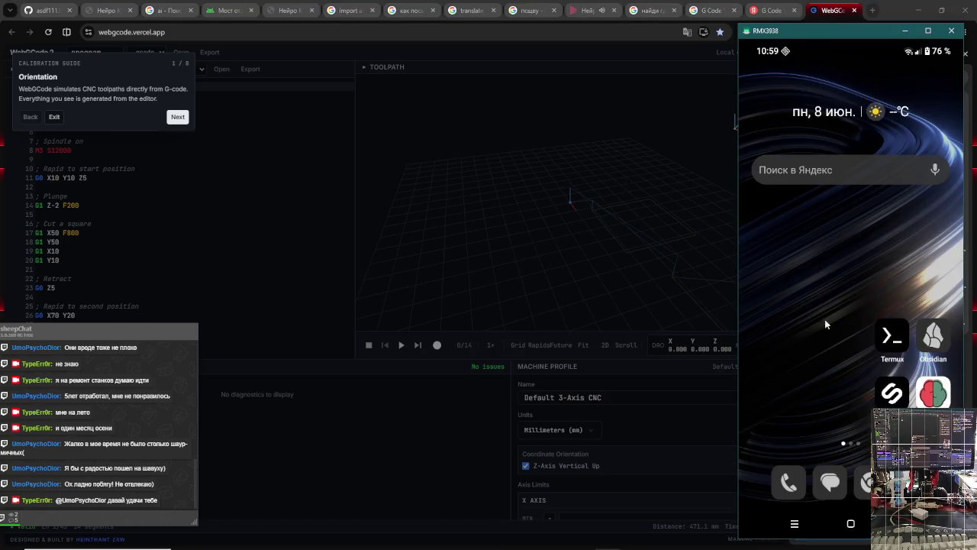
left_click(870, 482)
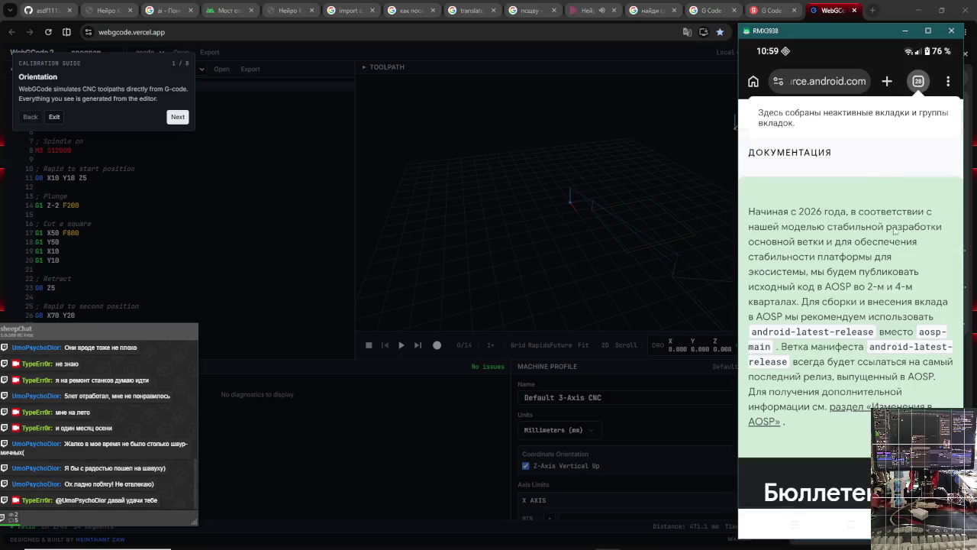
scroll(899, 204, "down", 5)
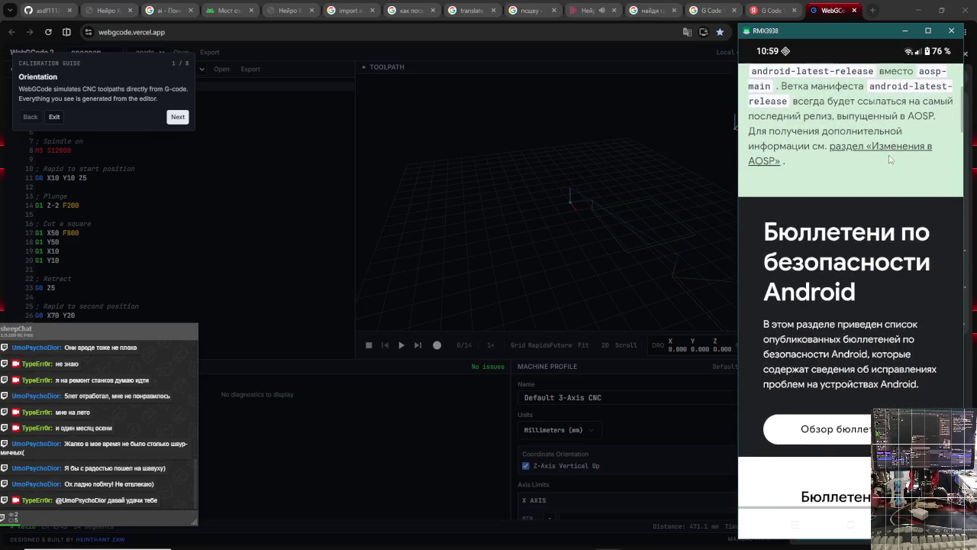
scroll(888, 153, "down", 1)
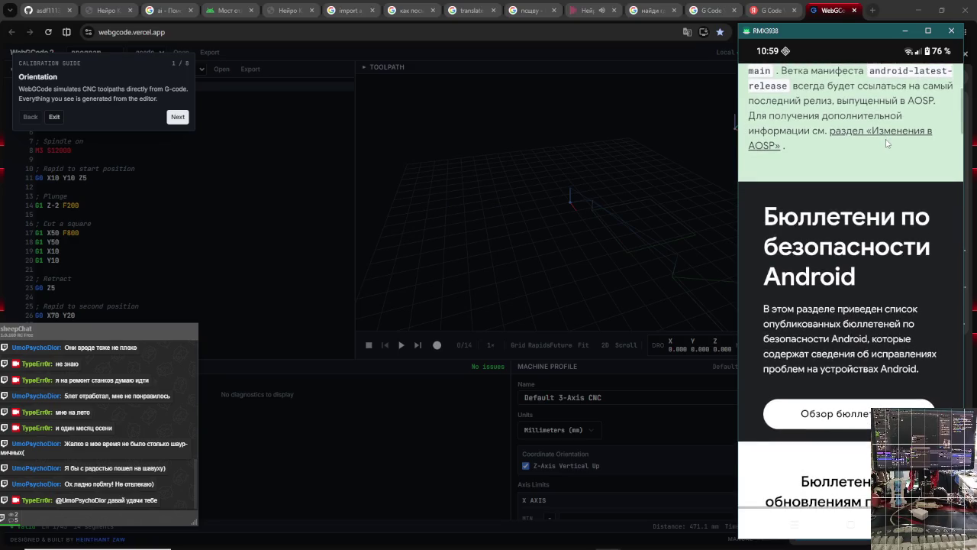
scroll(892, 203, "down", 1)
scroll(911, 236, "down", 1)
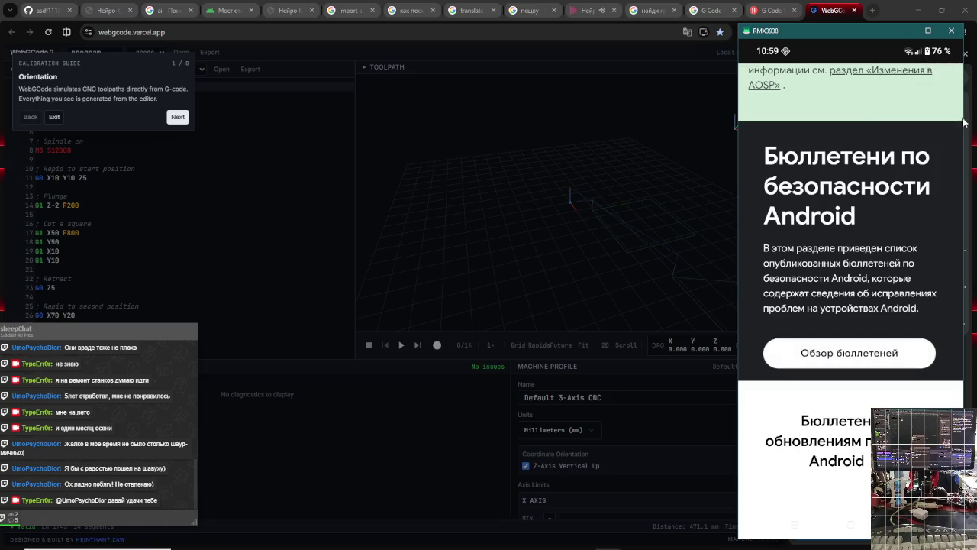
scroll(919, 79, "up", 3)
- In Chrome's tab overview, dismiss the notice and close the BroadBand, 192.168.0.1 and phone-number search tabs
left_click(917, 83)
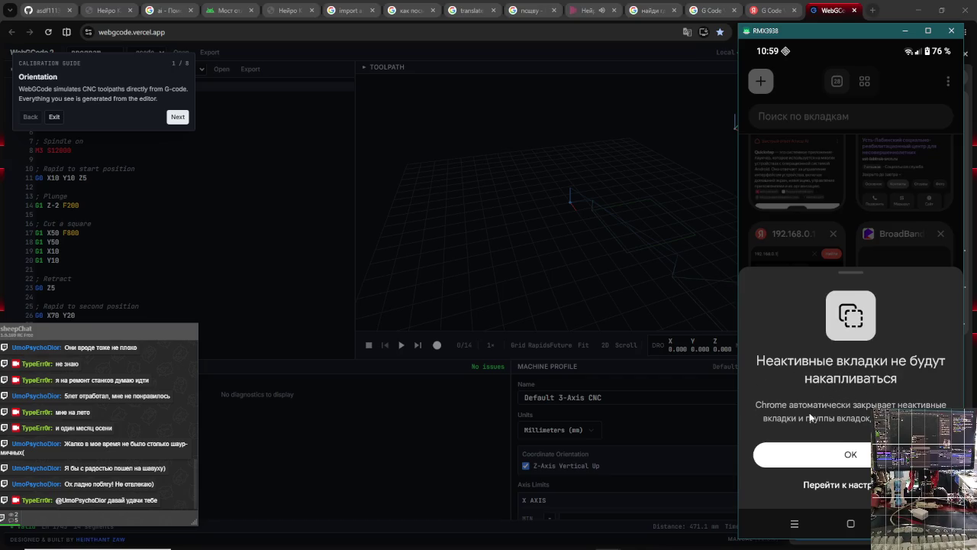
left_click(840, 455)
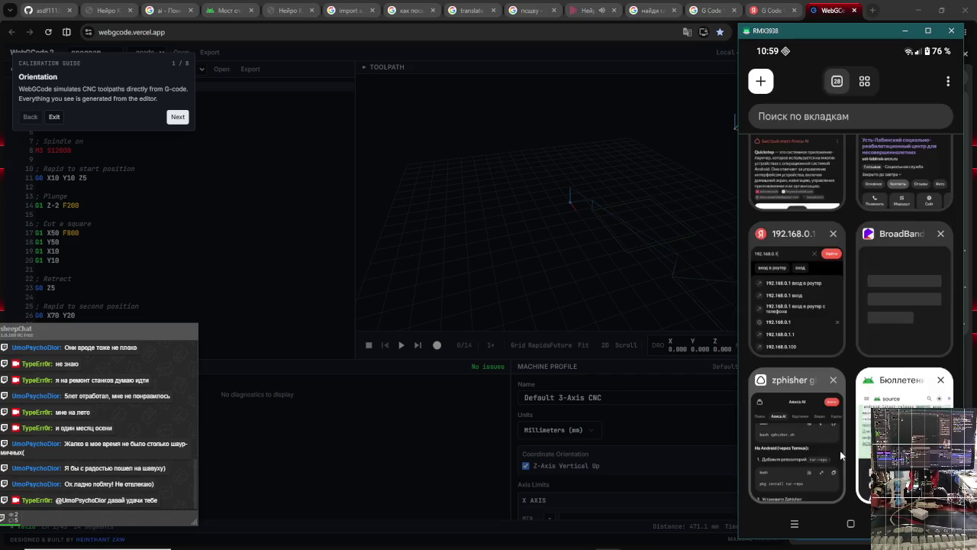
scroll(881, 275, "up", 3)
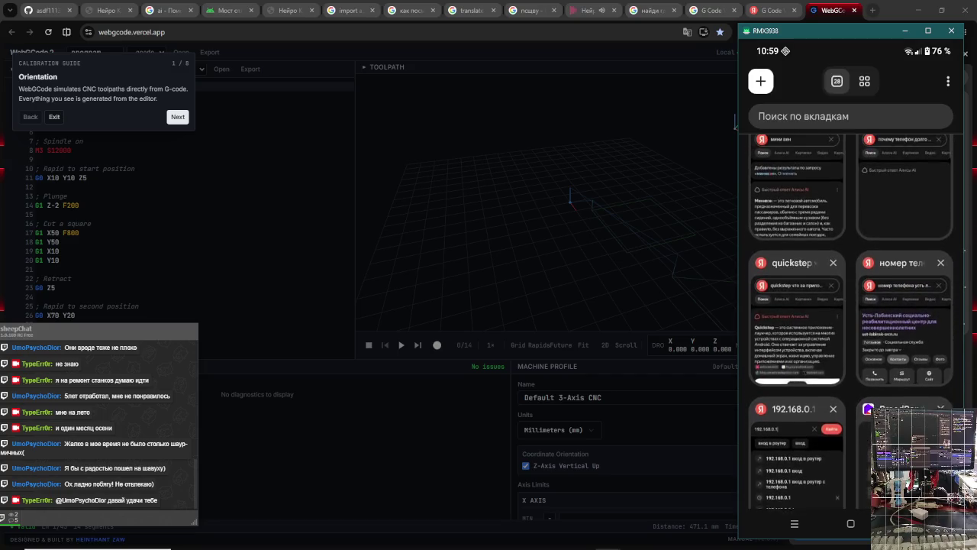
left_click(940, 355)
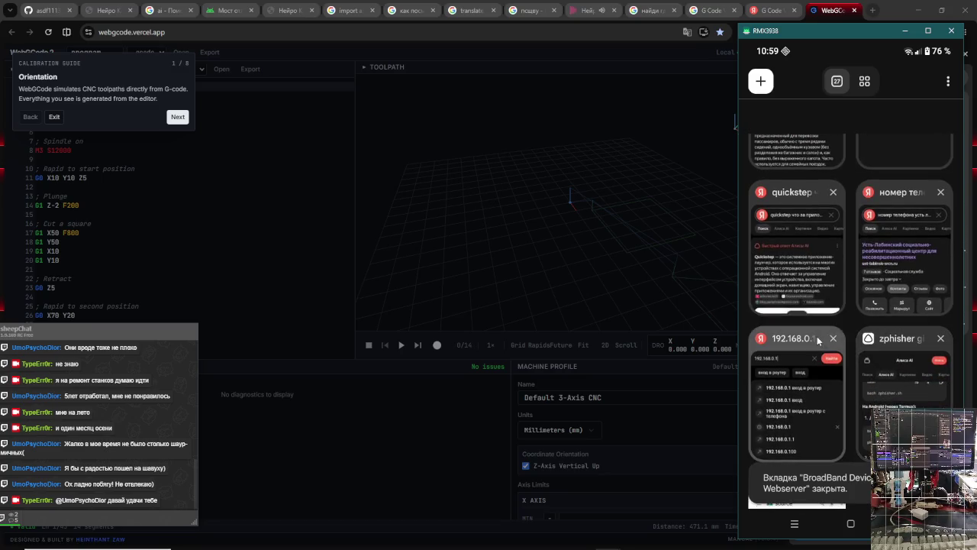
left_click(833, 352)
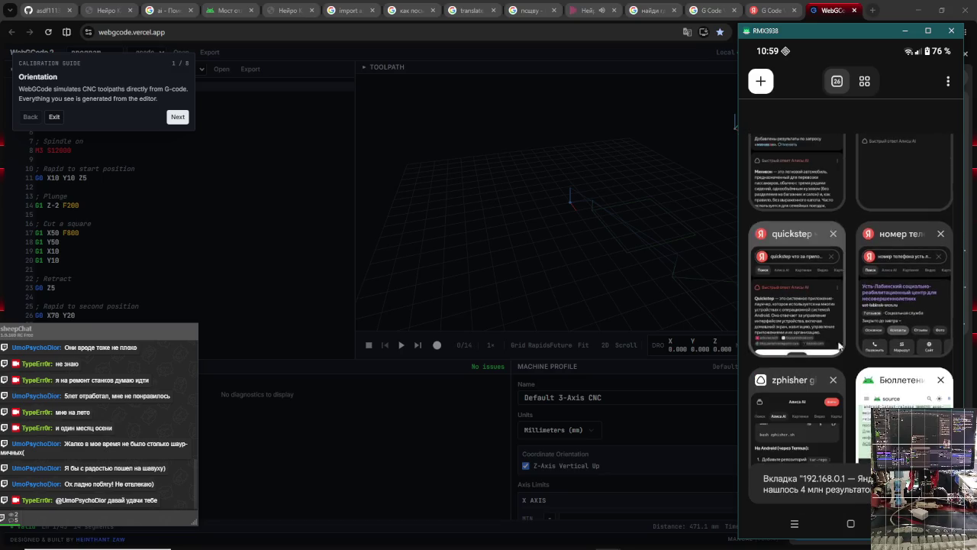
left_click(940, 234)
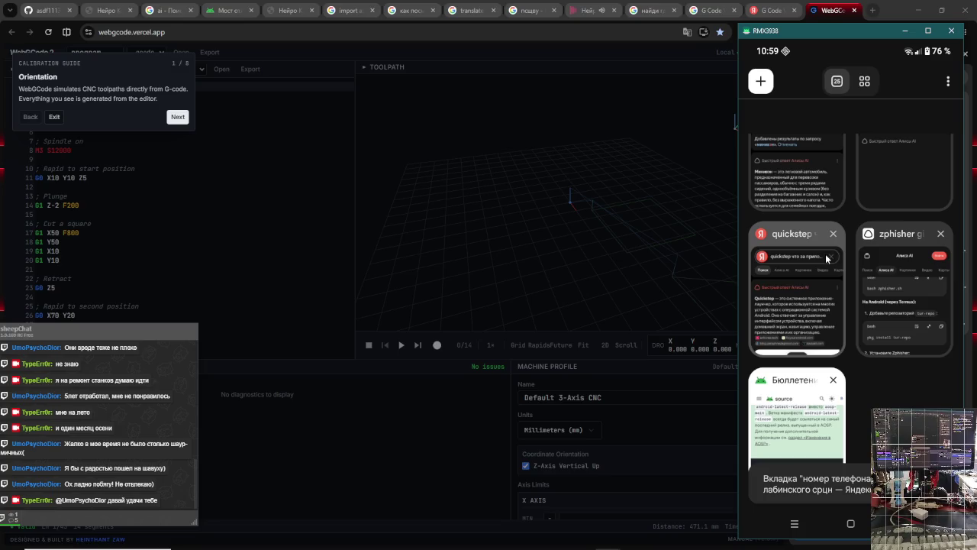
left_click(816, 292)
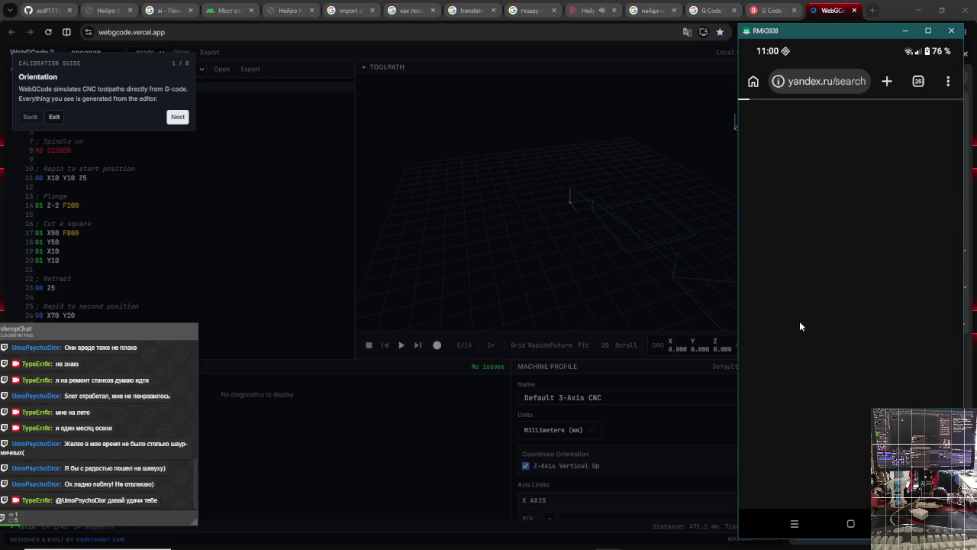
scroll(801, 319, "down", 5)
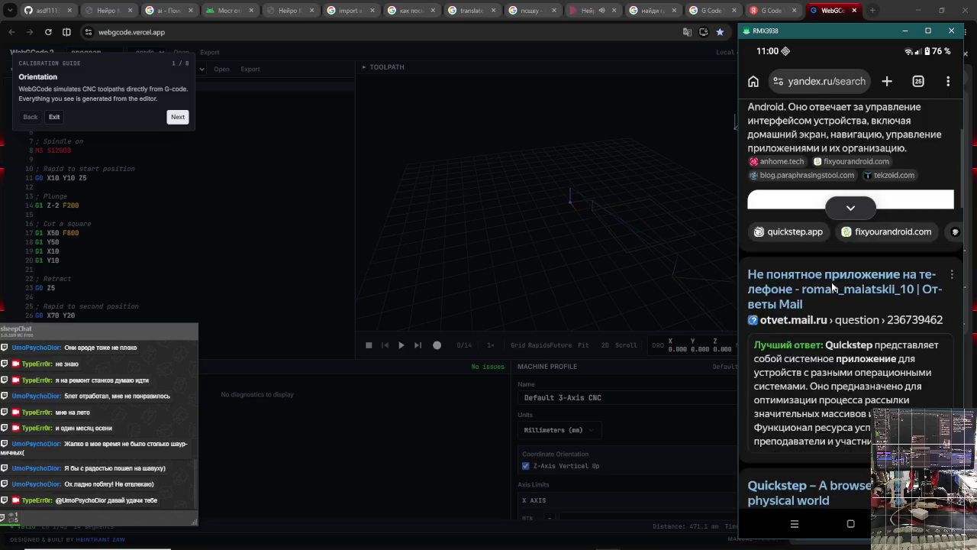
scroll(831, 282, "up", 2)
scroll(828, 348, "down", 3)
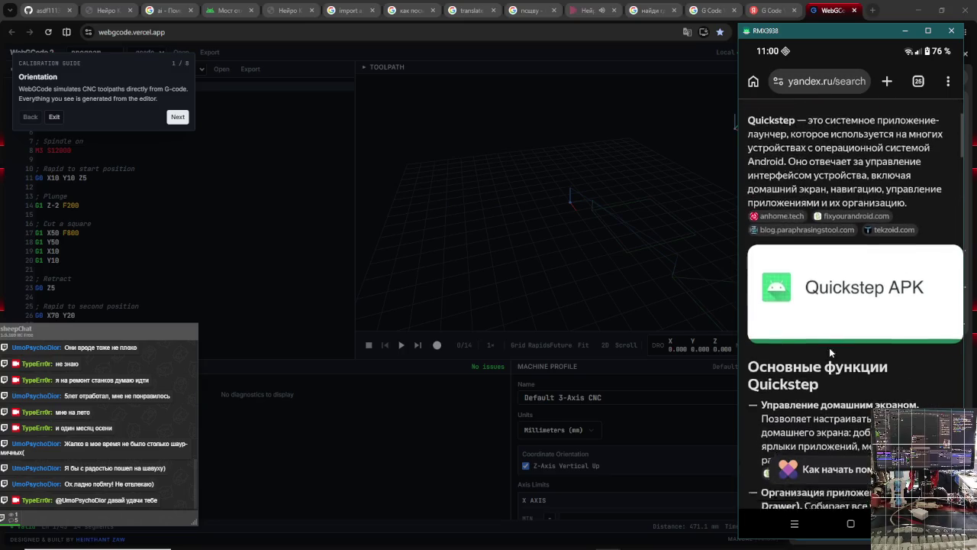
scroll(831, 346, "down", 5)
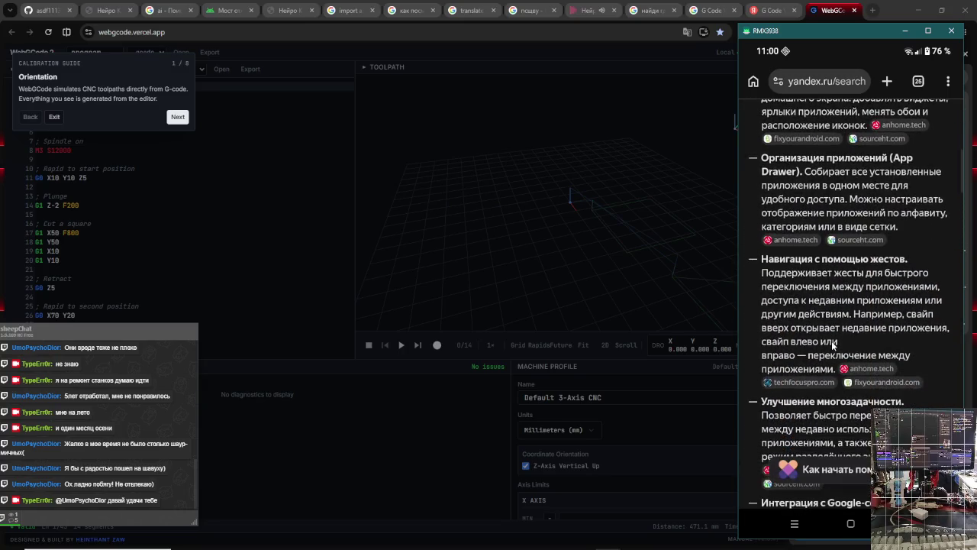
scroll(832, 344, "down", 4)
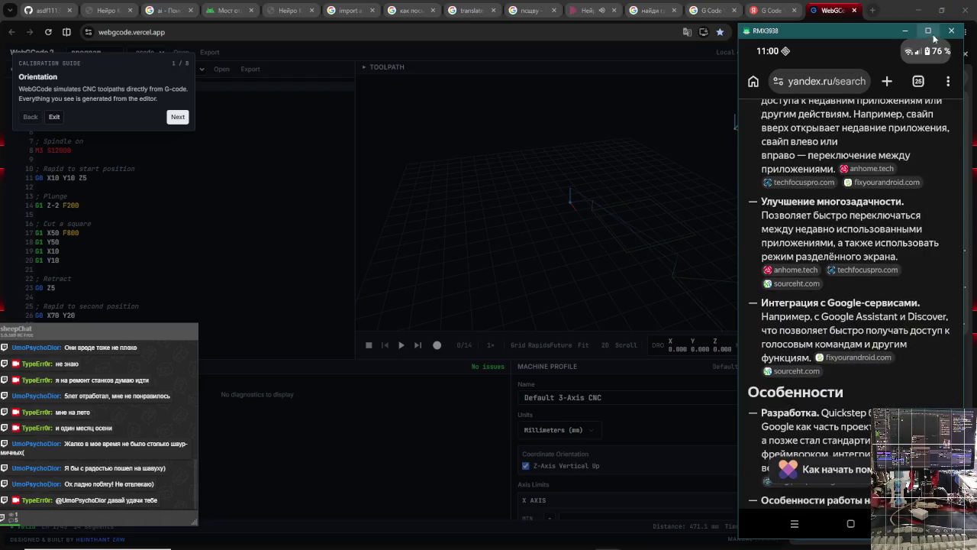
left_click_drag(922, 54, 891, 348)
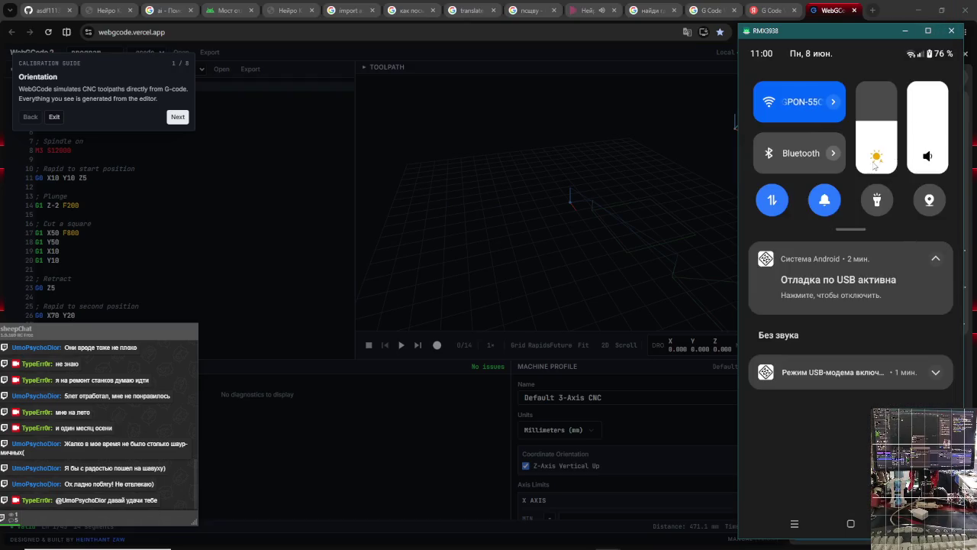
left_click_drag(883, 128, 880, 233)
left_click_drag(878, 368, 894, 155)
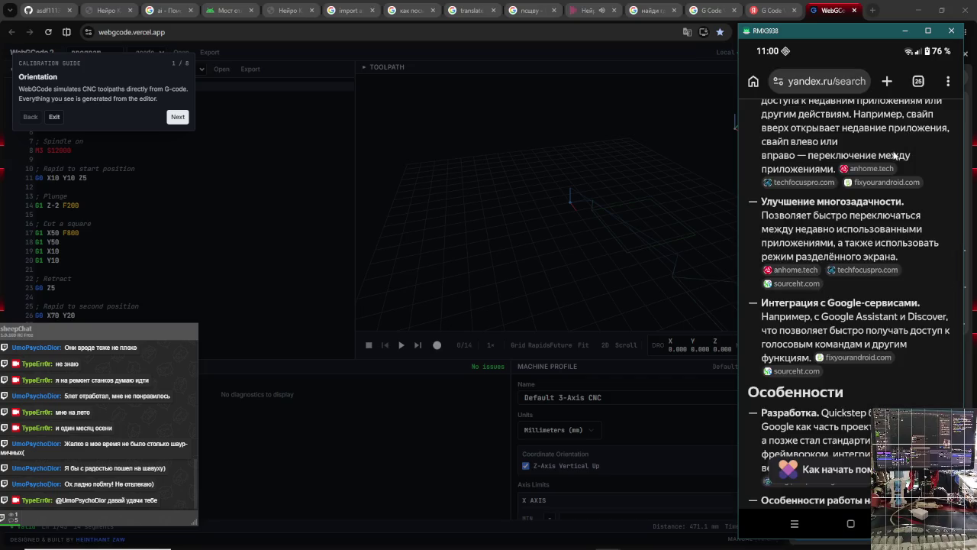
mouse_move(874, 391)
left_mouse_down()
mouse_move(895, 330)
mouse_move(889, 192)
left_mouse_up()
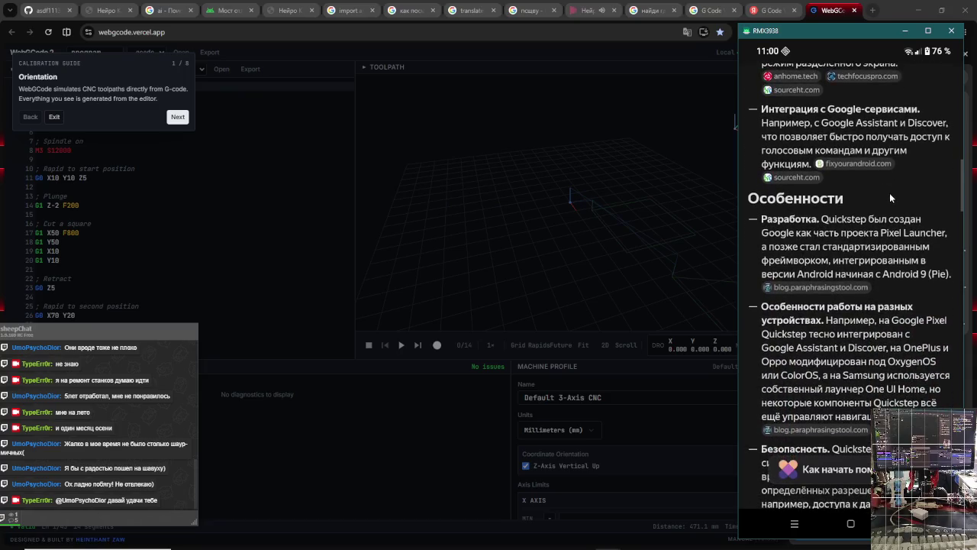
left_click_drag(901, 388, 898, 353)
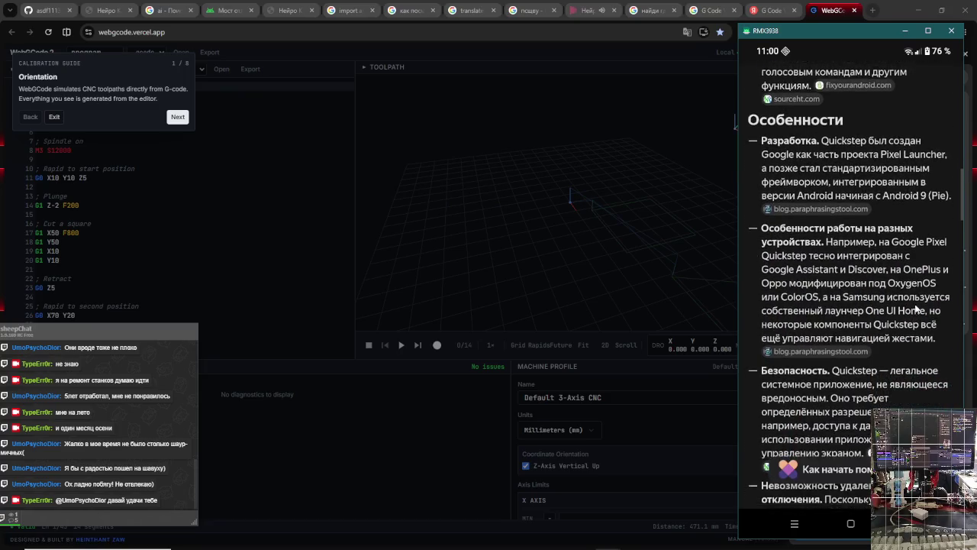
key("alt+Tab")
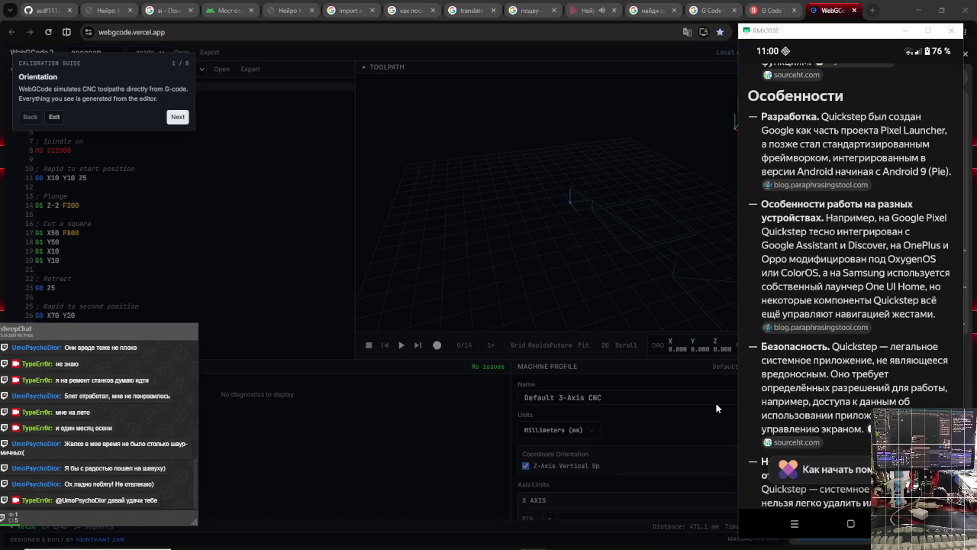
key("alt+Tab")
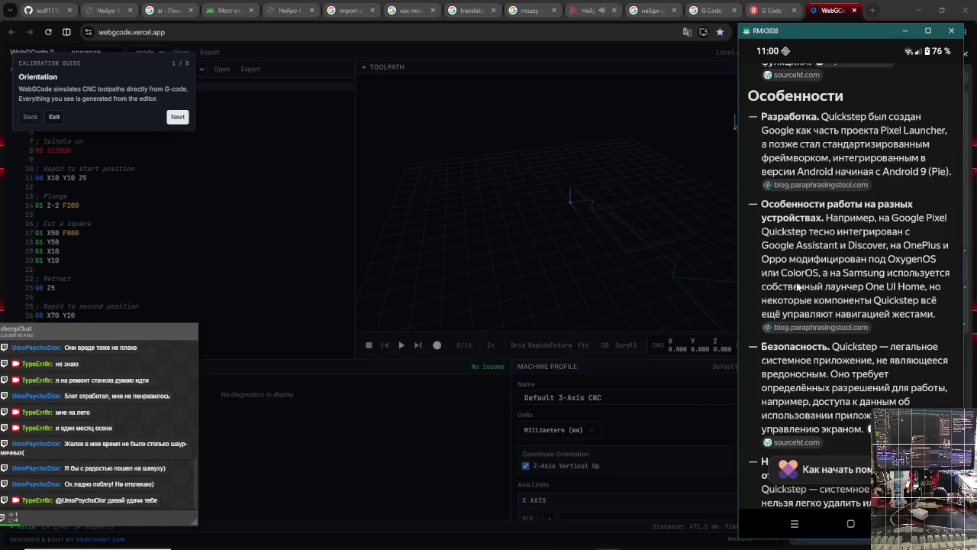
left_click_drag(812, 378, 823, 343)
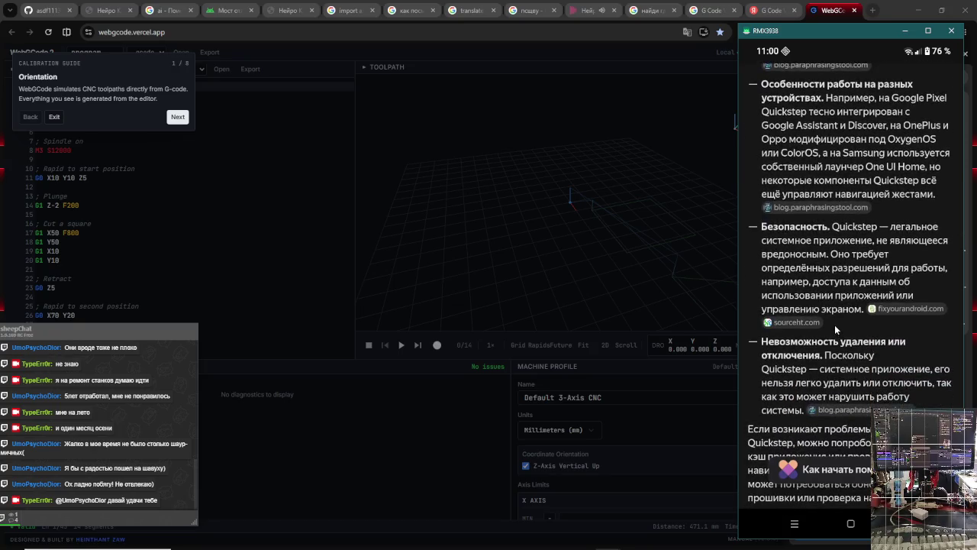
scroll(836, 294, "down", 3)
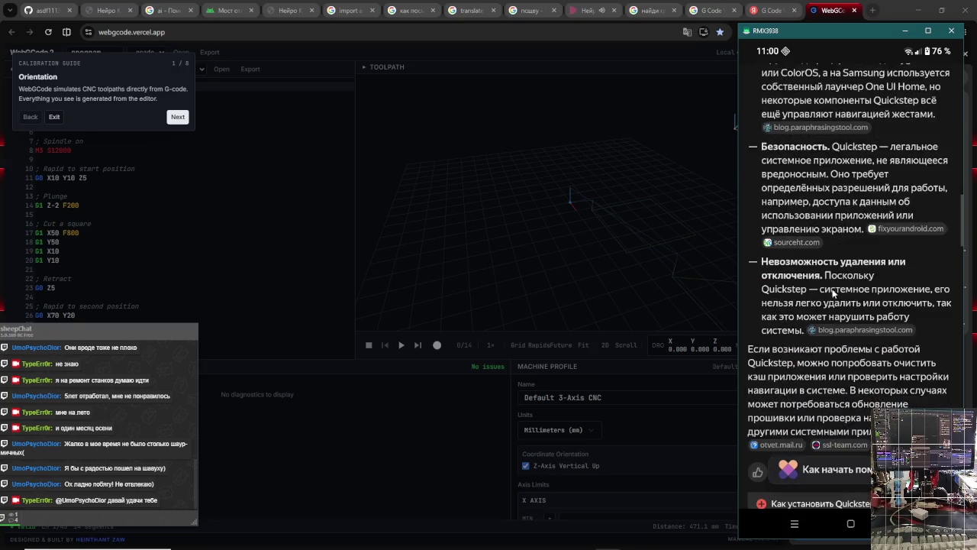
scroll(846, 317, "up", 8)
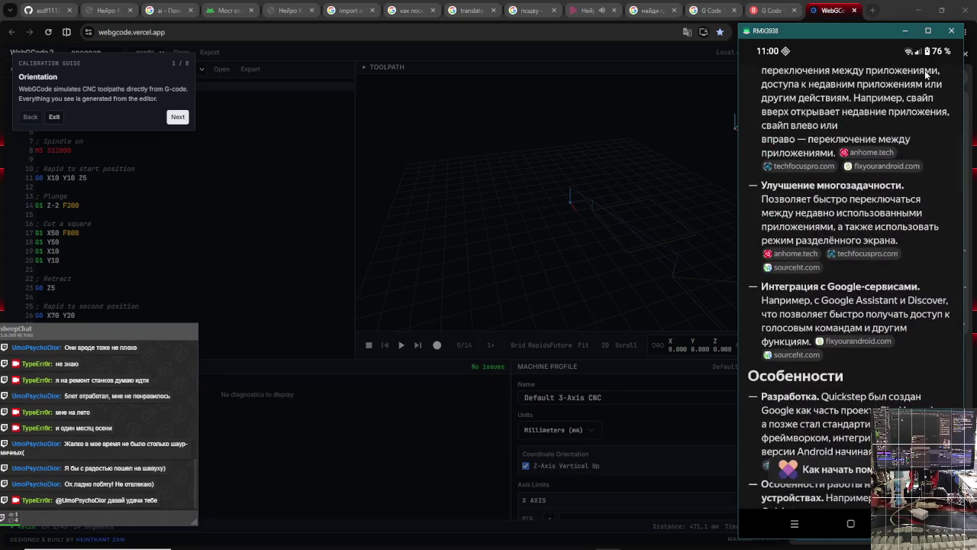
scroll(937, 112, "up", 2)
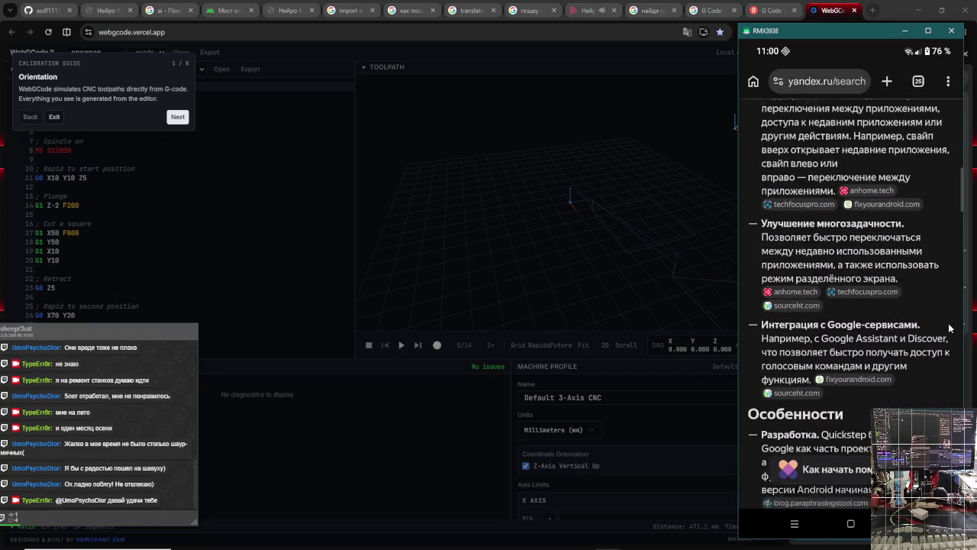
left_click(919, 80)
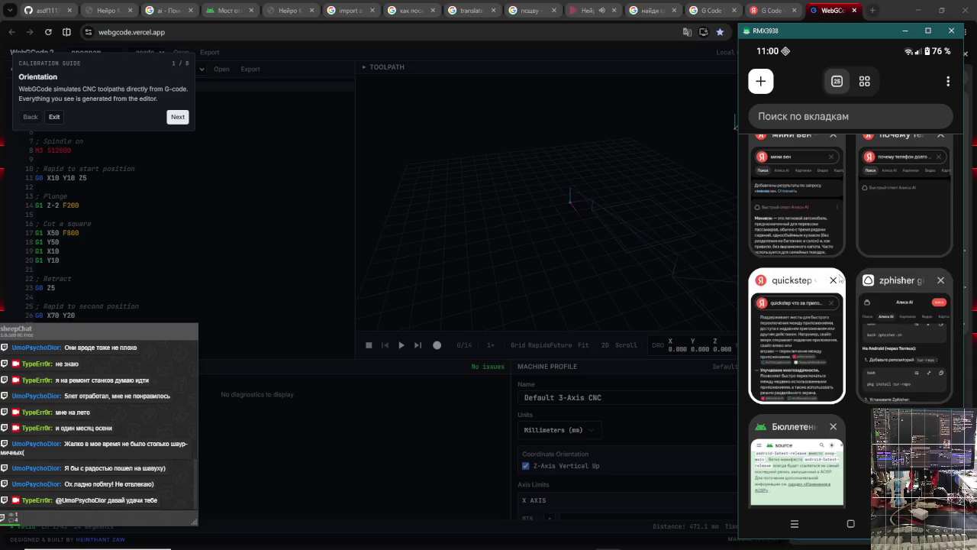
- Close the Quickstep, zphisher github, мини вен and чем вреден сахар tabs in the phone's Chrome
left_click(836, 280)
left_click(833, 379)
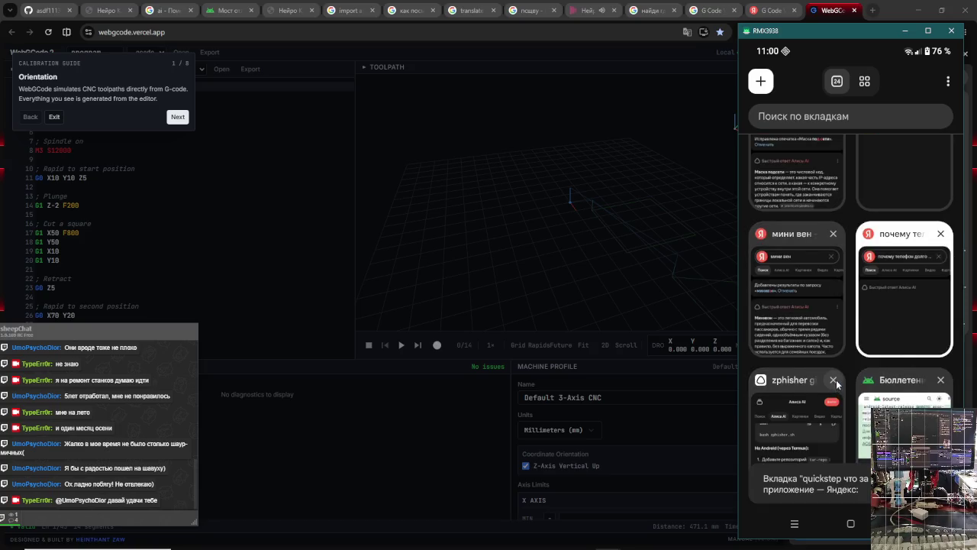
left_click(833, 234)
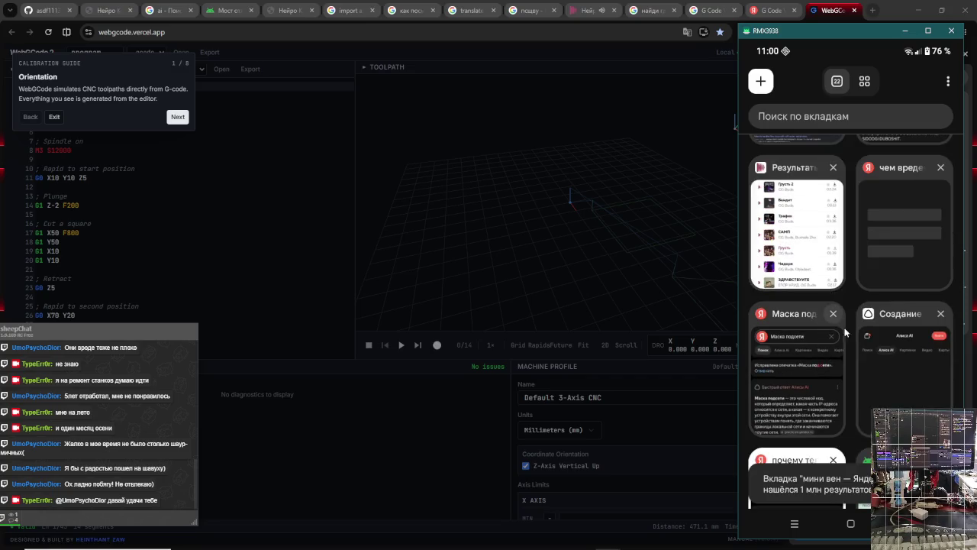
scroll(911, 308, "up", 2)
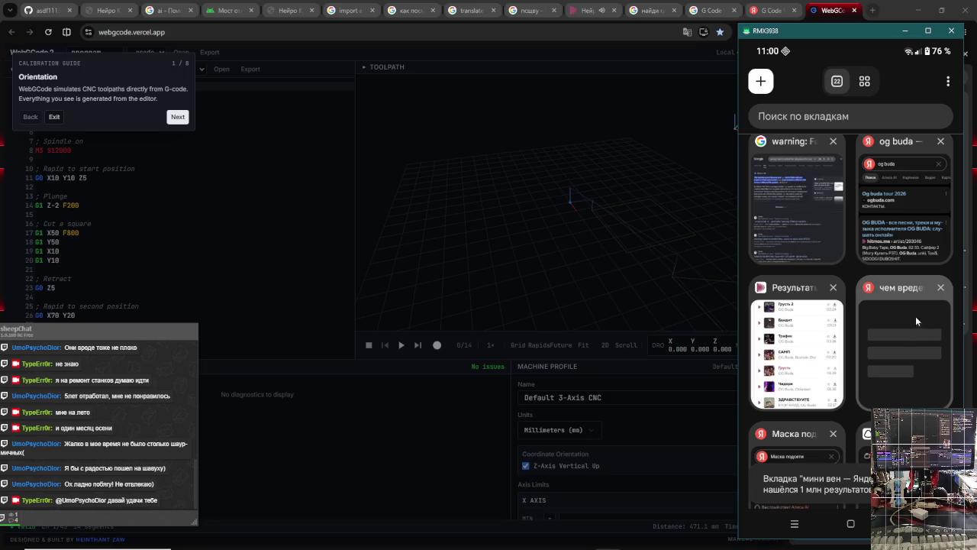
left_click(933, 290)
scroll(921, 296, "up", 3)
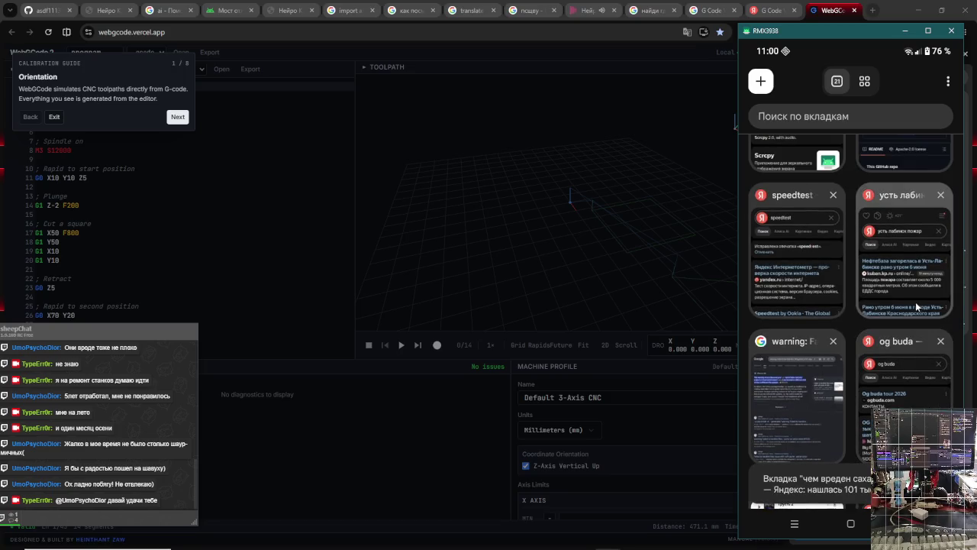
- Open the усть лабинск пожар tab, switch to Картинки, and view several fire images full-size
left_click(932, 219)
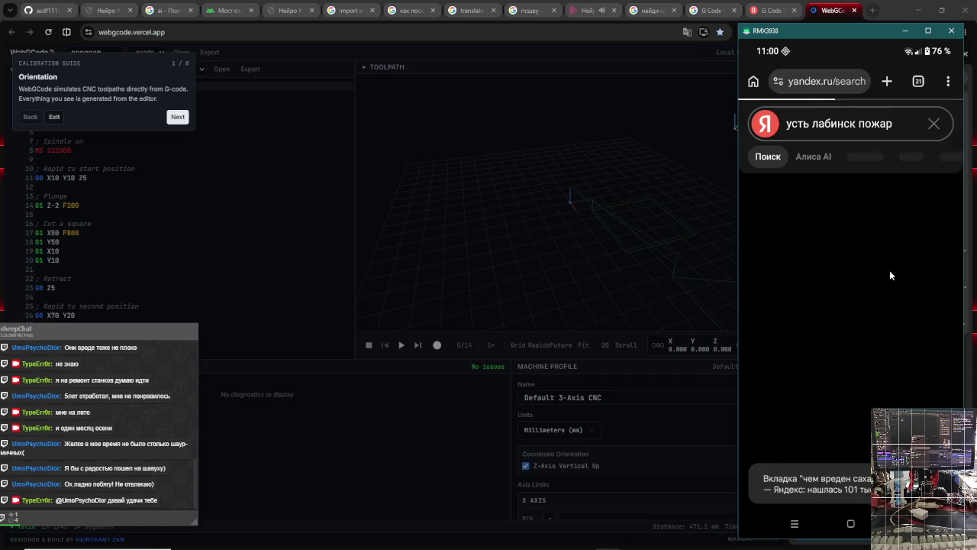
left_click(889, 268)
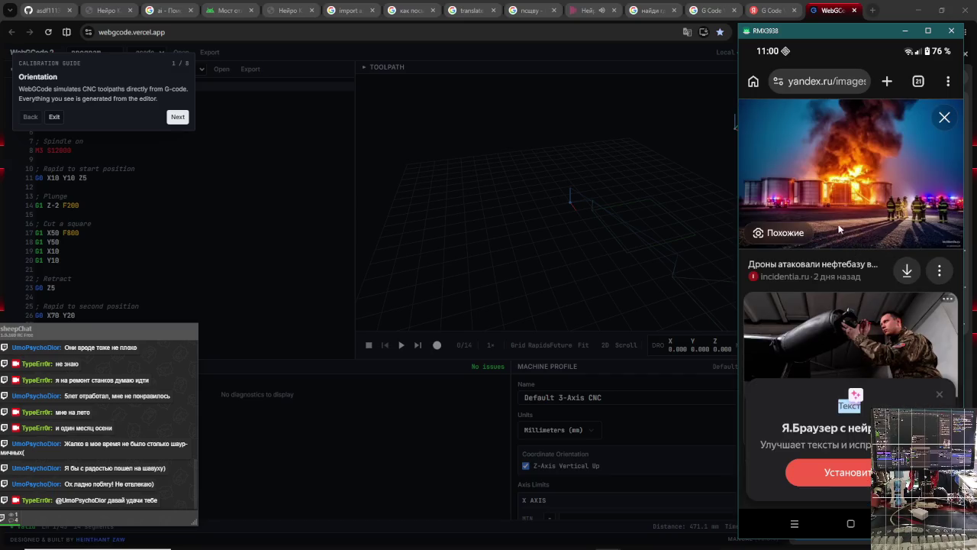
right_click(894, 178)
scroll(921, 237, "down", 1)
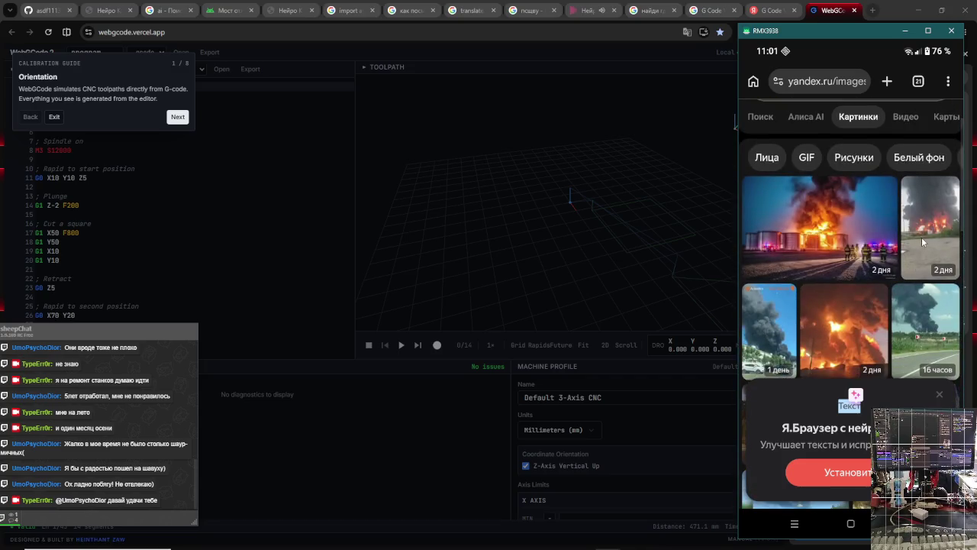
left_click(921, 240)
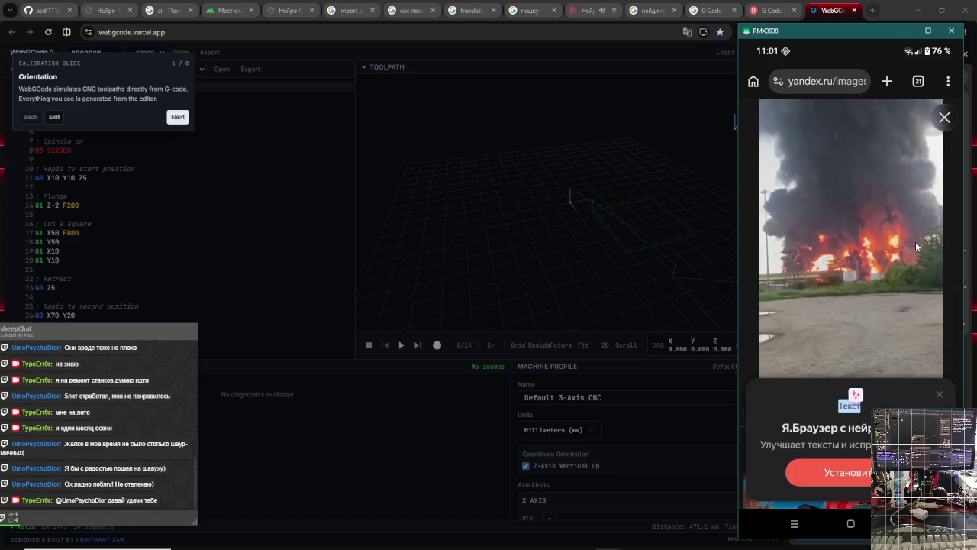
left_click(944, 119)
scroll(841, 288, "down", 1)
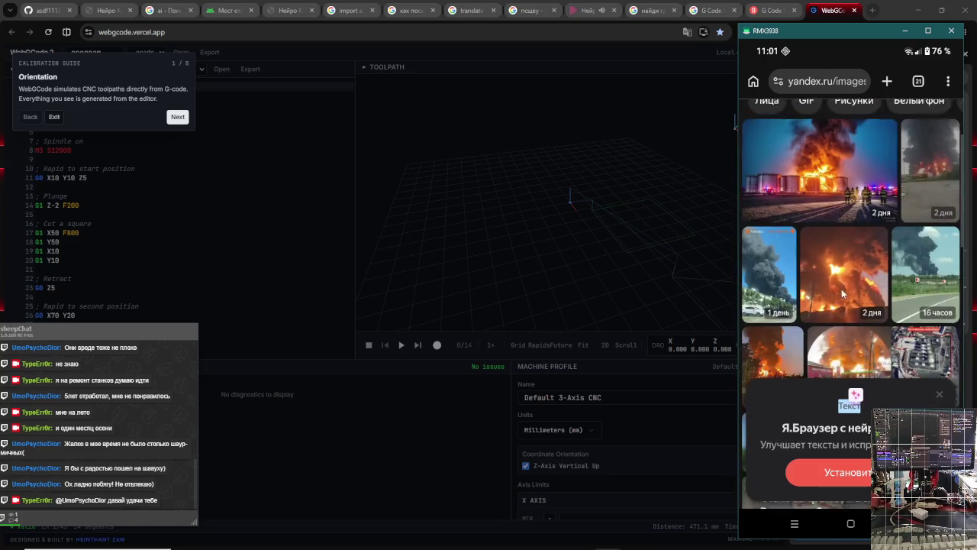
left_click(838, 265)
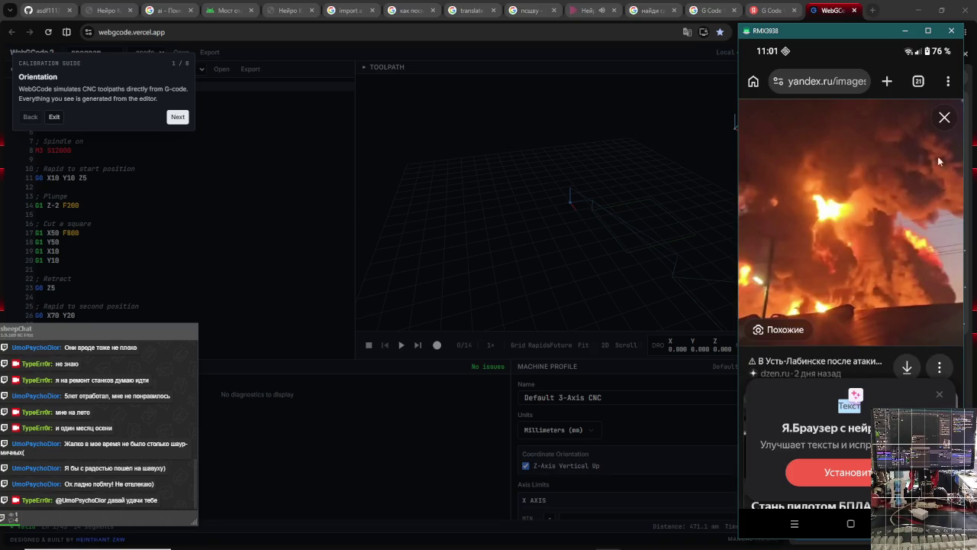
left_click(947, 126)
- Enlarge and close the smoke images and the gas-station fire image
left_click(928, 326)
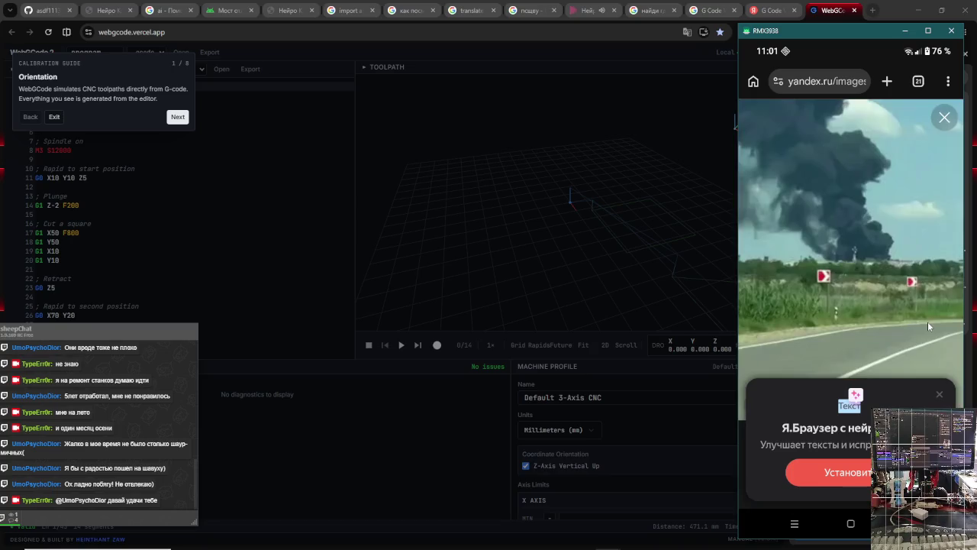
left_click(943, 125)
scroll(849, 335, "down", 5)
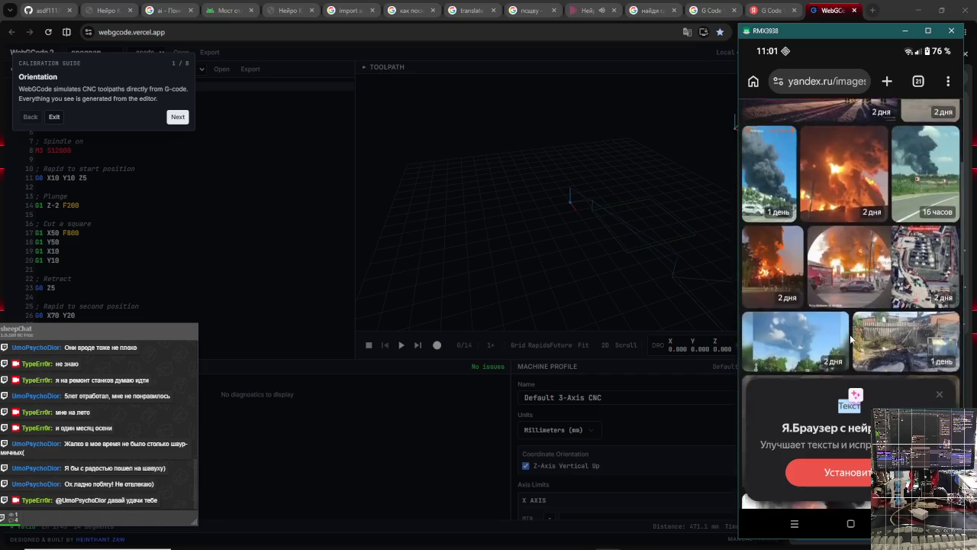
left_click(808, 262)
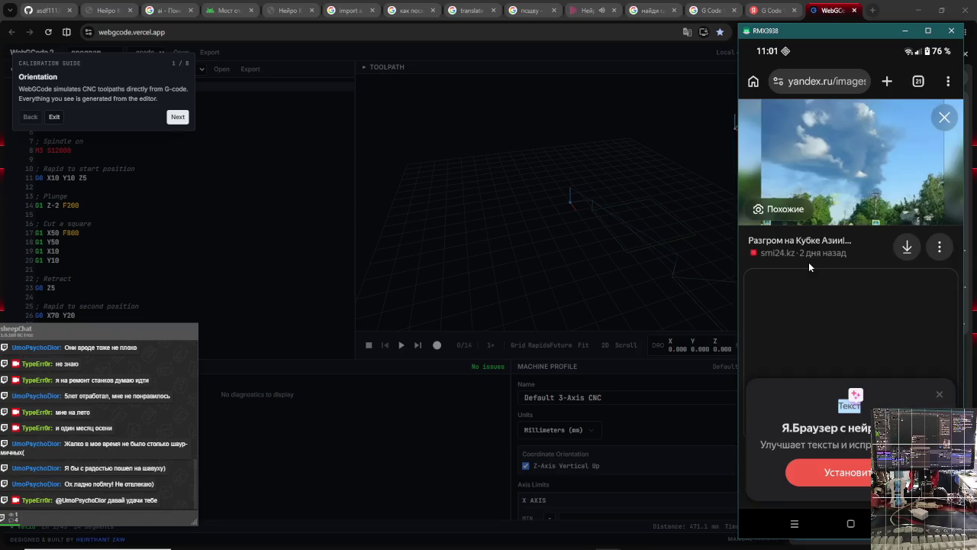
left_click(946, 117)
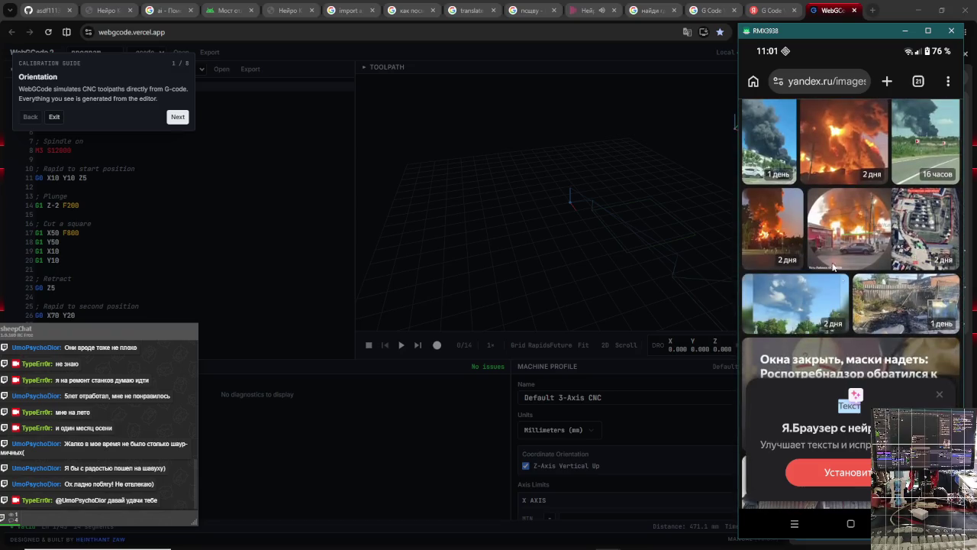
left_click(834, 266)
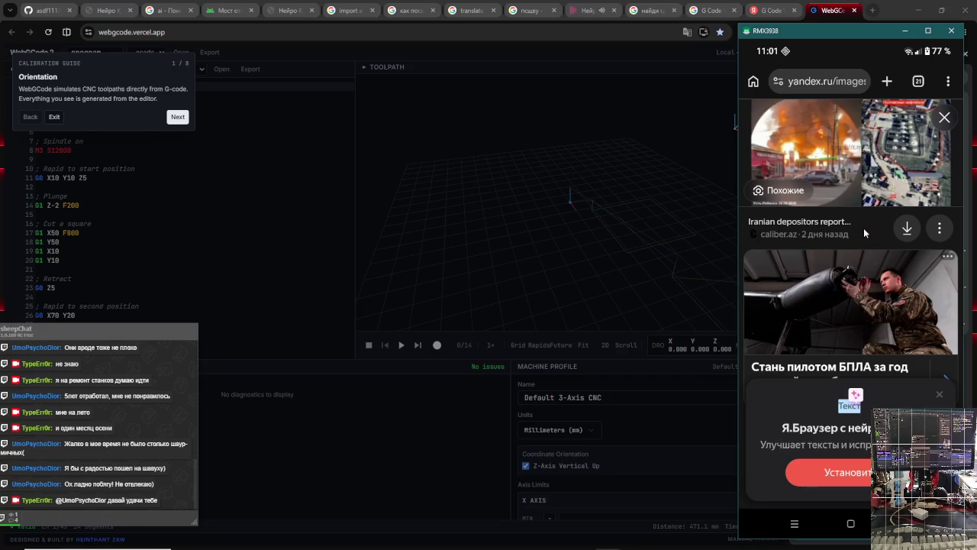
left_click(945, 117)
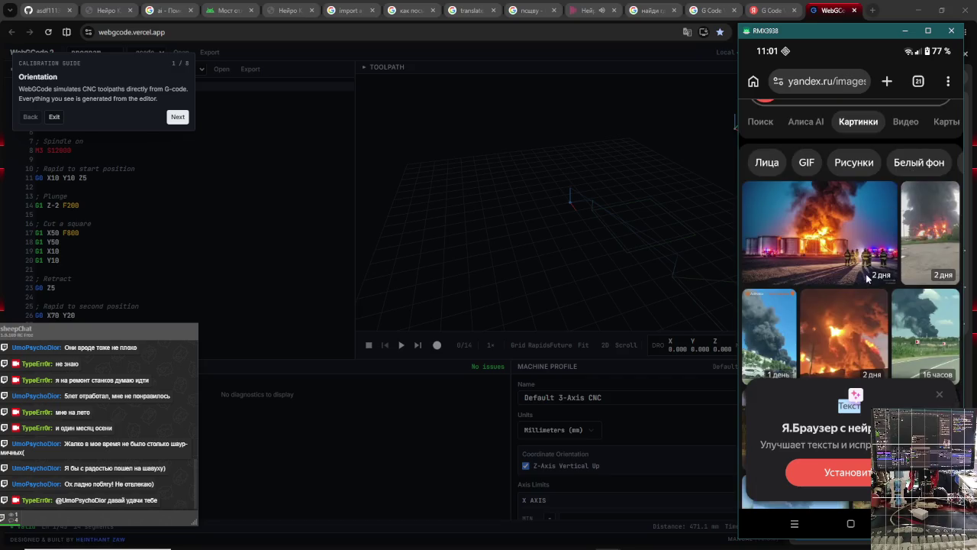
- Scroll further through the image results, go to the phone's home screen, then reopen the browser
scroll(910, 166, "down", 5)
scroll(865, 273, "down", 4)
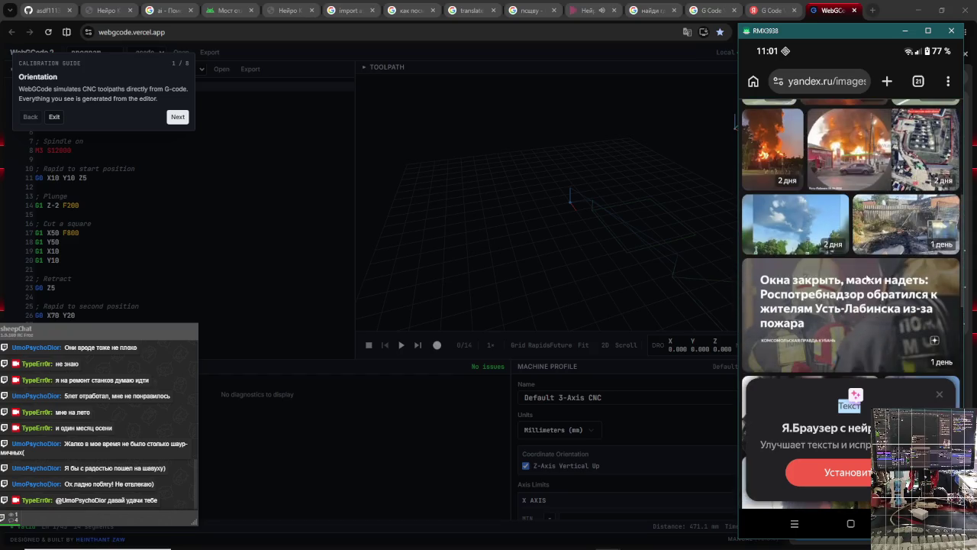
scroll(866, 274, "down", 3)
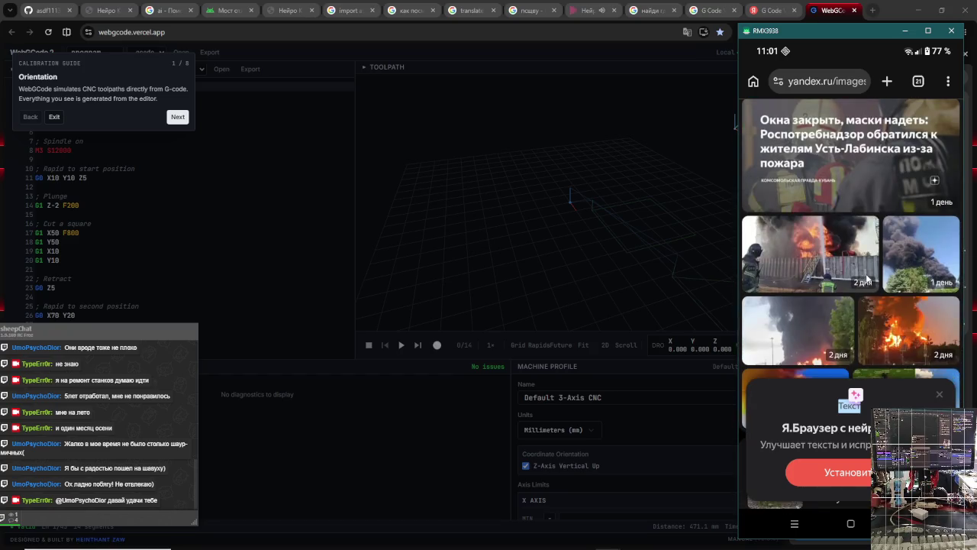
scroll(865, 273, "down", 2)
scroll(866, 273, "up", 10)
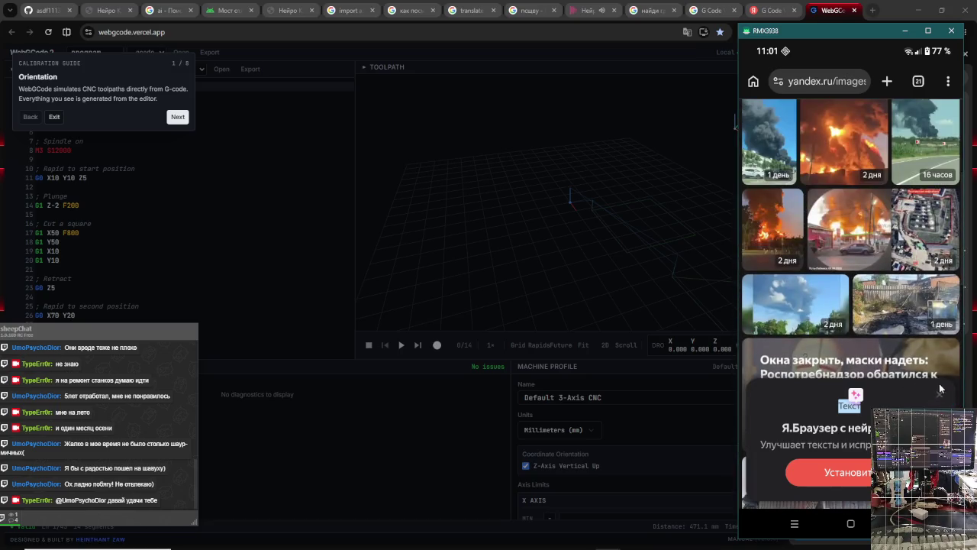
left_click(853, 523)
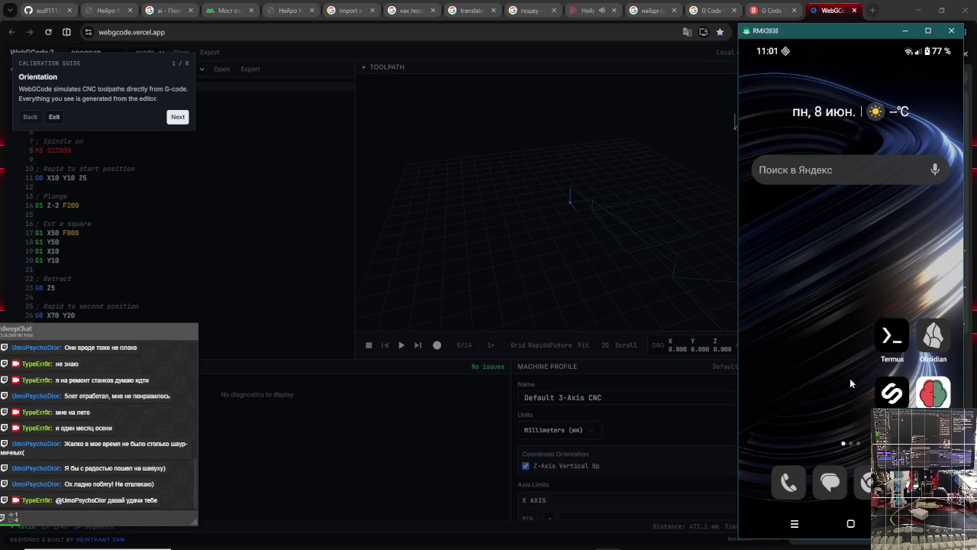
left_click(865, 481)
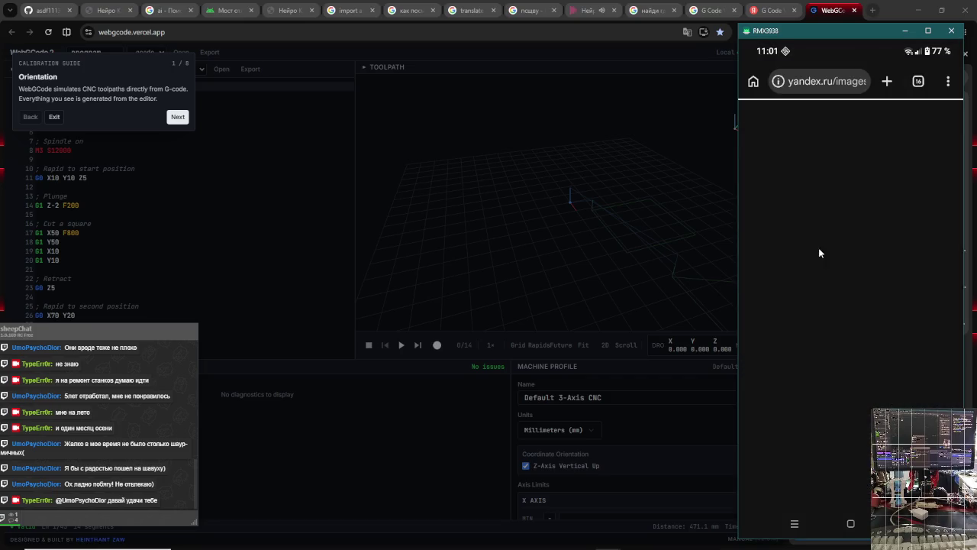
- Close the усть лабинск пожар tab from the tab overview and open the Journal tab
left_click(918, 81)
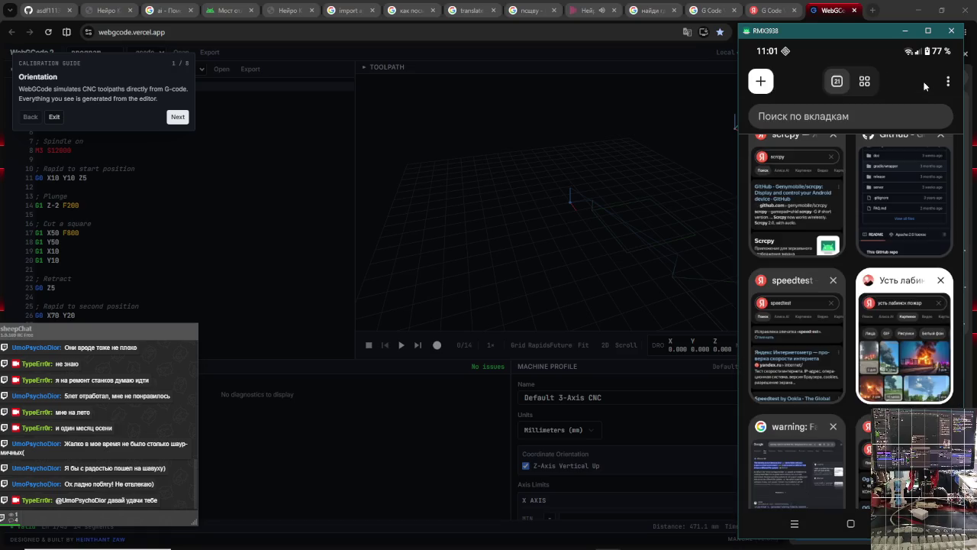
left_click(940, 280)
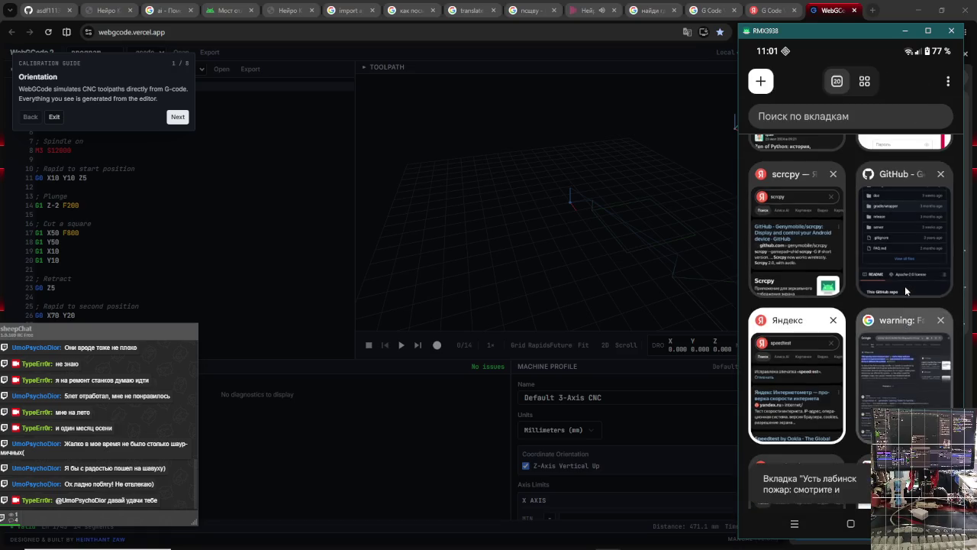
scroll(904, 285, "up", 3)
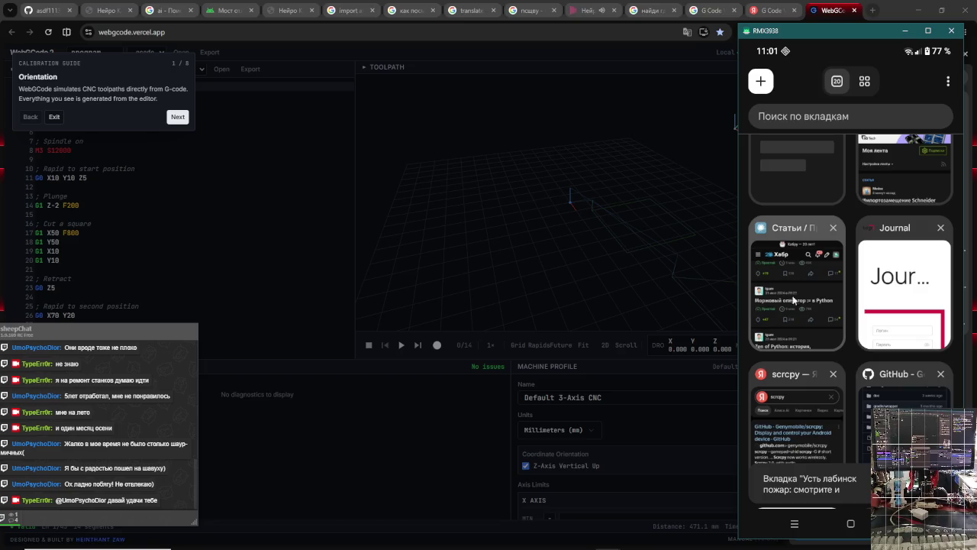
left_click(912, 293)
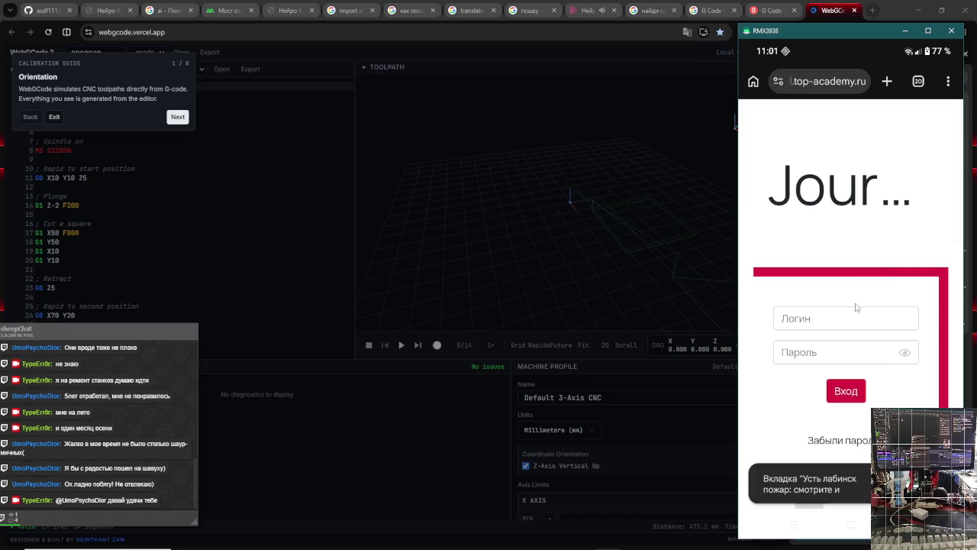
- Focus the Journal login form, try signing in empty, and return to the login tab
left_click(844, 327)
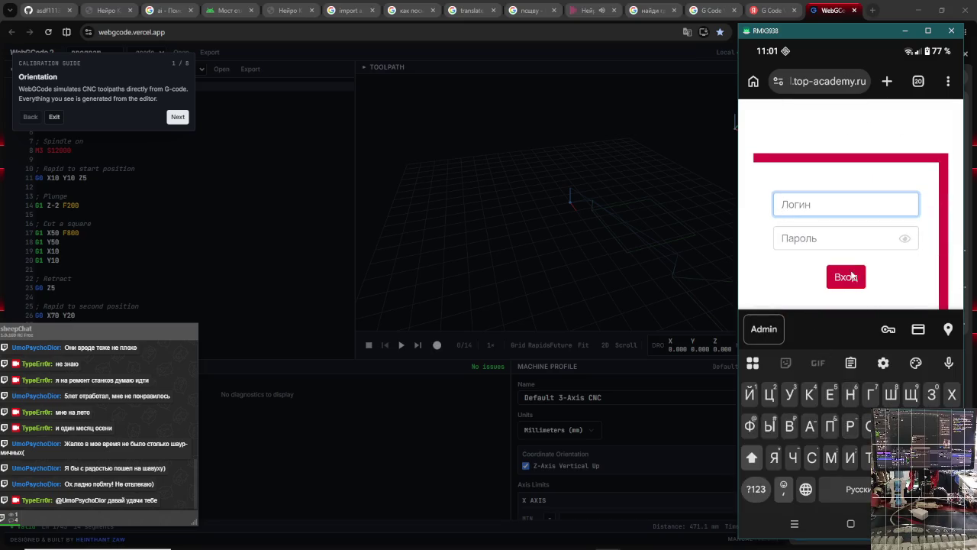
left_click(825, 244)
left_click(842, 203)
left_click(918, 81)
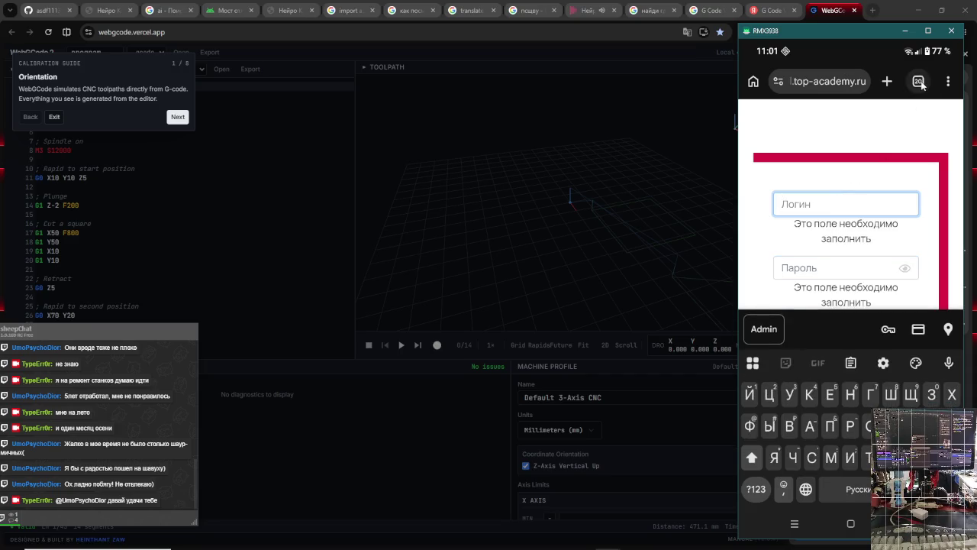
left_click(874, 331)
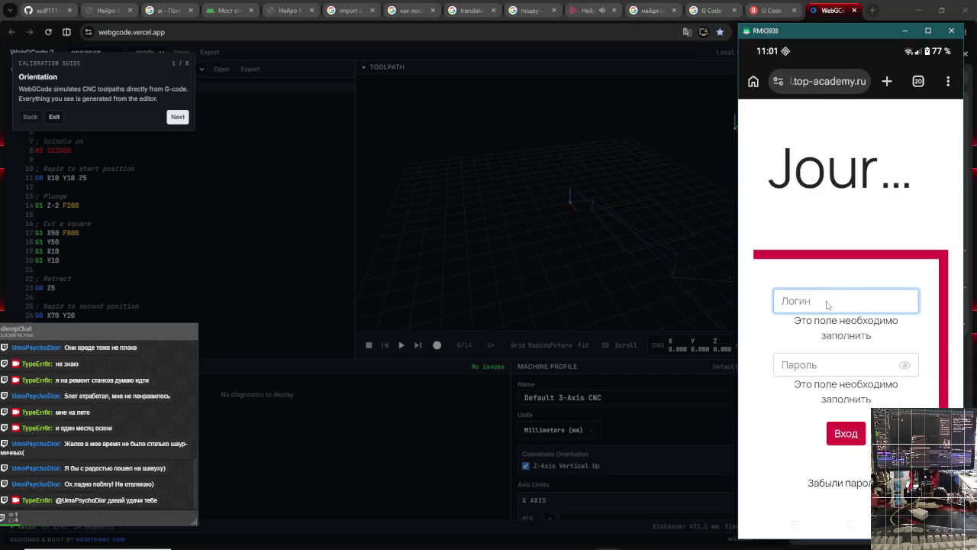
- Enter a partial username in the Логин field, then show the phone's tab overview
left_click(827, 304)
type("bronn")
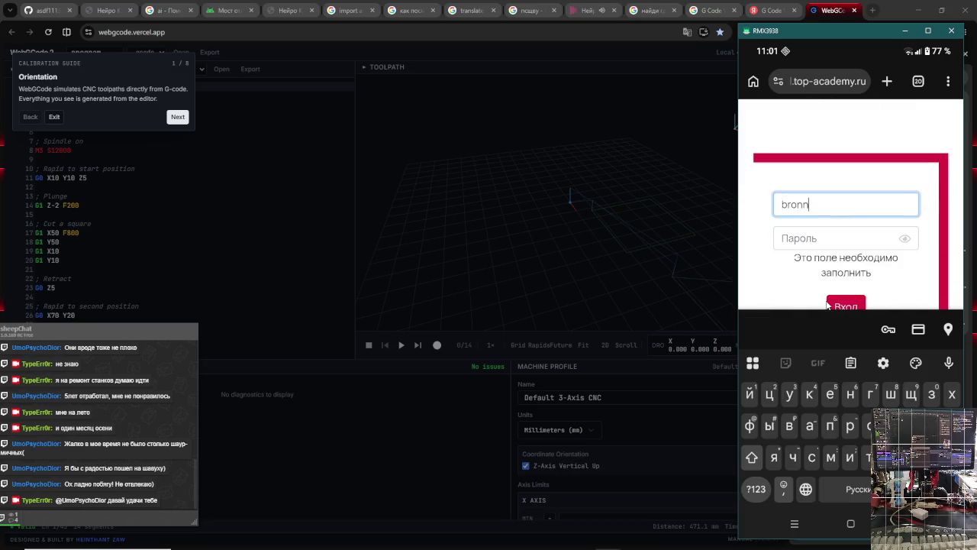
type("_")
left_click(918, 81)
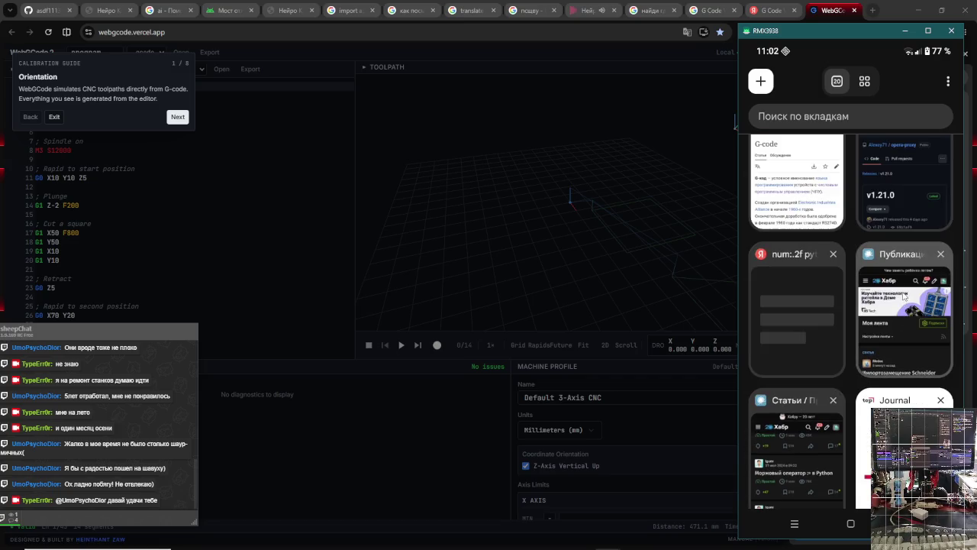
- Open the Habr feed tab, return to the tab list, and open then dismiss its options menu
left_click(903, 308)
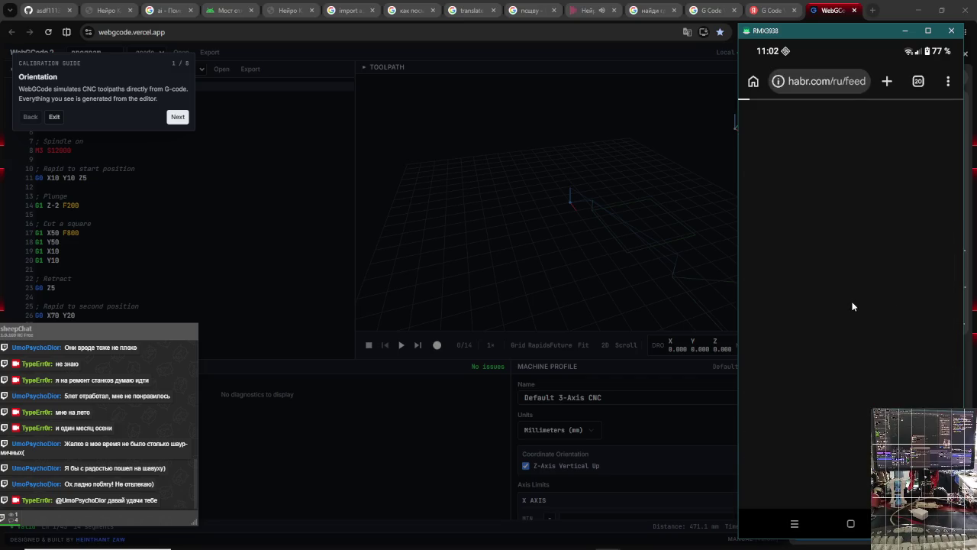
left_click(919, 81)
scroll(839, 262, "up", 3)
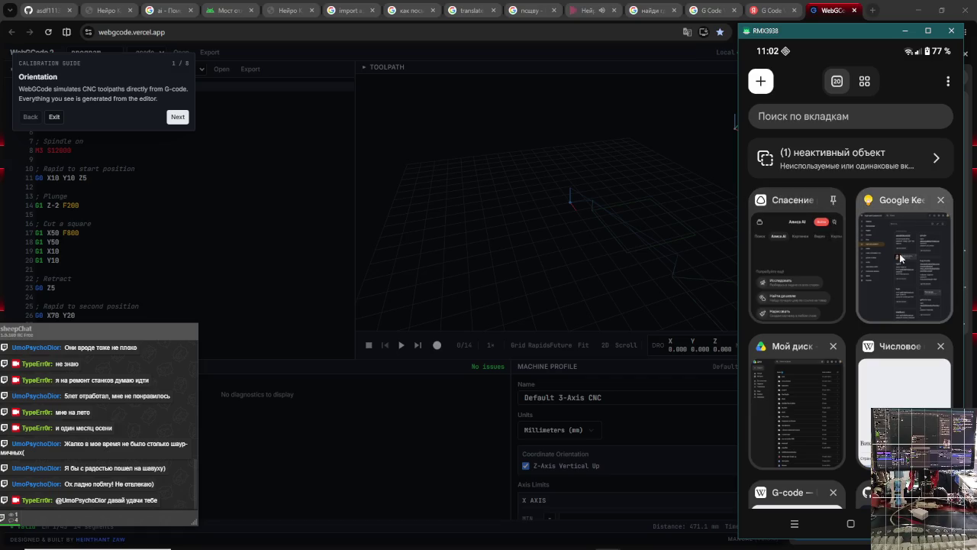
left_click(945, 81)
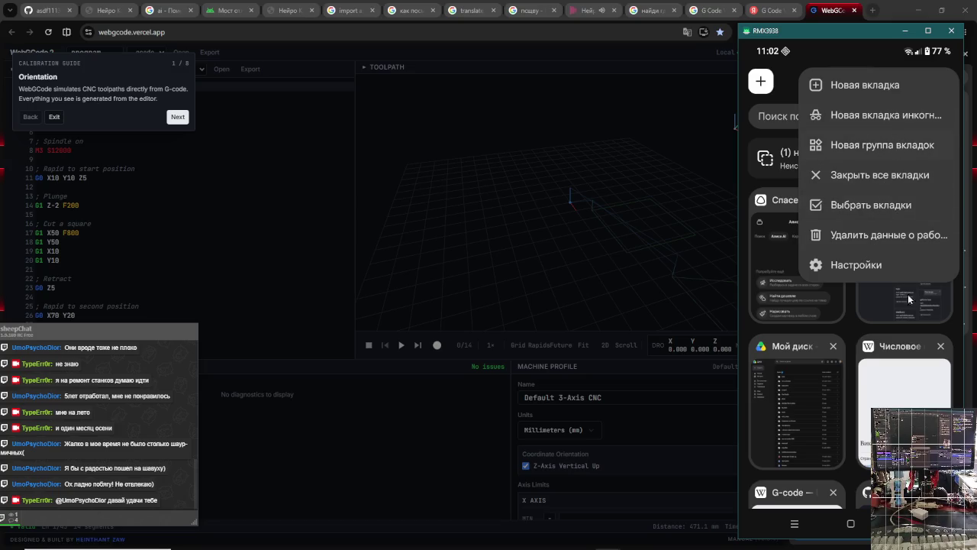
left_click(916, 399)
- Go to the phone's home screen and pull down the notification shade
scroll(904, 385, "down", 5)
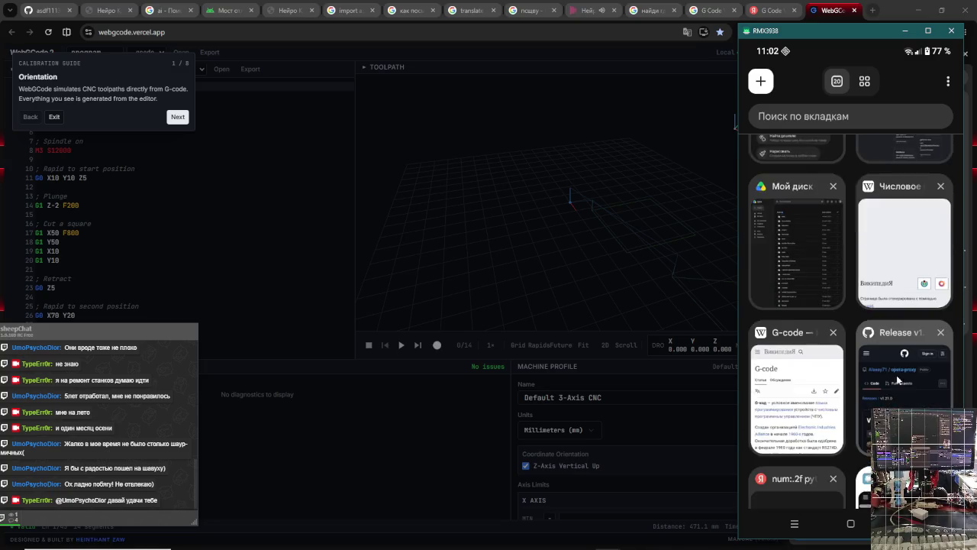
scroll(896, 374, "down", 3)
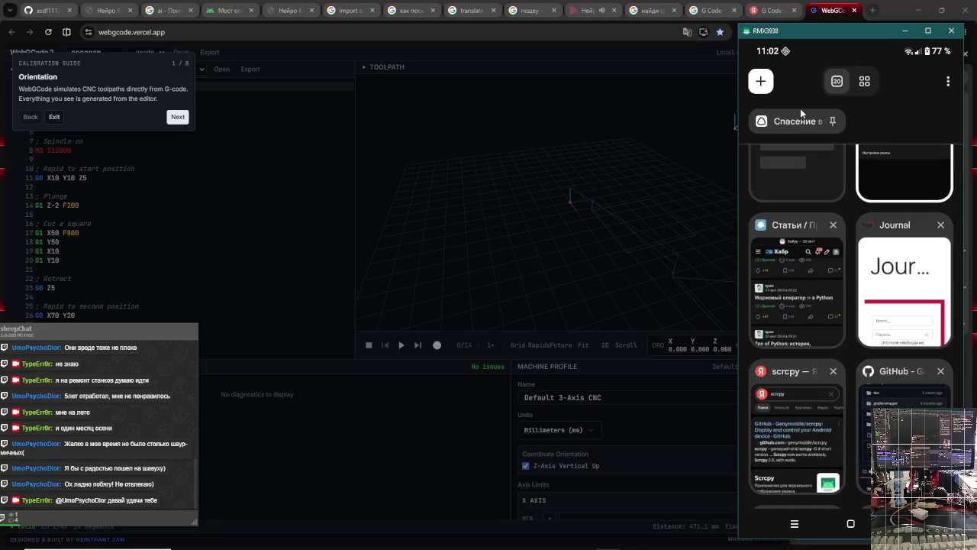
middle_click(800, 113)
left_click_drag(824, 42, 824, 330)
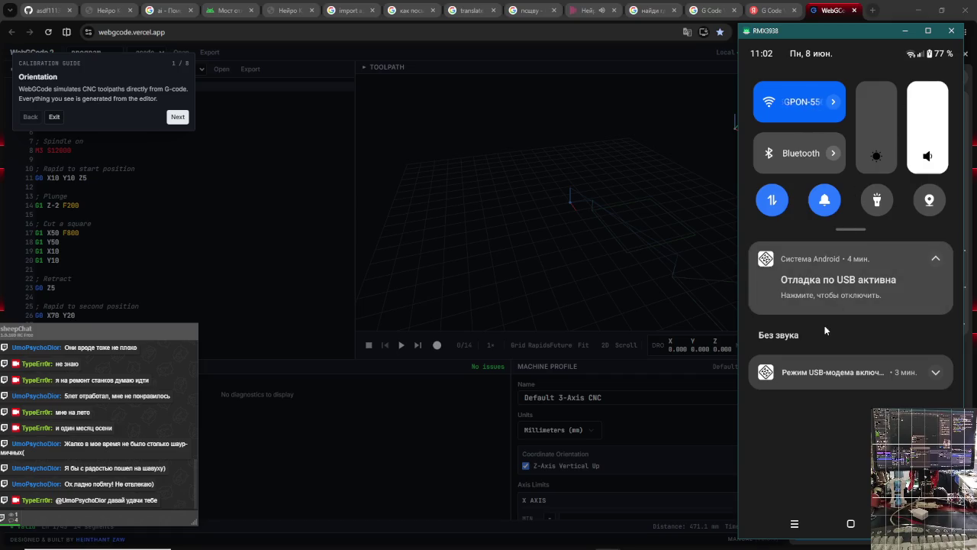
- Expand quick settings, open the Защита и конфиденциальность screen, then return home
left_click_drag(879, 349, 855, 473)
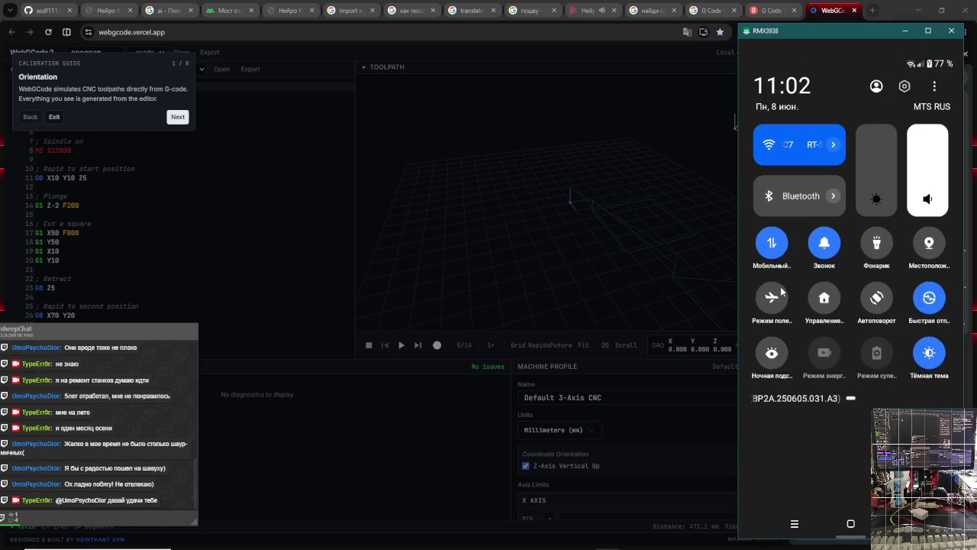
left_click_drag(931, 305, 913, 290)
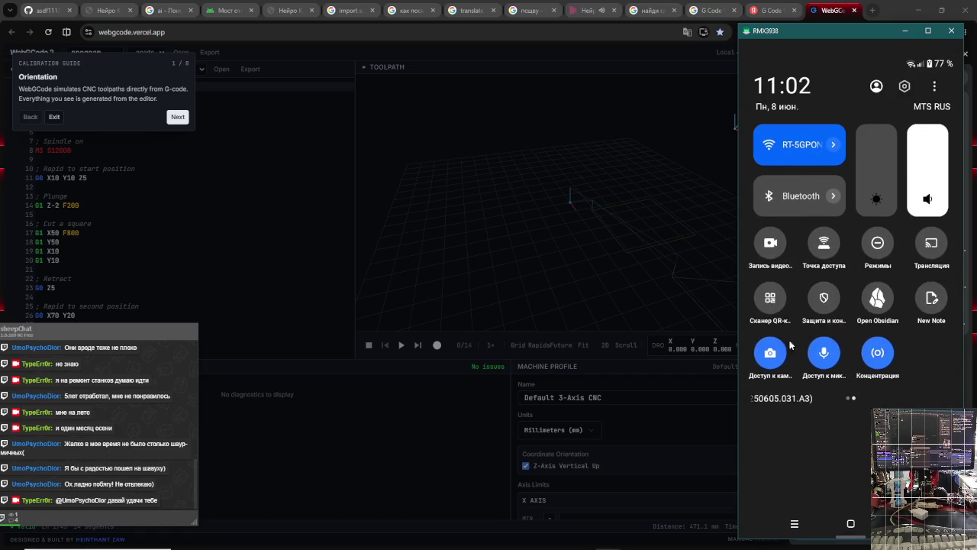
left_click(823, 301)
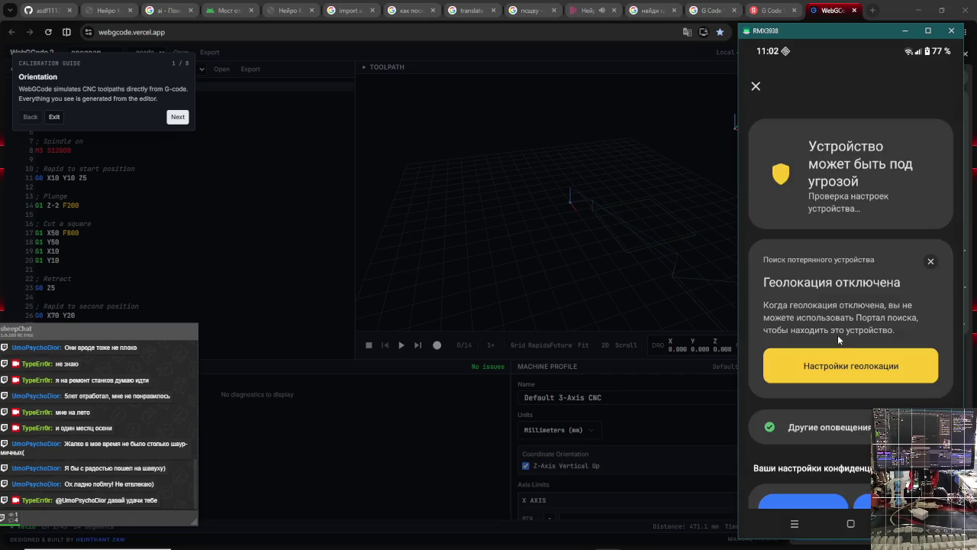
scroll(838, 336, "down", 3)
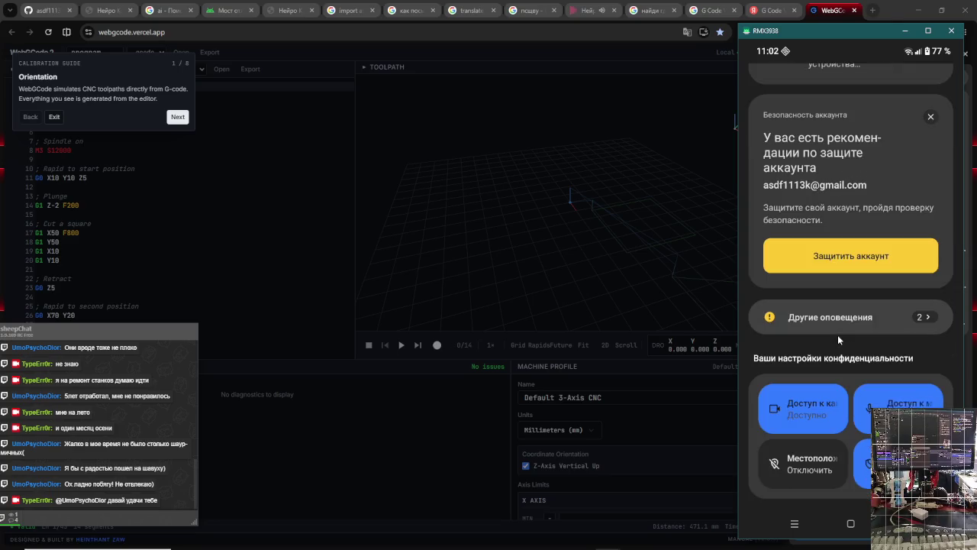
scroll(838, 335, "up", 3)
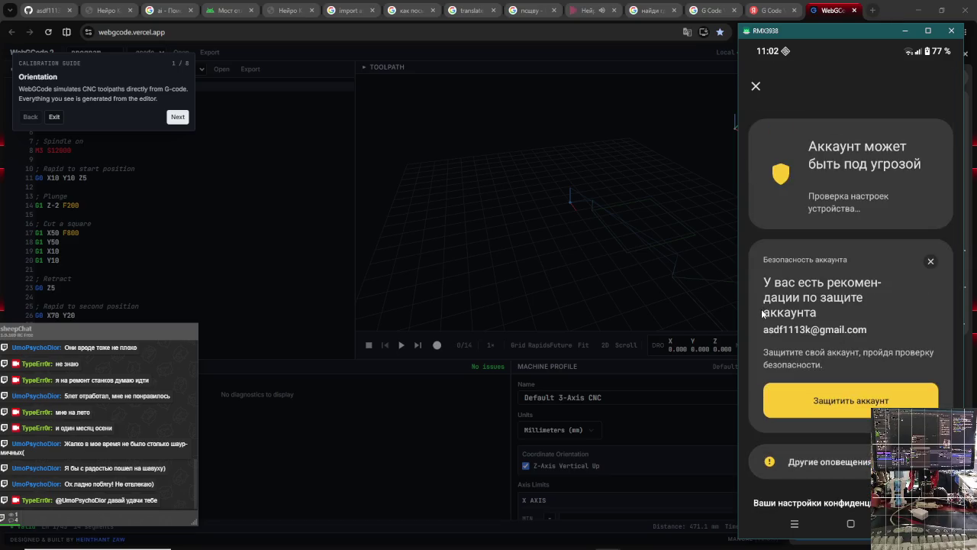
right_click(933, 165)
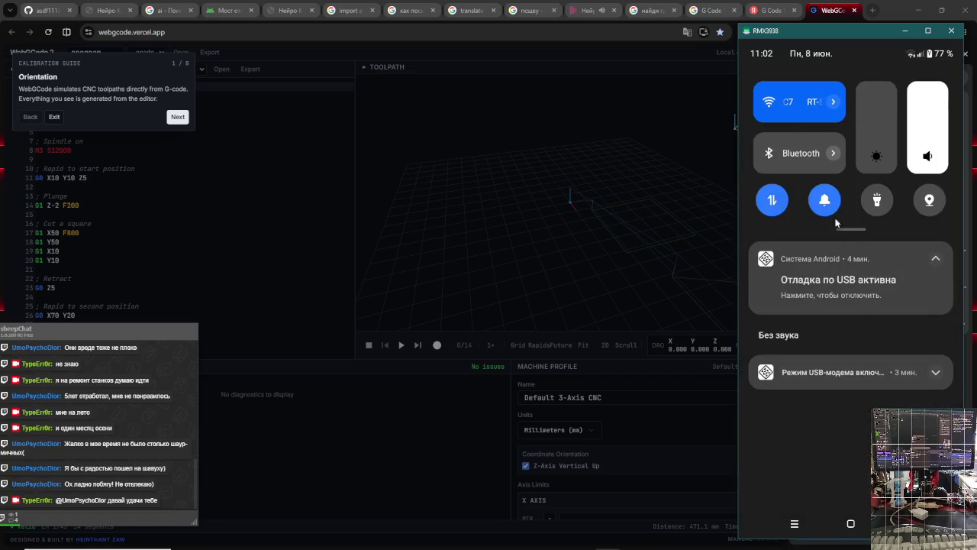
- Reopen quick settings, move to the second page, and open Настройки конфиденциальности
left_click_drag(862, 234, 857, 474)
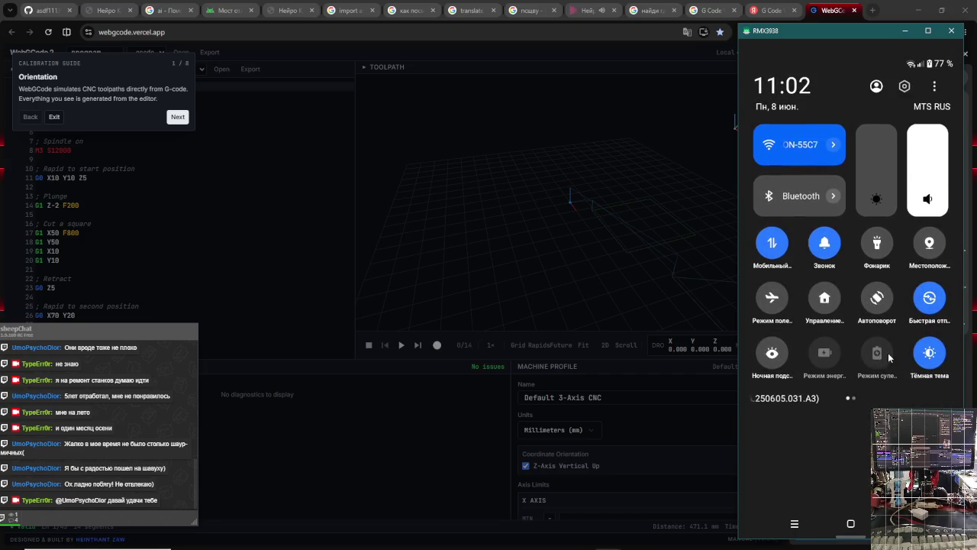
left_click_drag(887, 352, 760, 375)
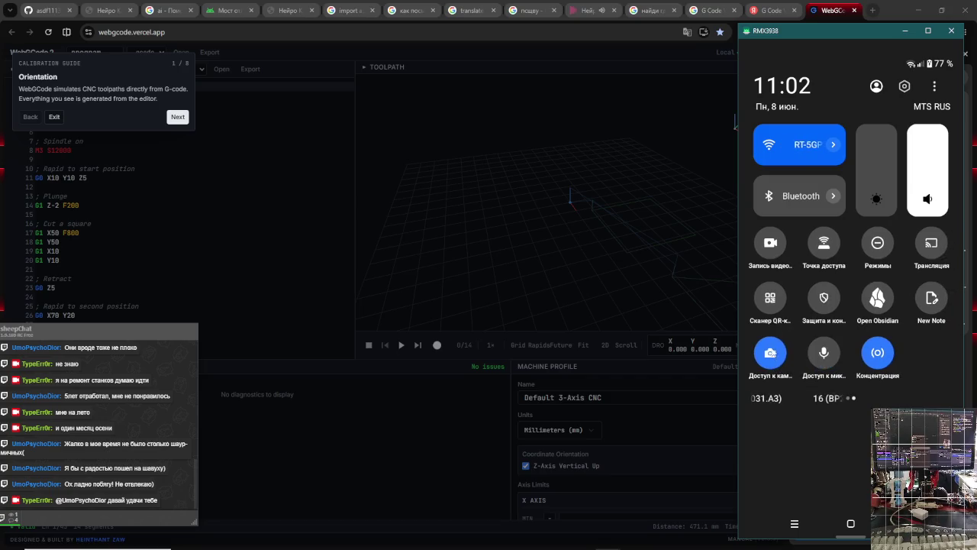
left_click(824, 302)
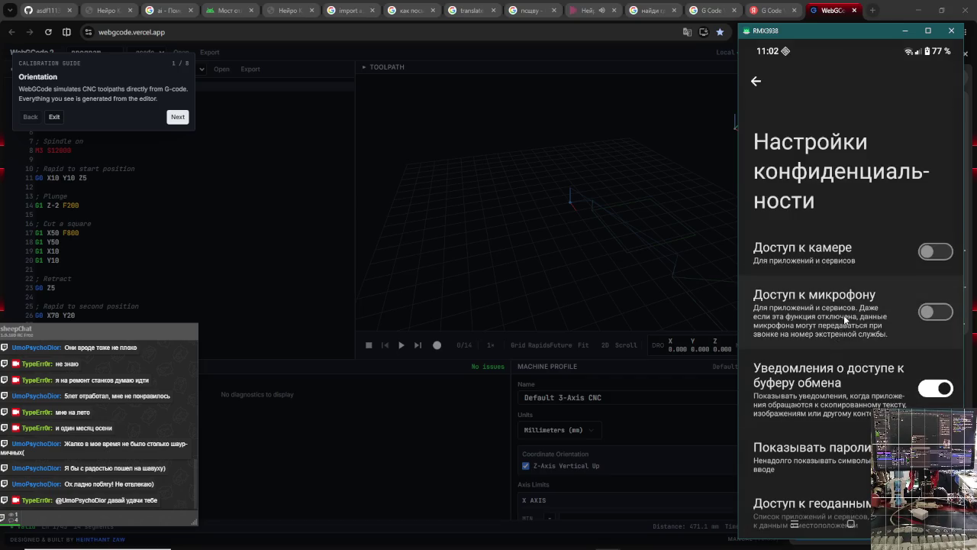
- Show the phone's recent apps, then pull down the full quick settings panel
key("alt+s")
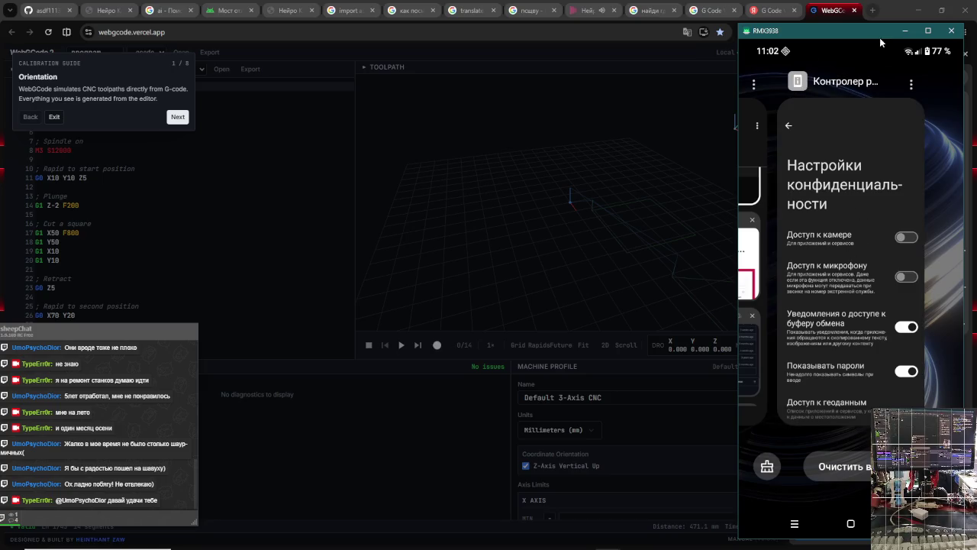
left_click_drag(916, 52, 908, 372)
left_click_drag(833, 227, 780, 337)
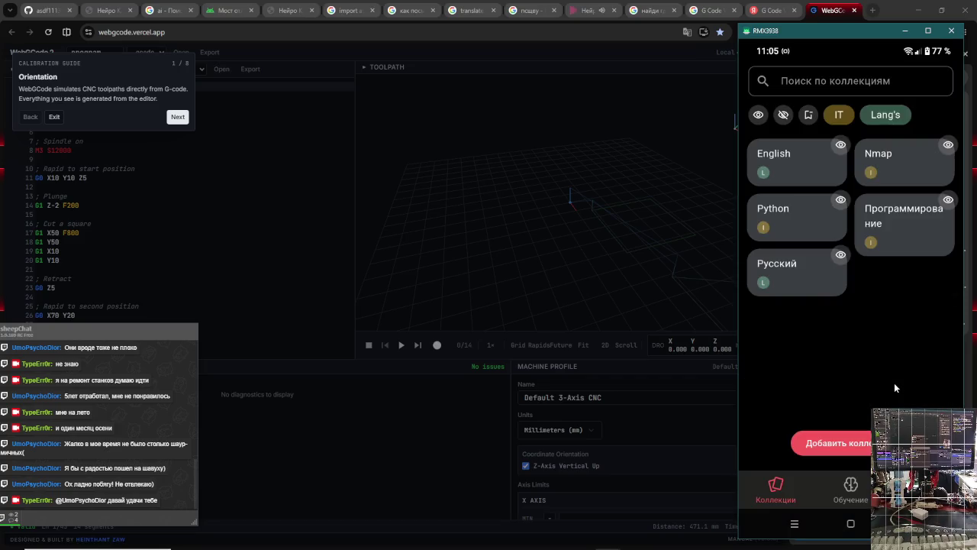
- Flip between the music and G-code browser tabs, then bring the phone mirror forward, nudged up-left
left_click(586, 10)
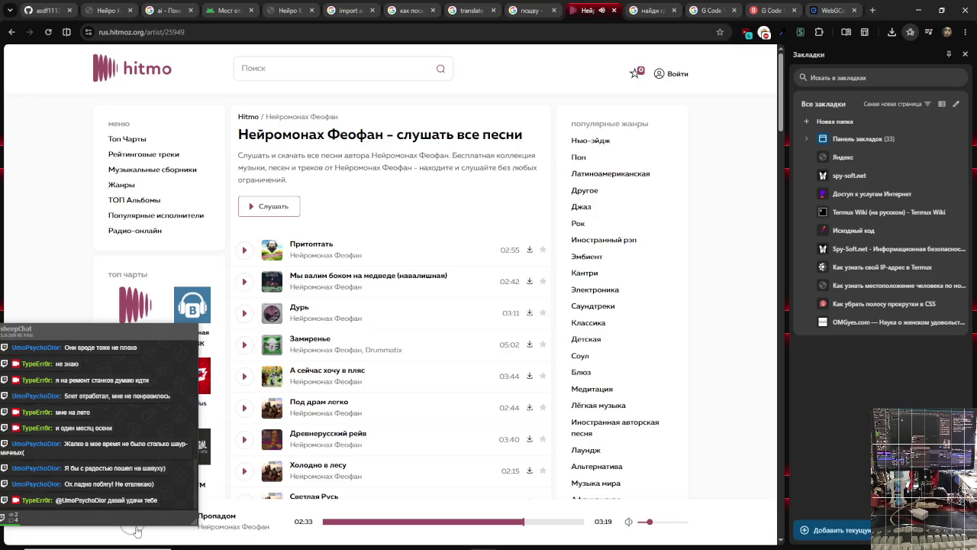
left_click(834, 8)
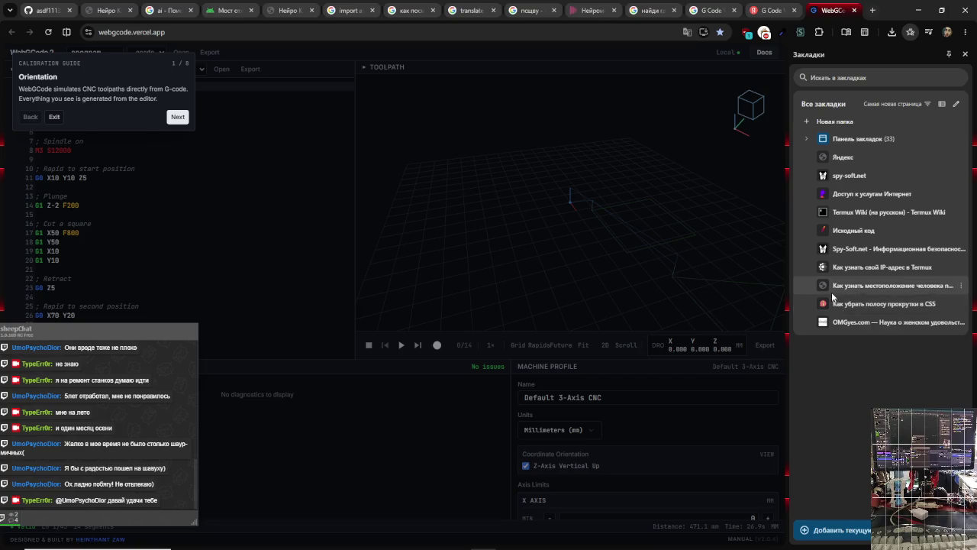
mouse_move(615, 539)
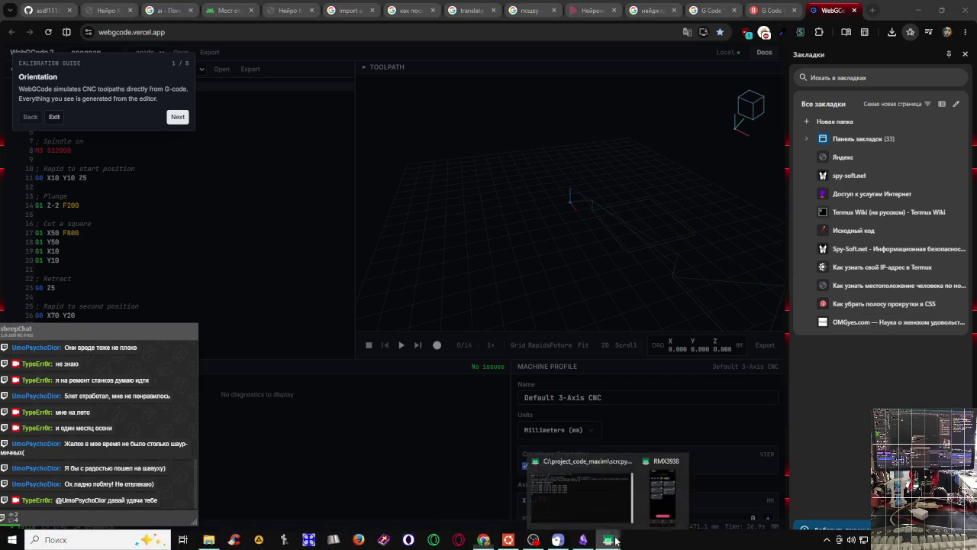
left_click(666, 496)
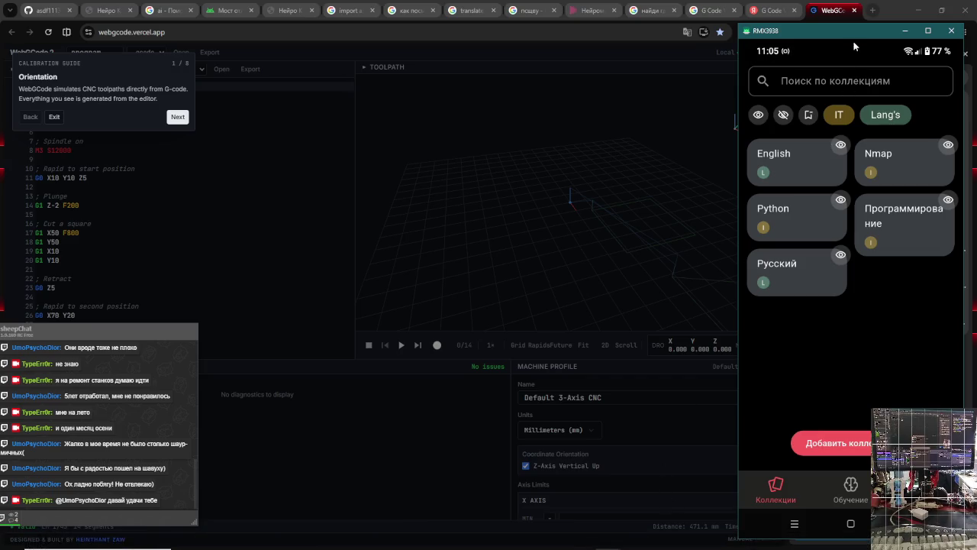
left_click_drag(857, 33, 845, 28)
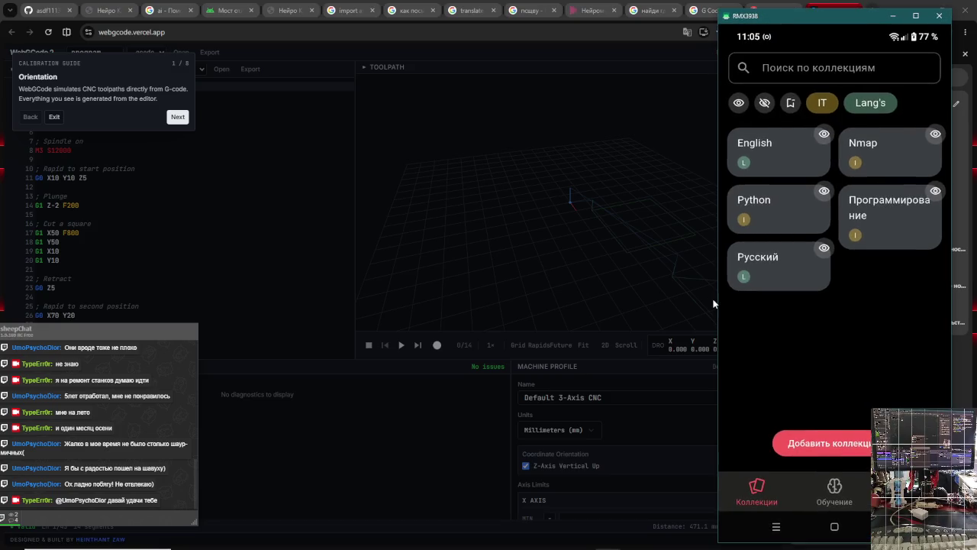
- Bring the phone mirror back over the G-code page, widen it slightly and raise it
left_click(710, 303)
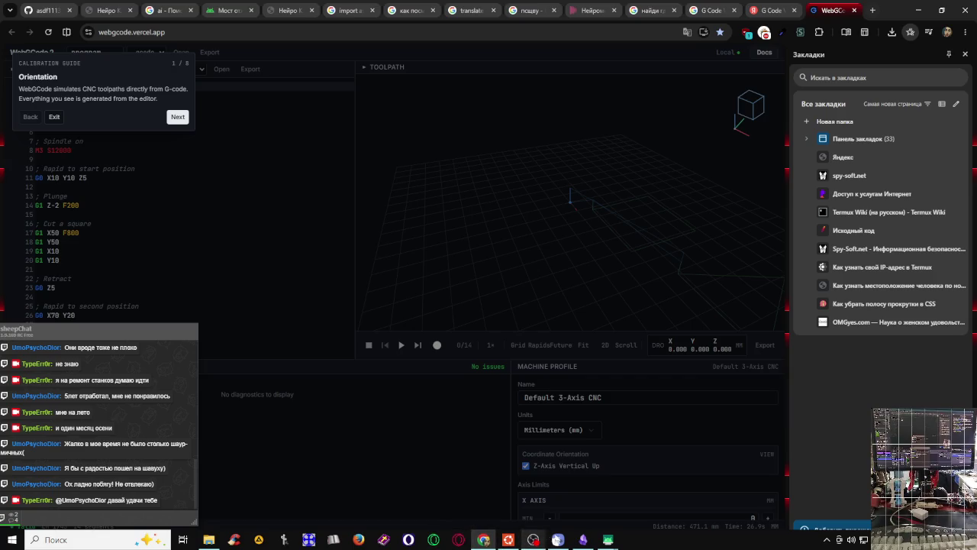
mouse_move(607, 540)
left_click(662, 493)
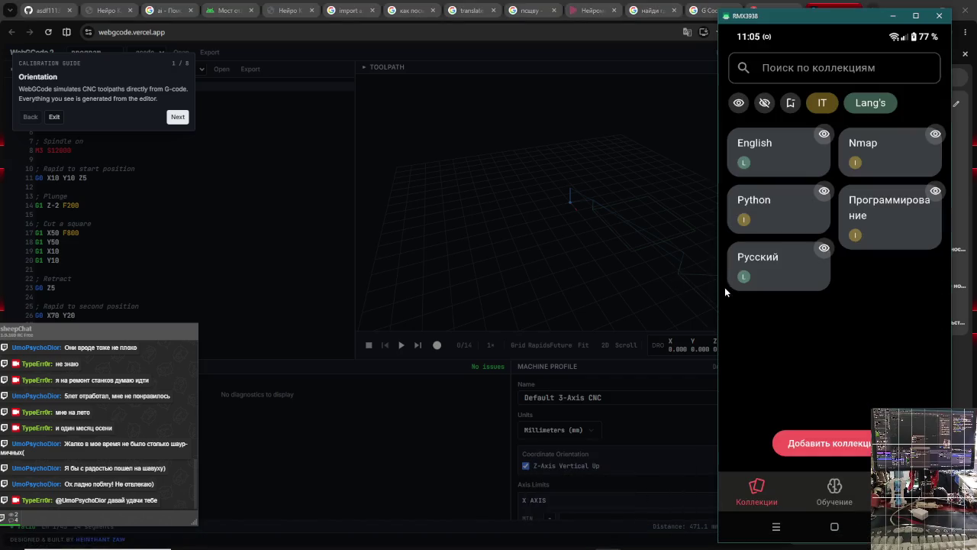
left_click_drag(715, 301, 702, 300)
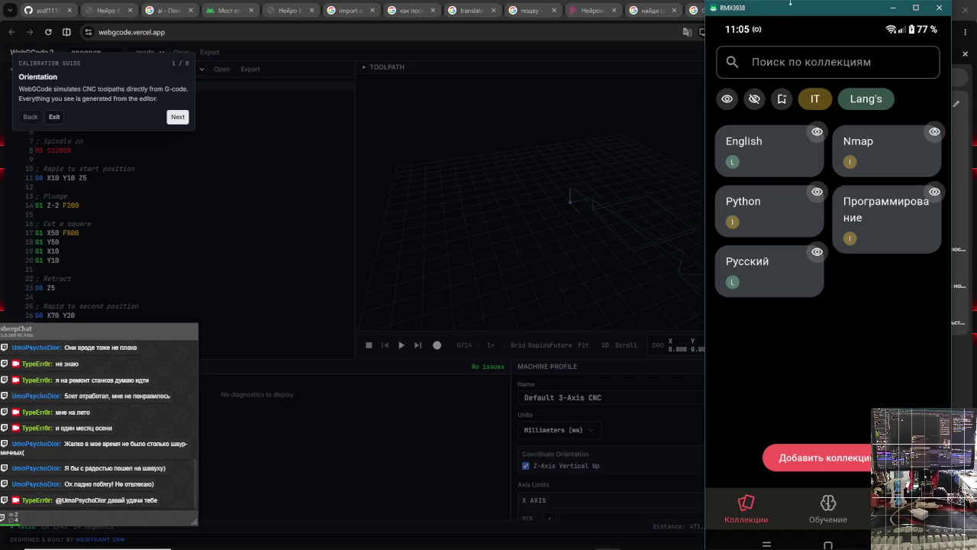
left_click_drag(821, 21, 830, 4)
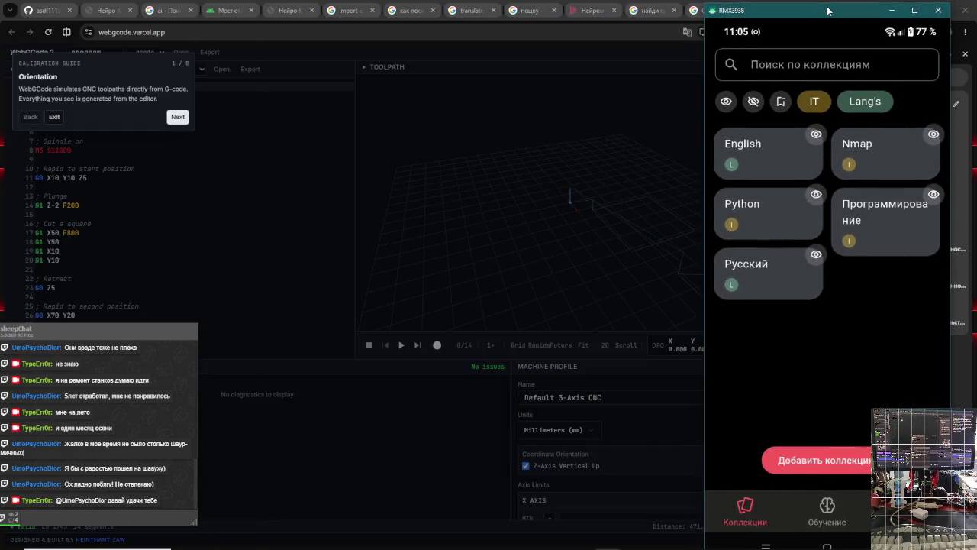
- Maximize the scrcpy phone window to fill the screen
double_click(831, 5)
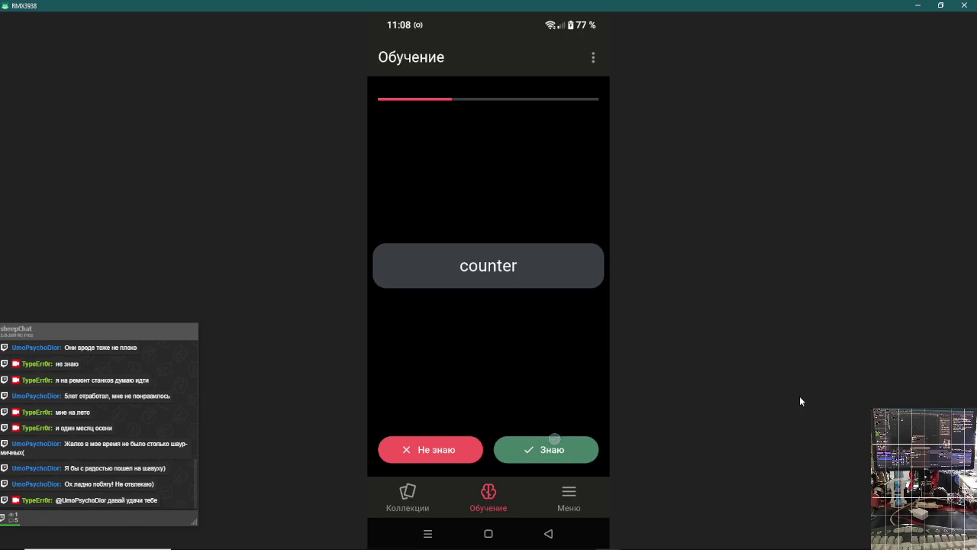
- Flip and mark known the counter, cat, count, python, call, nmap range, дверь and cat-family cards
key("alt+Tab")
key("alt+Tab")
key("alt+Tab")
key("alt+Tab")
key("alt+Tab")
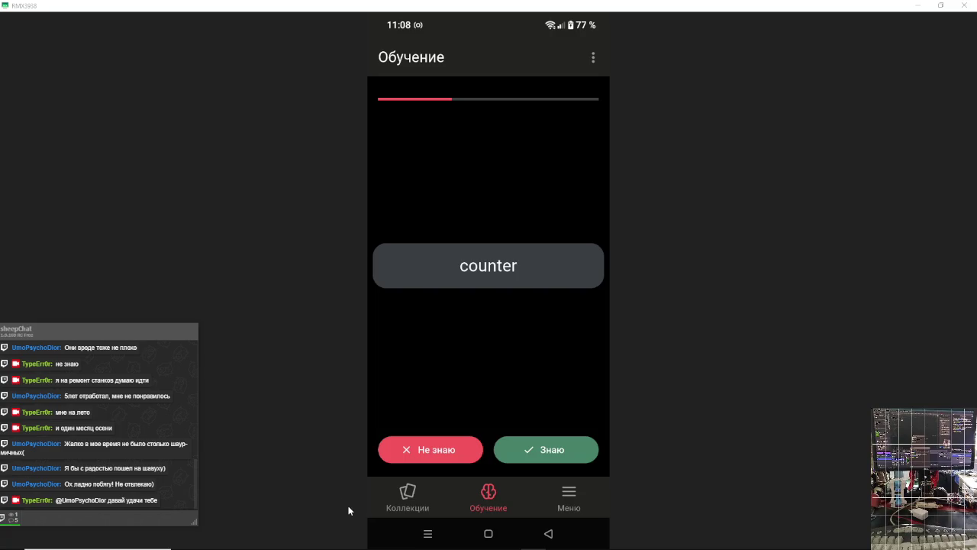
key("alt+Tab")
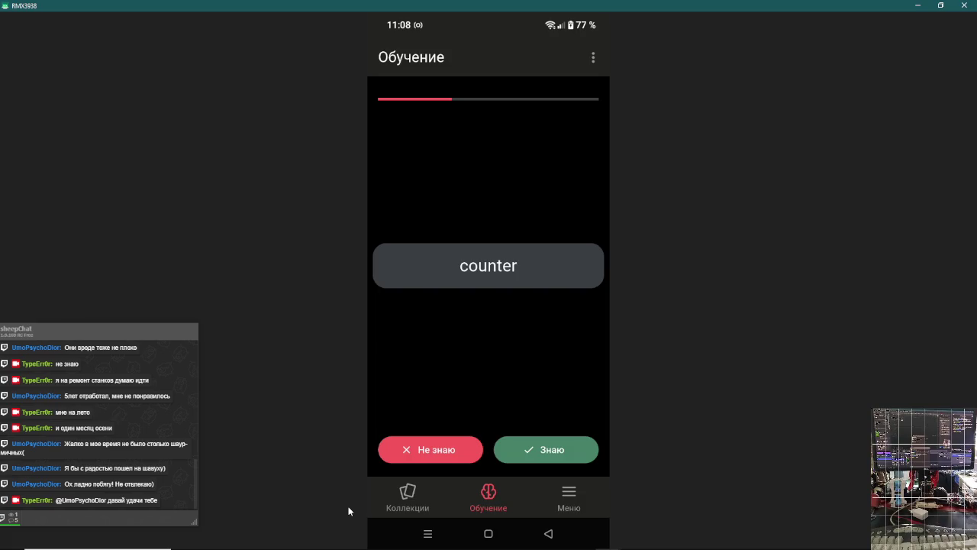
key("space")
key("Right")
key("space")
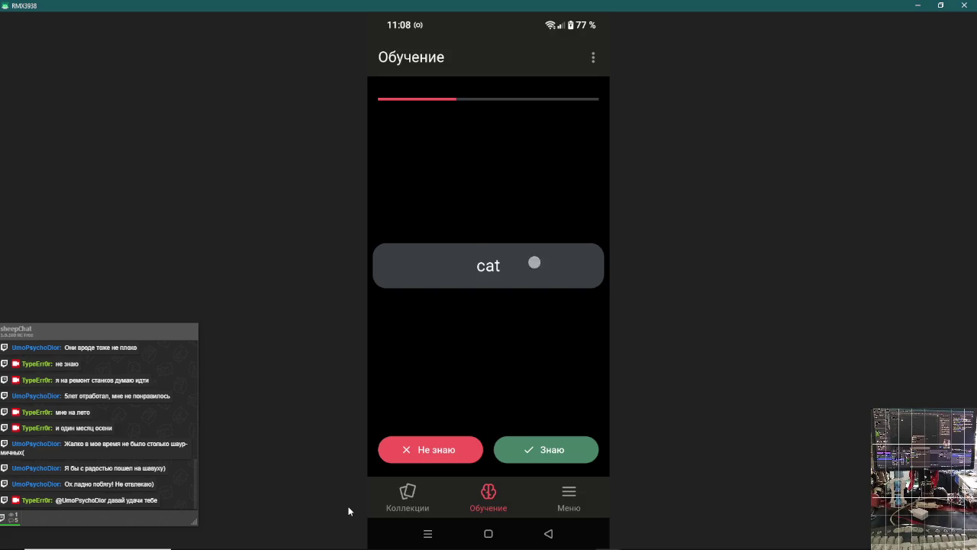
key("Right")
key("space")
key("Right")
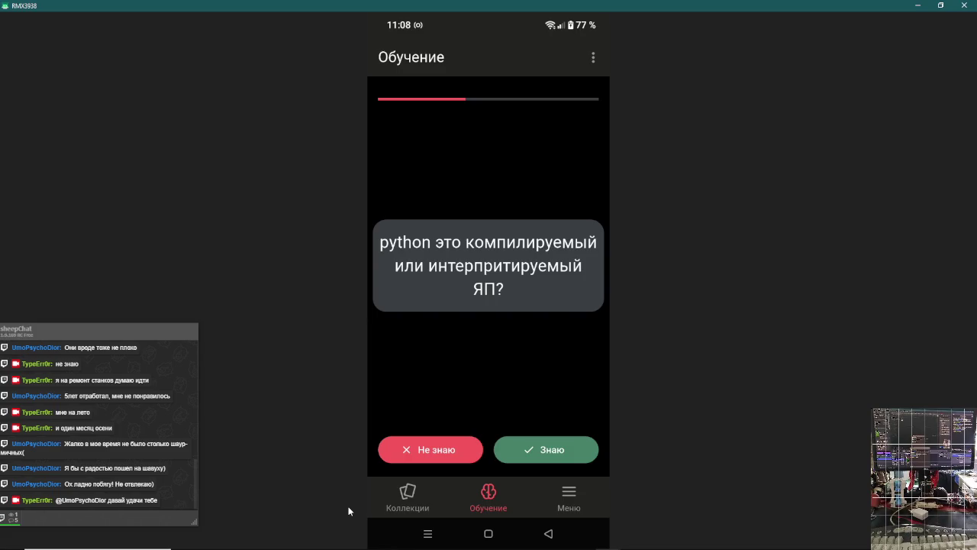
key("space")
key("Right")
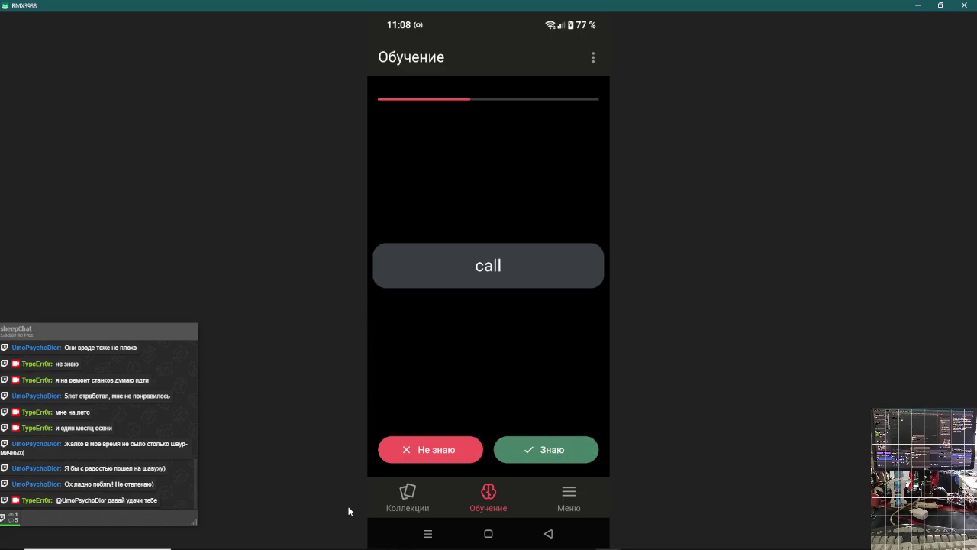
key("space")
key("Right")
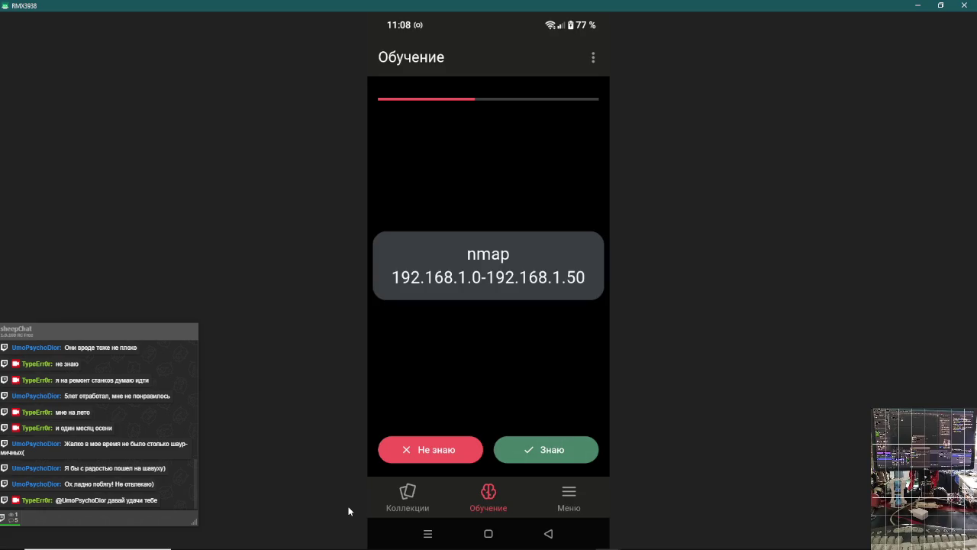
key("space")
key("Right")
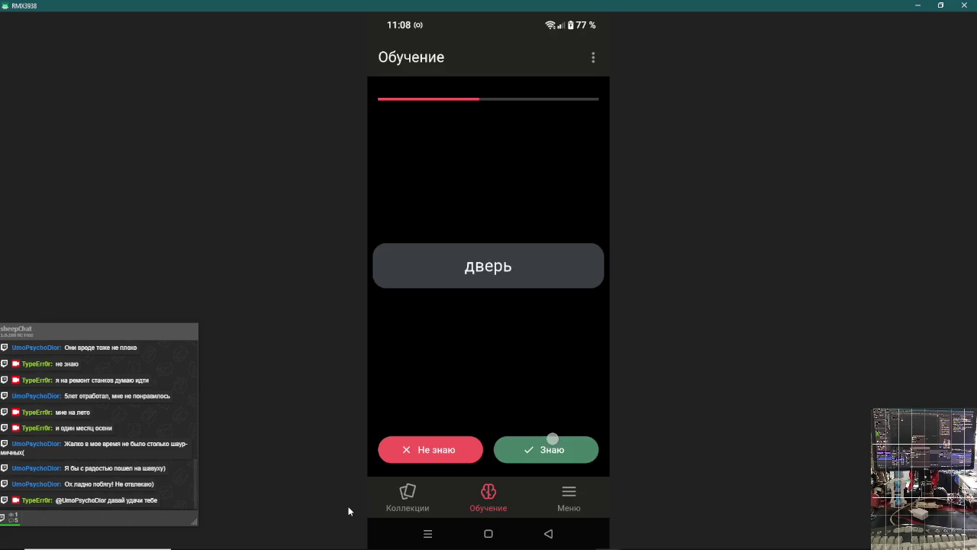
key("space")
key("Right")
key("space")
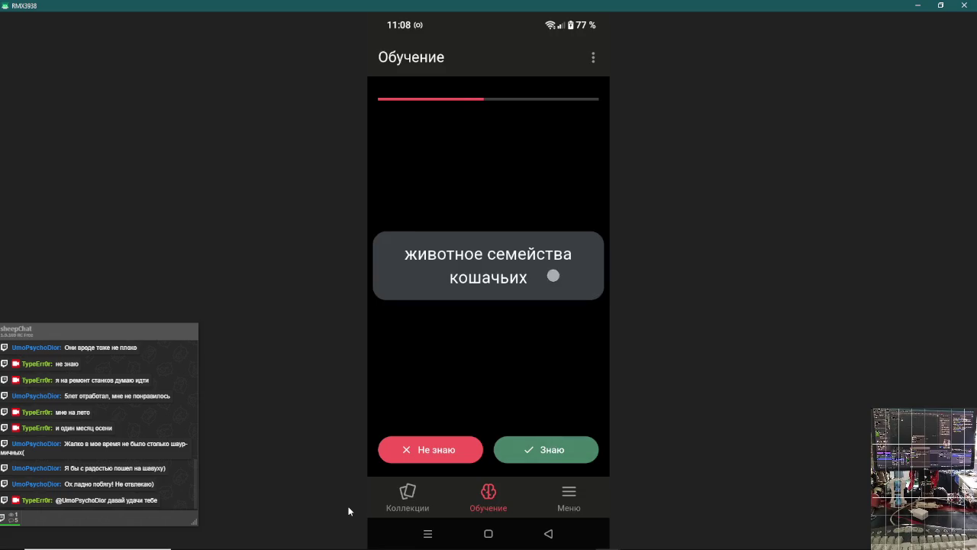
key("Right")
- Flip and mark known the счётчик, вносить изменения, after, nmap -O, key, did you mean and вы имели ввиду cards
key("space")
key("Right")
key("space")
key("Right")
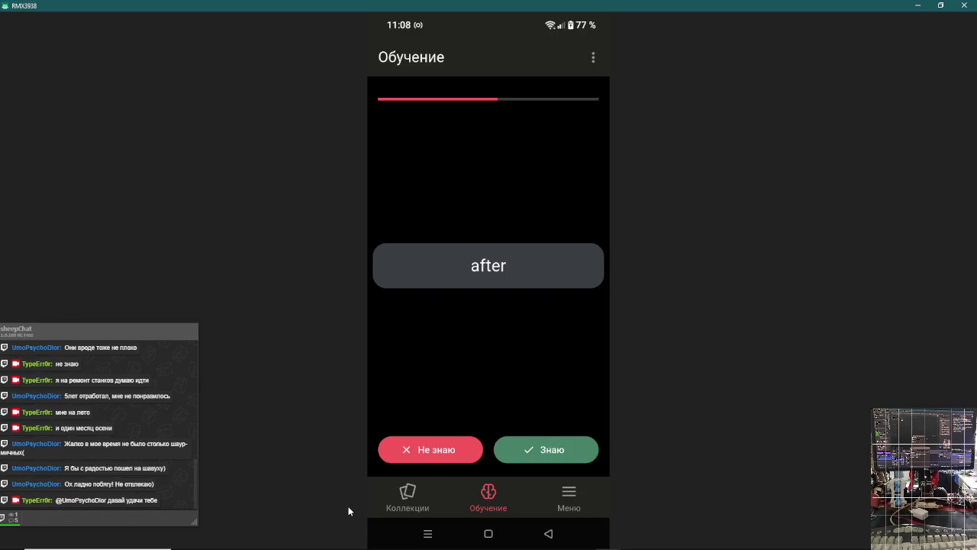
key("space")
key("Right")
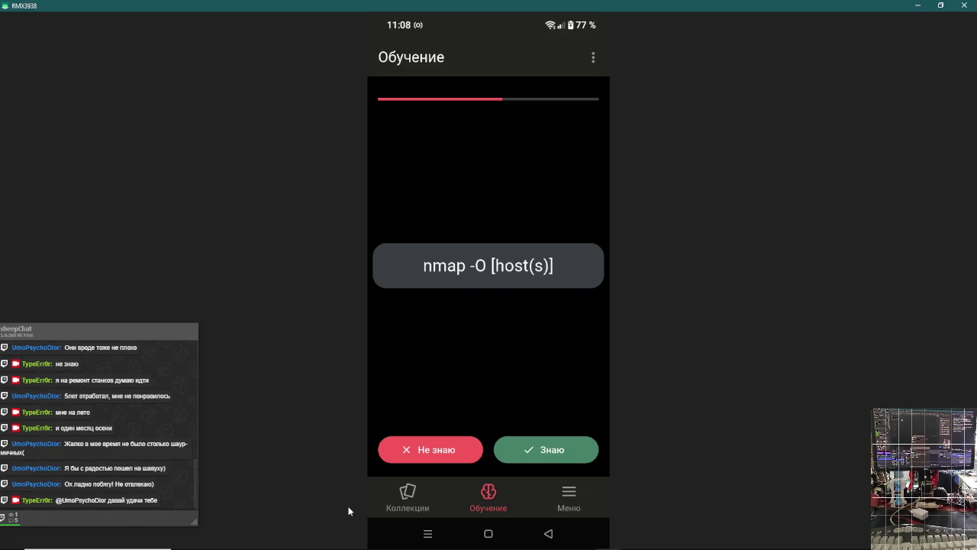
key("space")
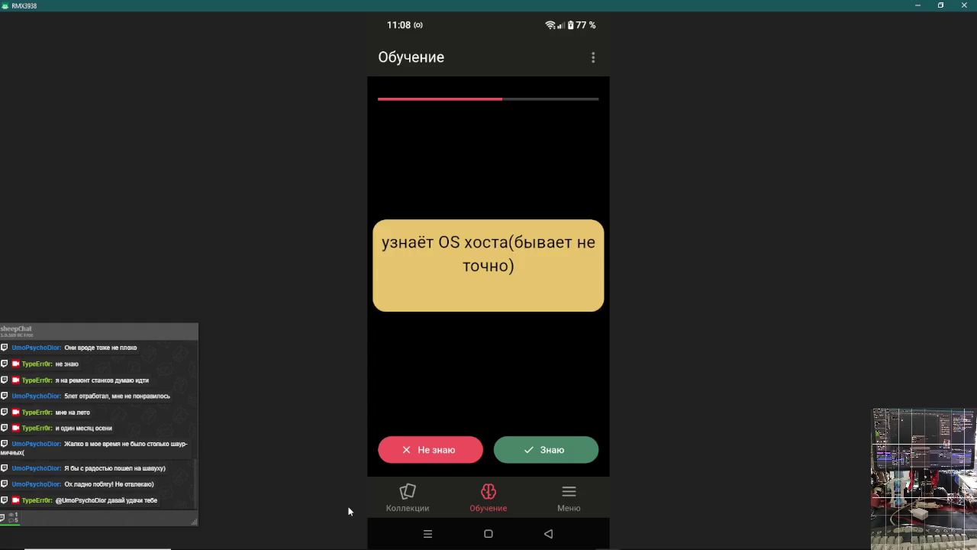
key("Right")
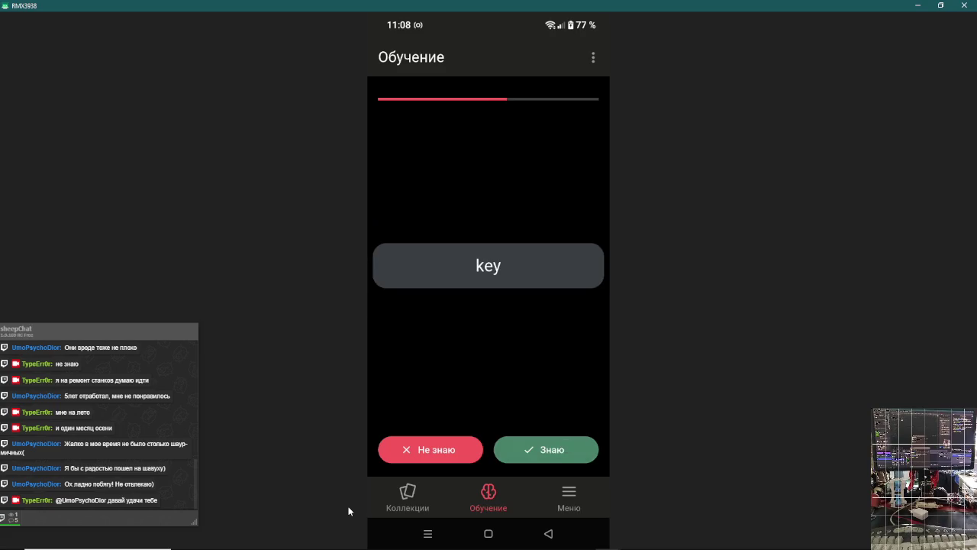
key("space")
key("Right")
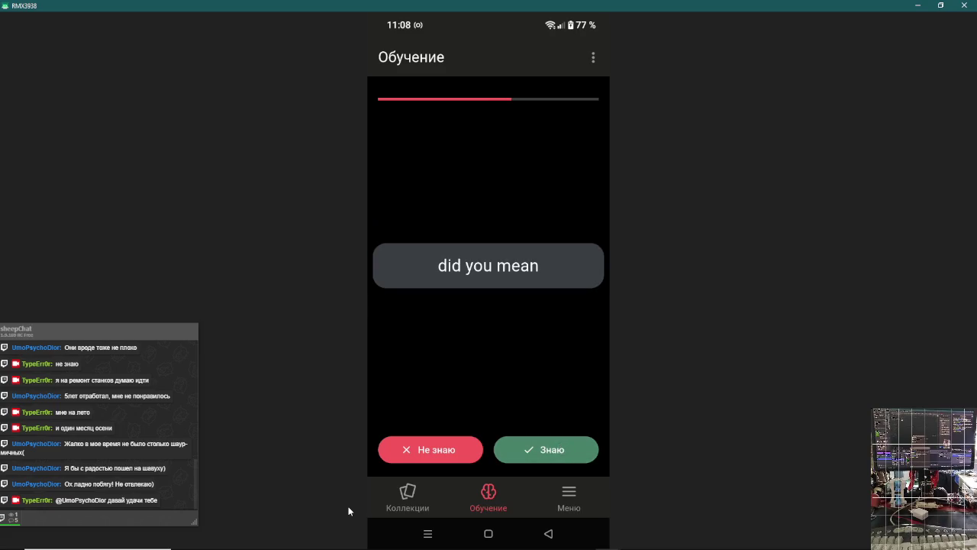
key("space")
key("Right")
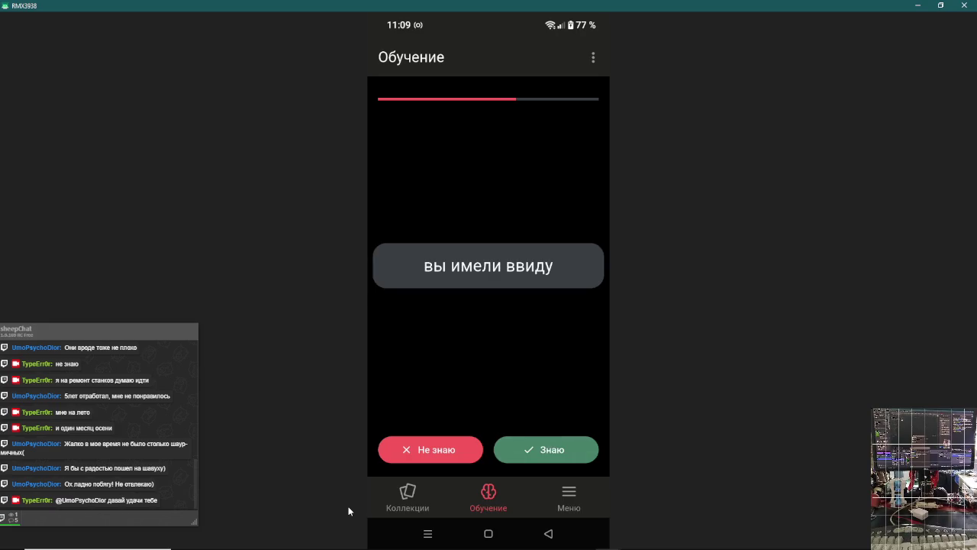
key("space")
key("Right")
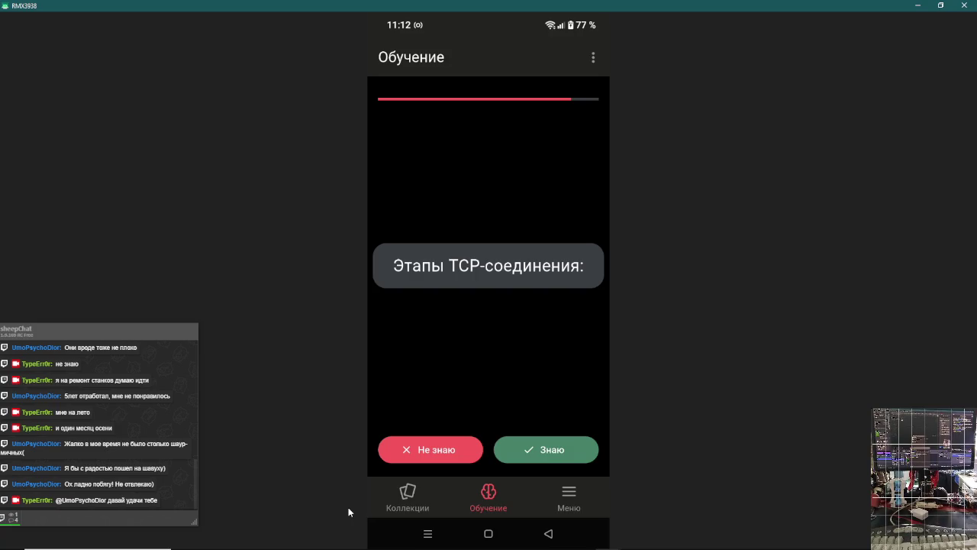
- Flip the 'Этапы TCP-соединения:' card to reveal its SYN, SYN-ACK, ACK answer
left_click(556, 267)
mouse_move(537, 373)
left_mouse_down()
mouse_move(540, 351)
mouse_move(546, 362)
left_mouse_up()
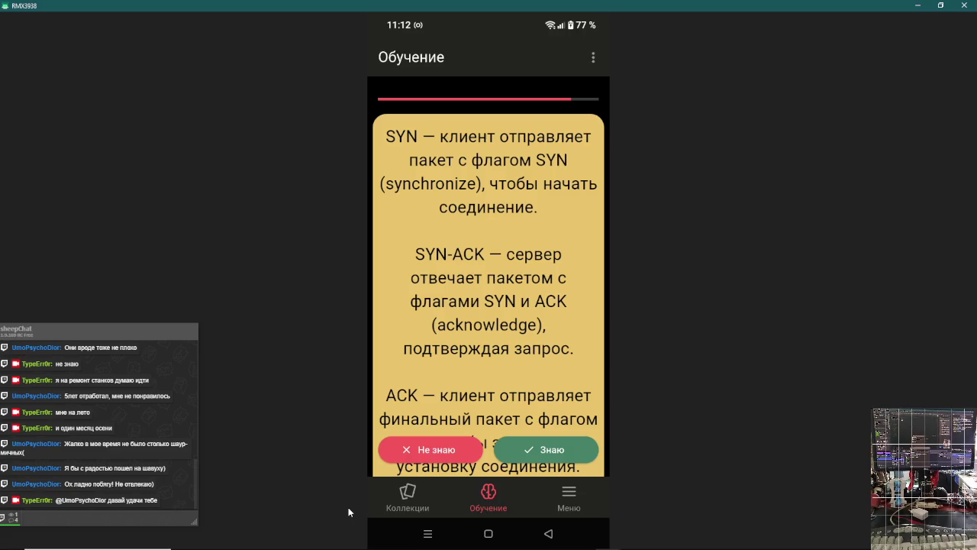
left_click_drag(544, 342, 546, 315)
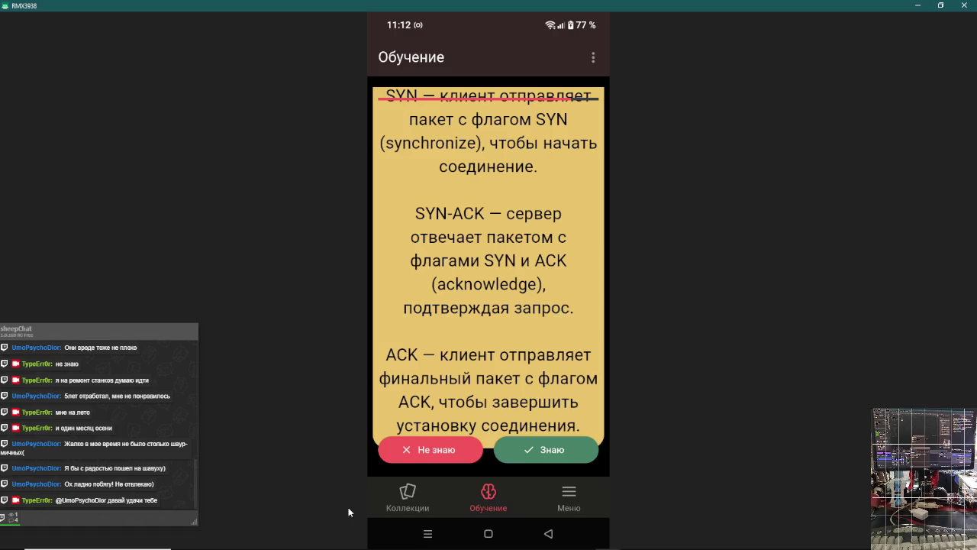
left_click_drag(555, 362, 557, 330)
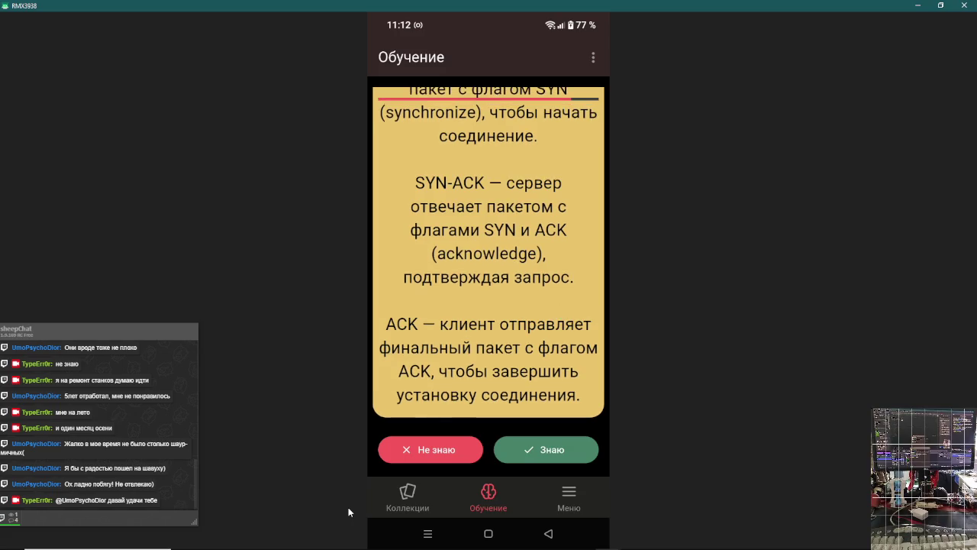
left_click(552, 449)
left_click(555, 278)
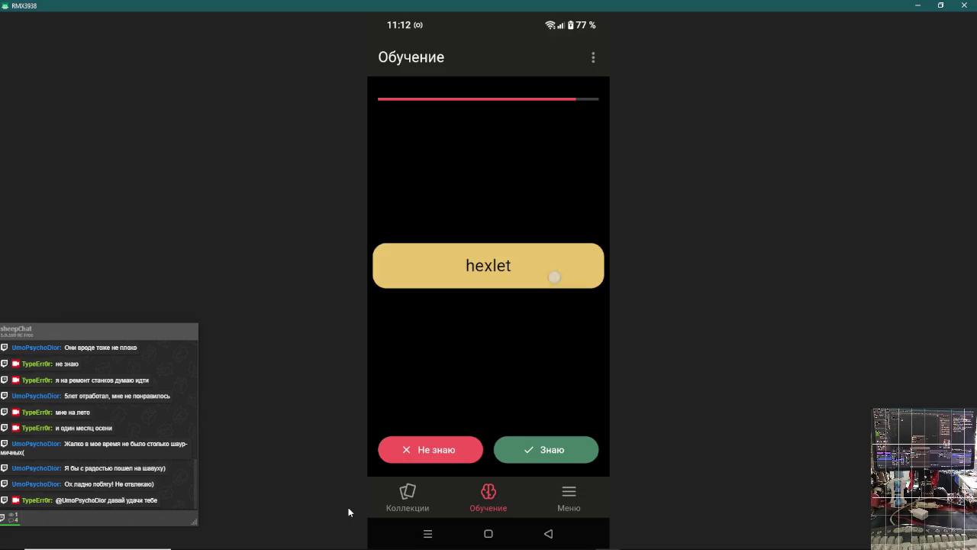
left_click(566, 446)
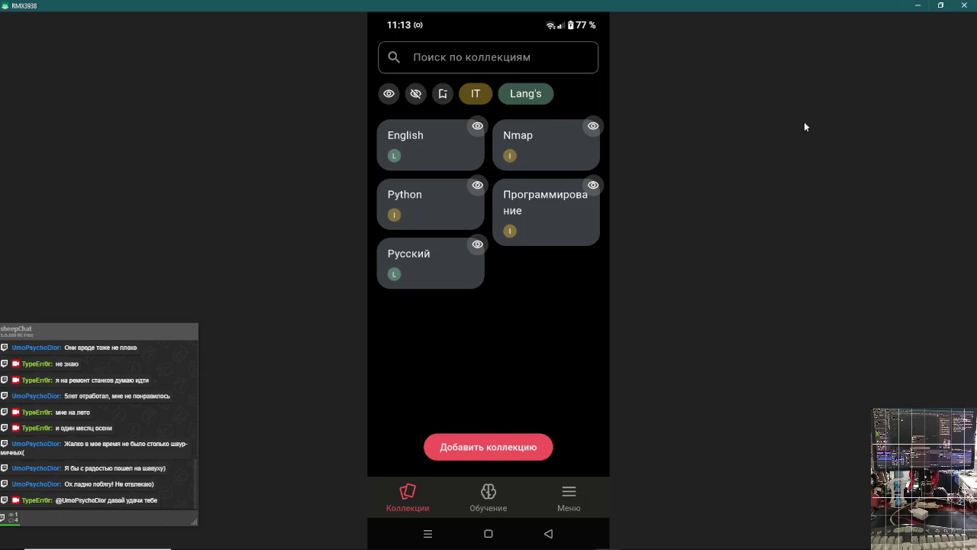
- Switch to the Obsidian G-code note and scroll down to 'Где учиться дальше'
key("alt+Tab")
key("alt+Tab")
key("alt+Tab")
key("alt+Tab")
key("alt+Tab")
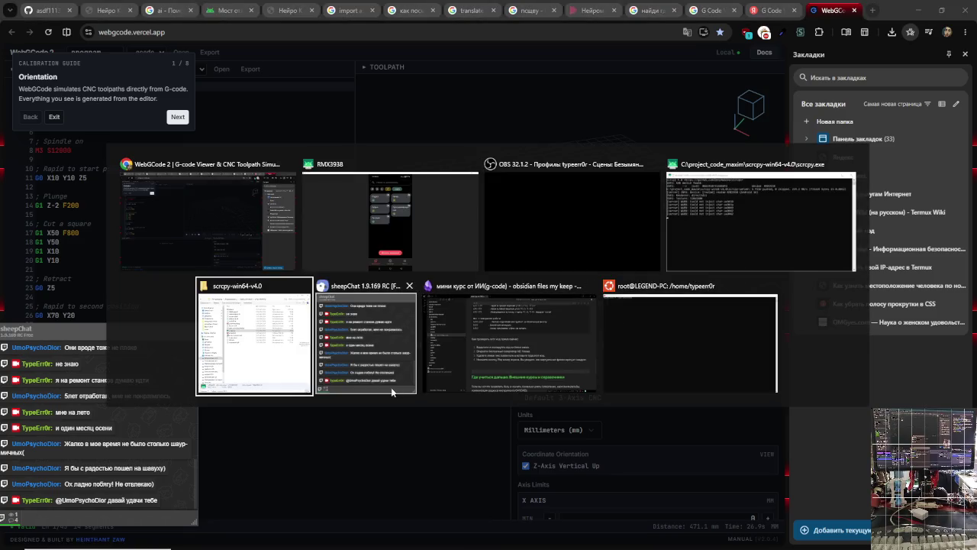
key("alt+Tab")
key("alt+Tab")
key("alt+Tab")
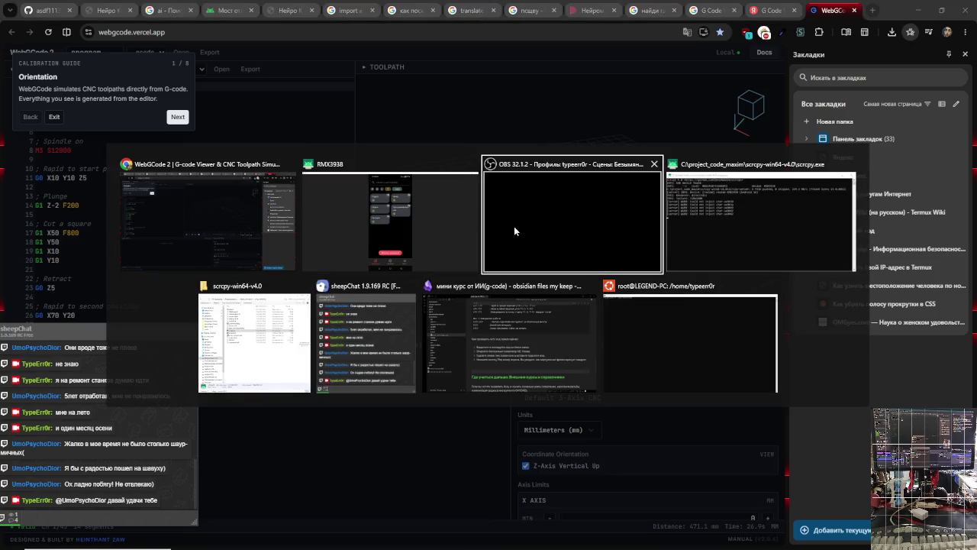
left_click(436, 229)
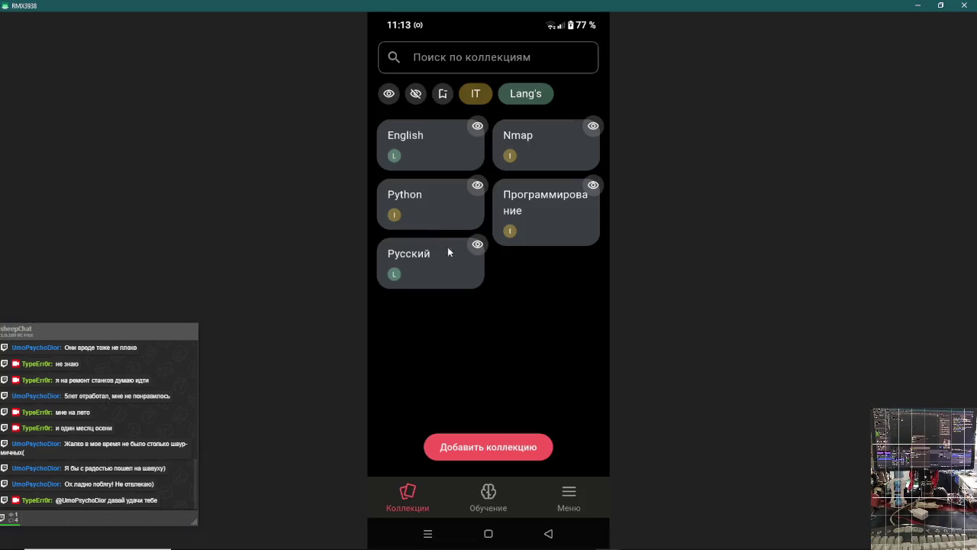
key("alt+Tab")
left_click(513, 387)
scroll(501, 391, "down", 5)
scroll(501, 391, "down", 3)
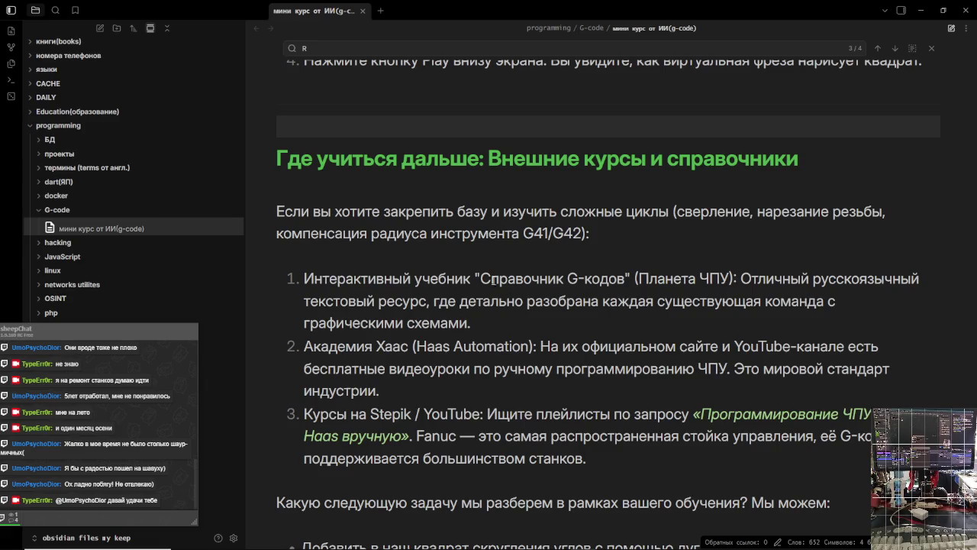
- Cut 'Справочник G-кодов' from the first list item, then undo to restore the text
left_click_drag(483, 280, 628, 276)
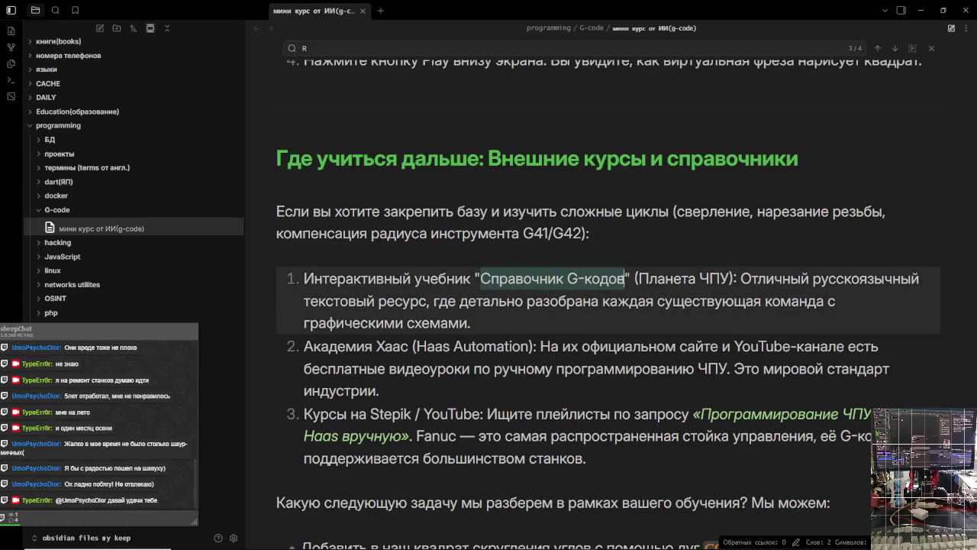
key("BackSpace")
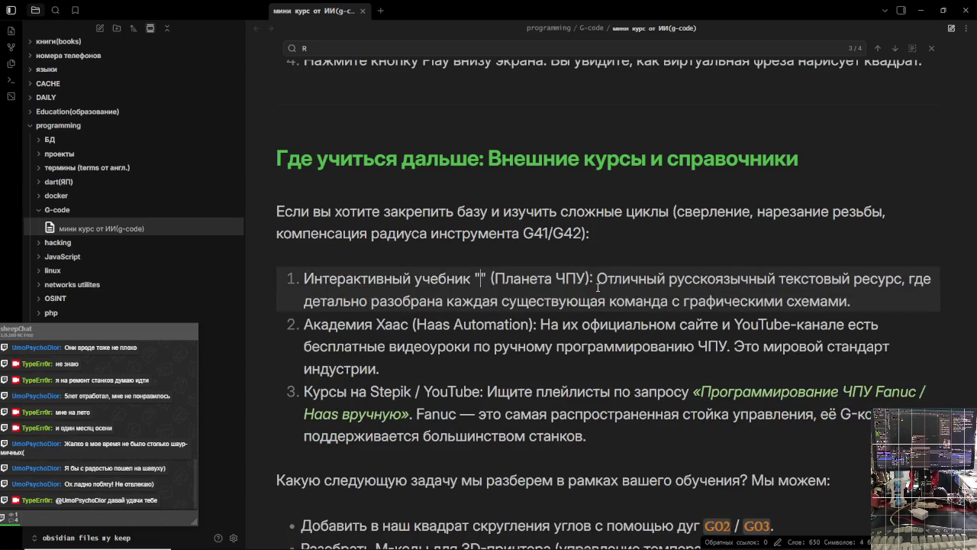
key("ctrl+z")
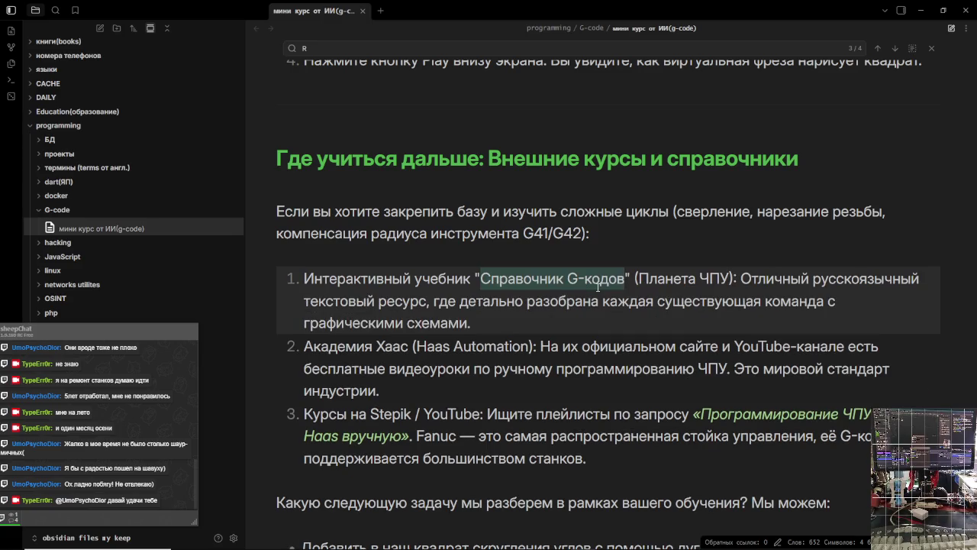
key("alt+Tab")
key("alt+Tab")
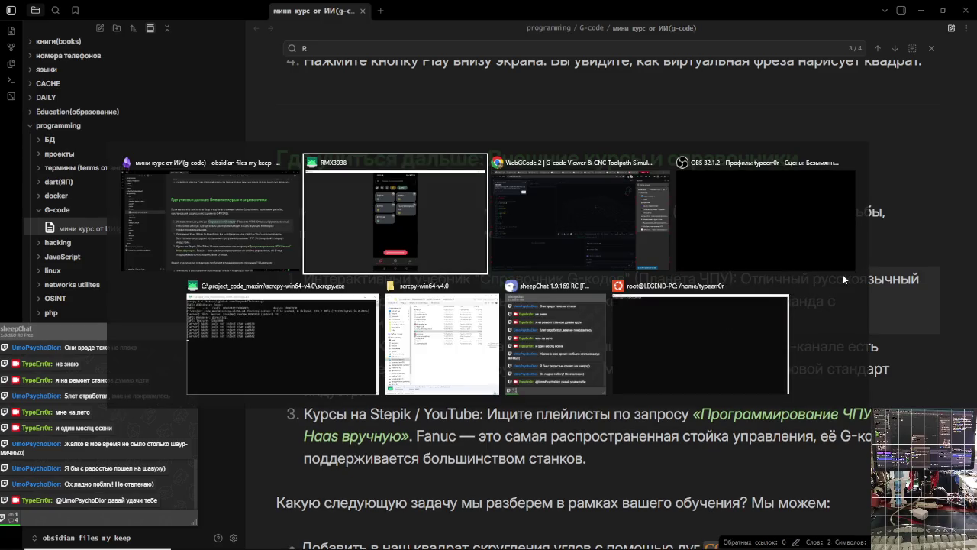
- Search Google in a new tab for 'Справочник G-кодов' and open the intervespco article
key("ctrl+t")
type("Справочник G-кодов")
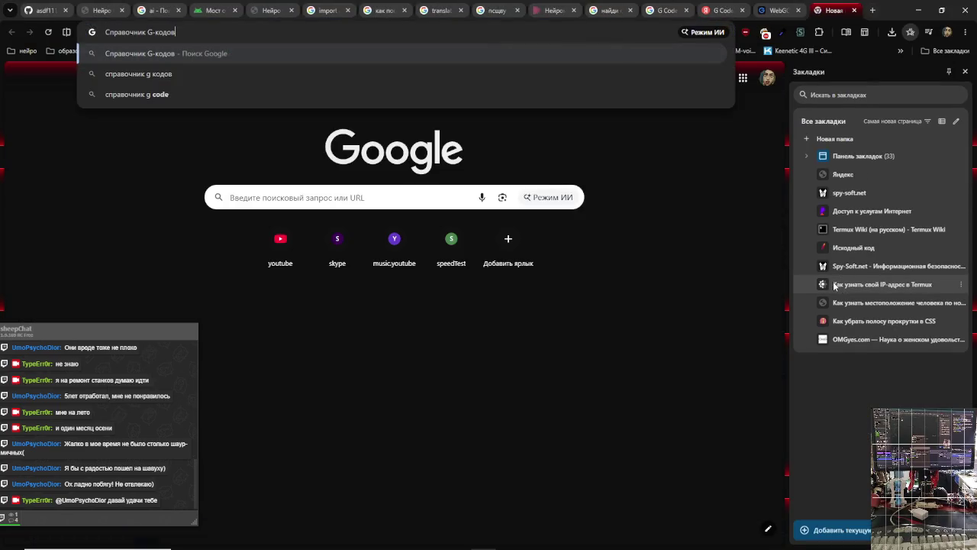
key("Return")
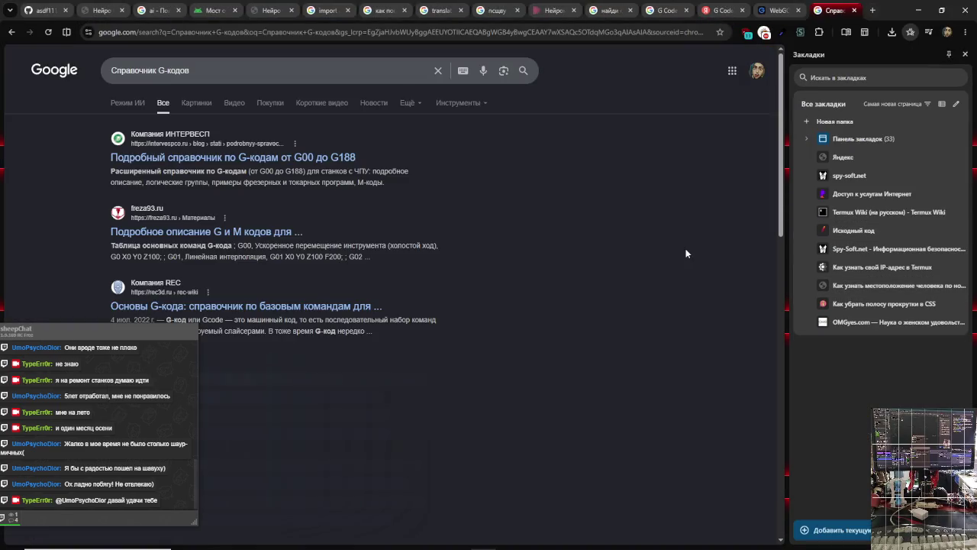
left_click(311, 157)
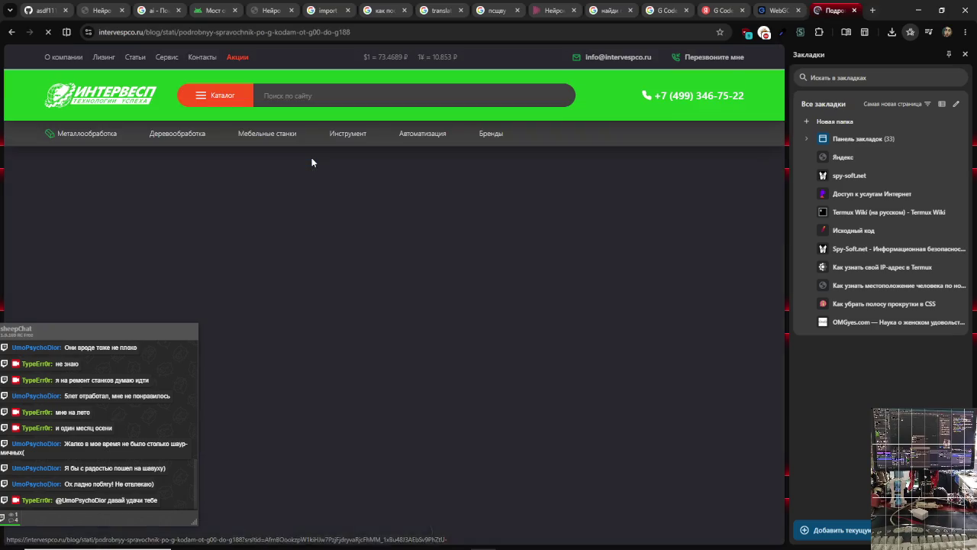
- Bookmark the G-code reference article into the образование folder
left_click(720, 32)
left_click(664, 106)
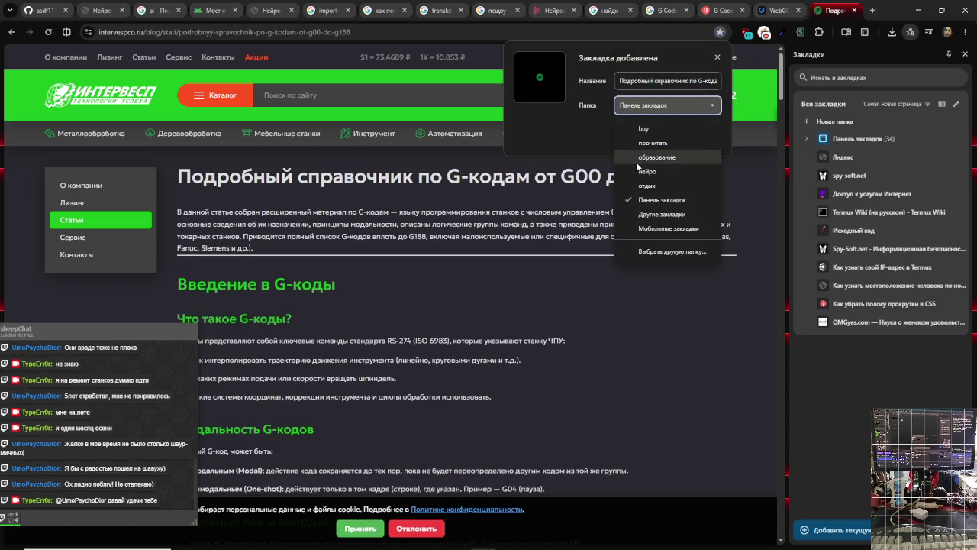
left_click(655, 156)
left_click(658, 137)
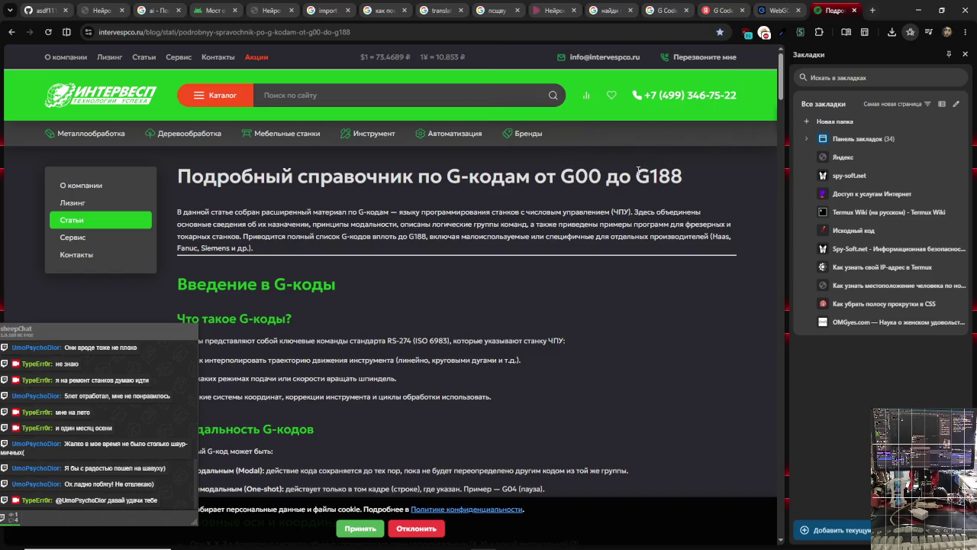
- Move the chat overlay to the top right, decline cookies and dismiss the discount popup
mouse_move(23, 329)
left_mouse_down()
mouse_move(342, 197)
mouse_move(589, 204)
left_mouse_up()
mouse_move(665, 205)
left_mouse_down()
mouse_move(733, 181)
mouse_move(783, 106)
left_mouse_up()
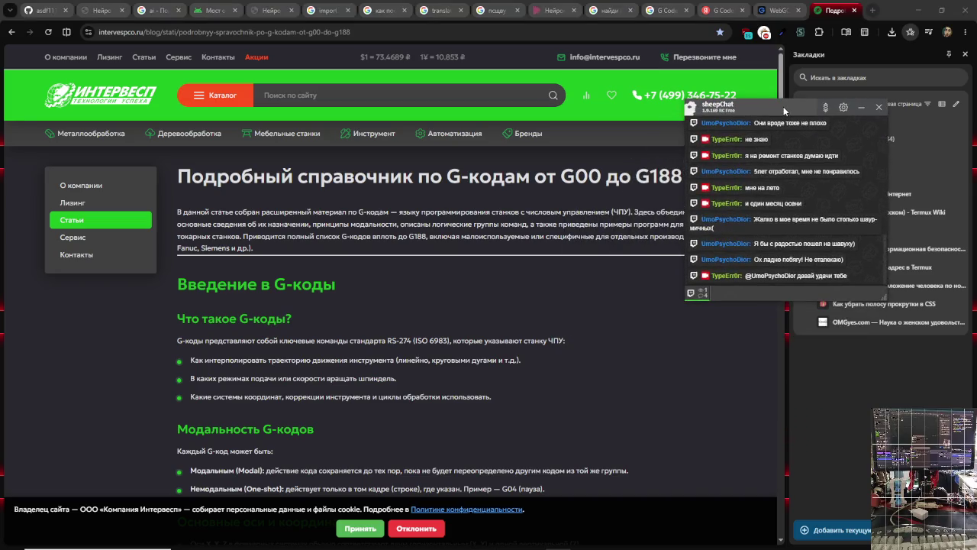
left_click(442, 525)
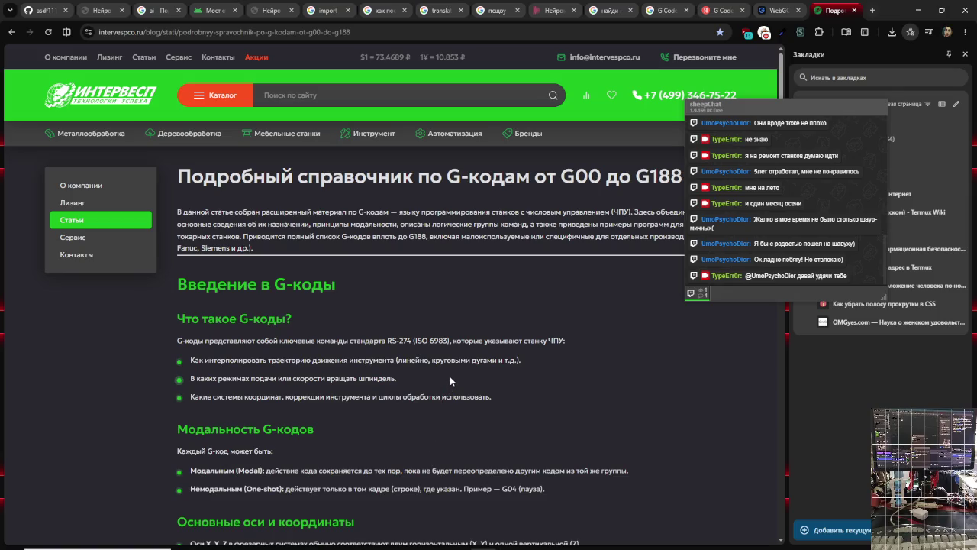
scroll(451, 374, "down", 3)
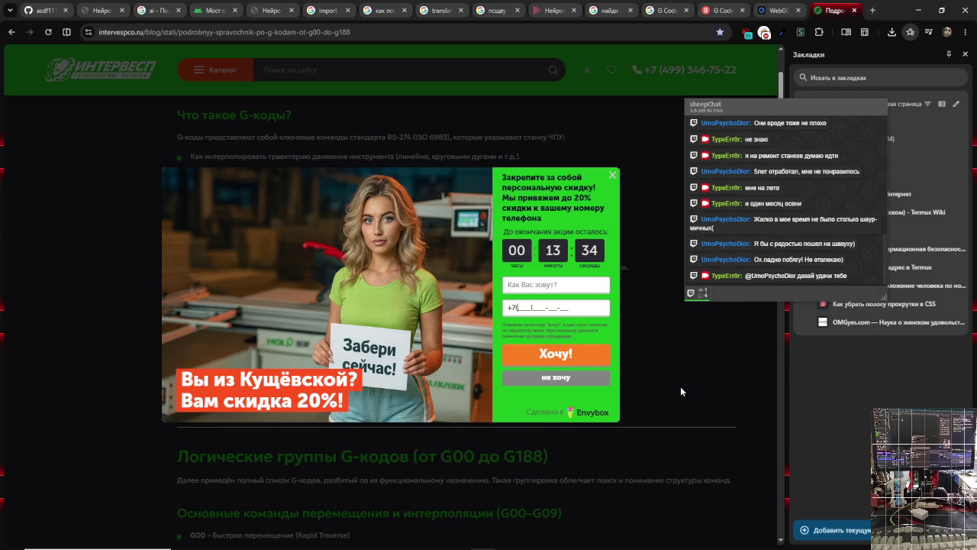
left_click(612, 176)
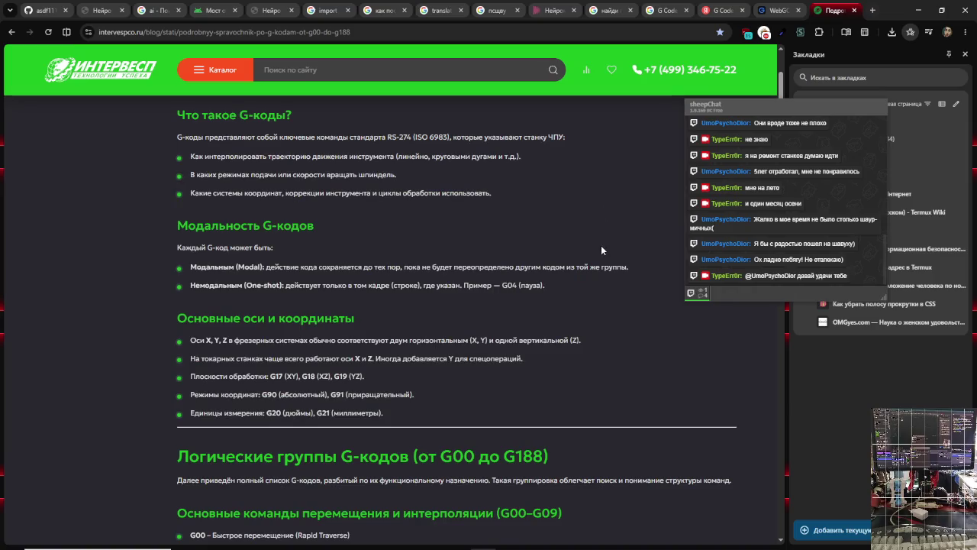
- Check the phone mirror and scrcpy console, close the phone's notification shade, and return to the article
key("alt+Tab")
key("alt+Tab")
key("alt+Tab")
key("alt+Tab")
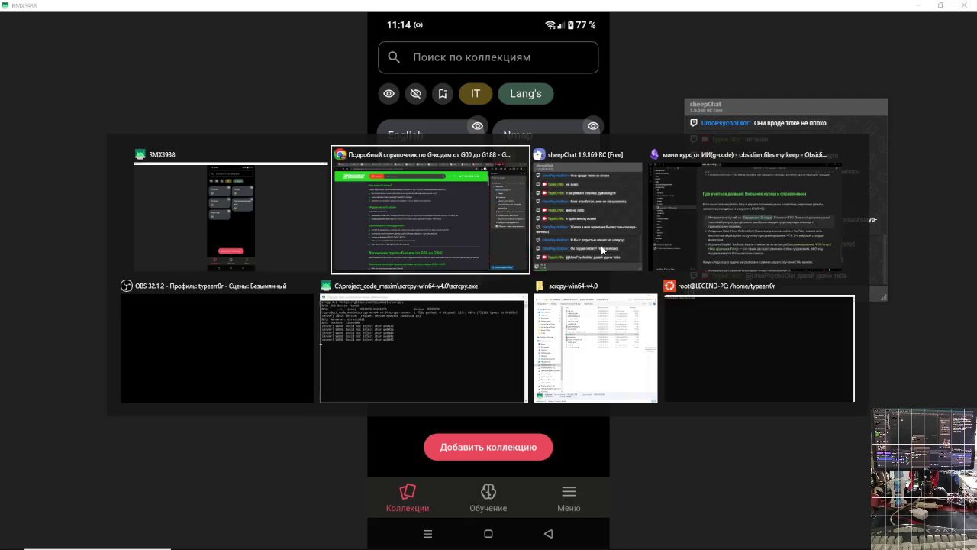
key("Escape")
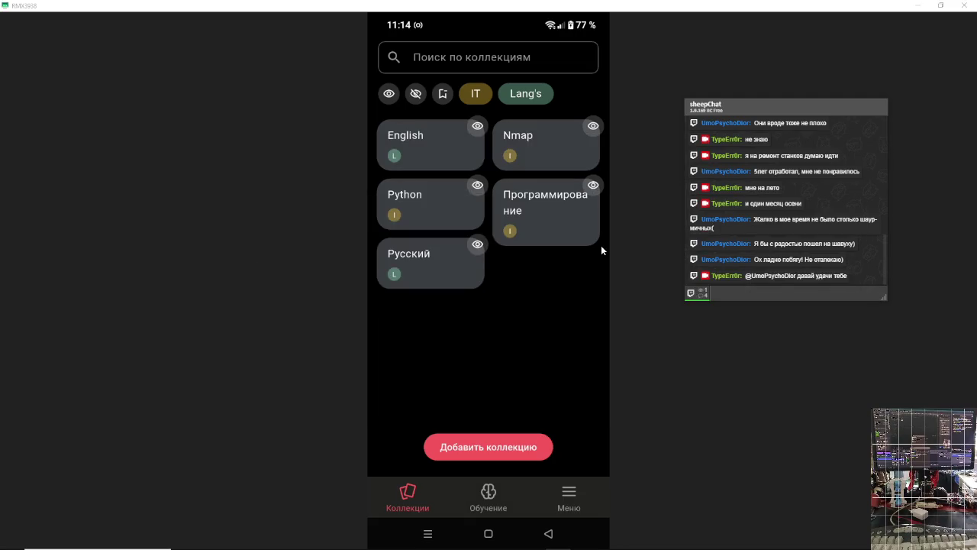
key("alt+Tab")
key("alt+Tab")
key("alt+Tab")
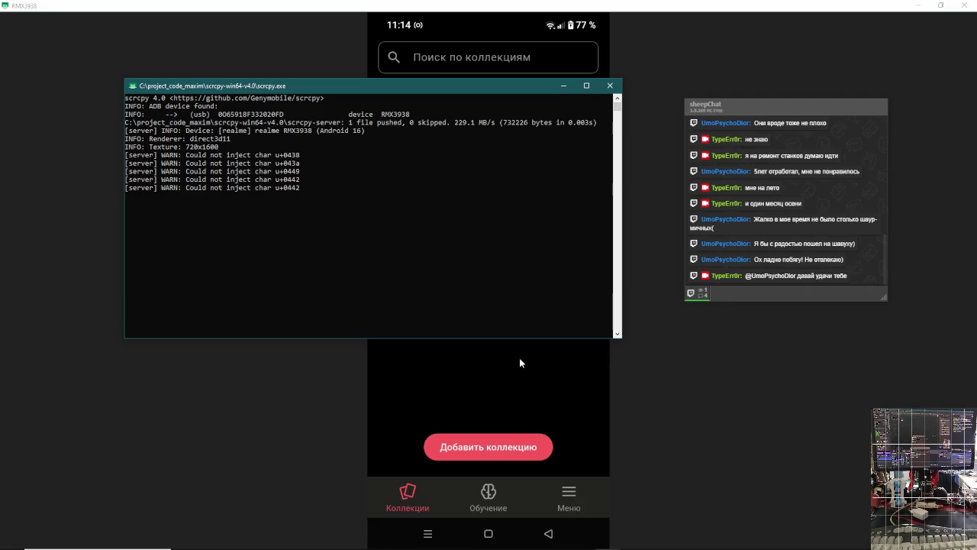
key("alt+Tab")
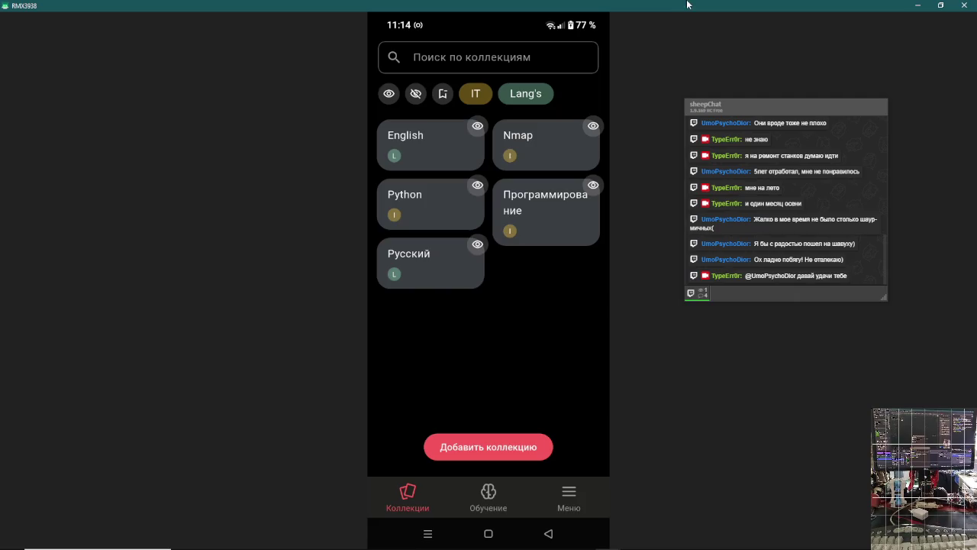
key("alt+n")
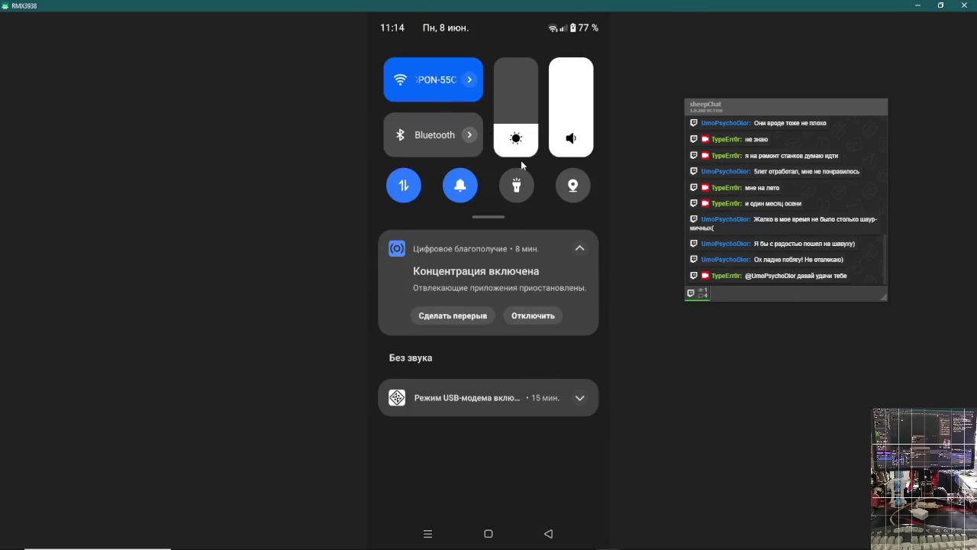
left_click_drag(558, 415, 564, 239)
key("alt+Tab")
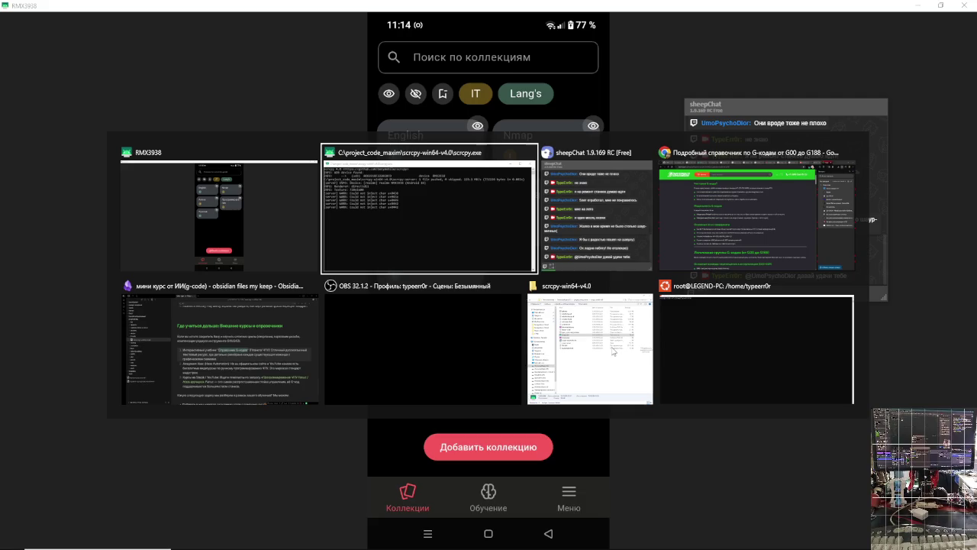
key("alt+Tab")
key("alt+Tab")
key("alt+Tab")
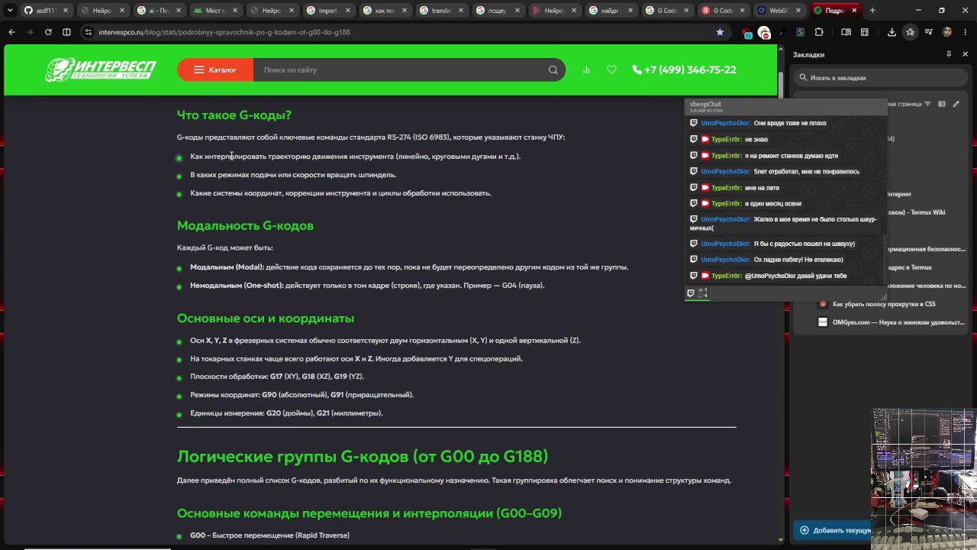
- Skim the article's first lines and move the chat overlay off the bookmarks list
triple_click(206, 156)
left_click(205, 168)
scroll(227, 149, "down", 1)
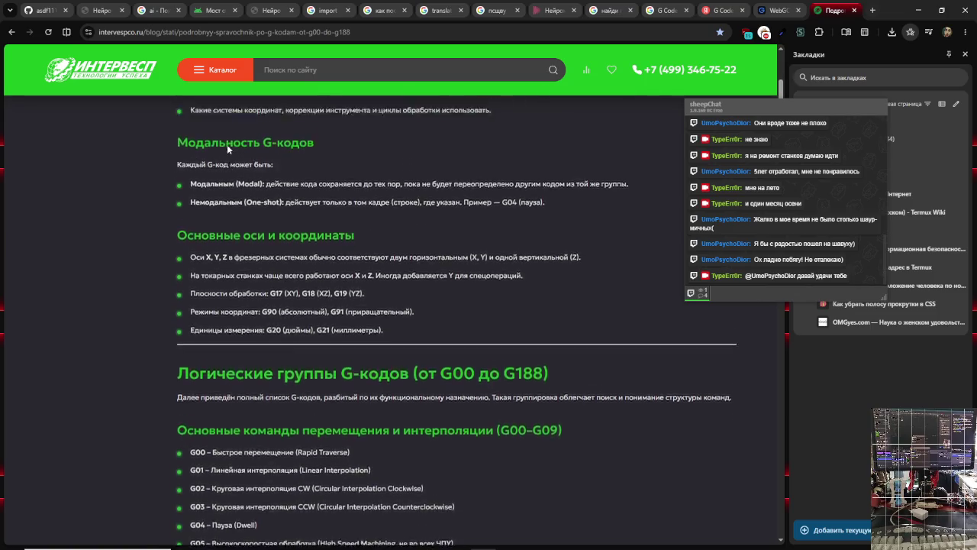
scroll(226, 144, "up", 2)
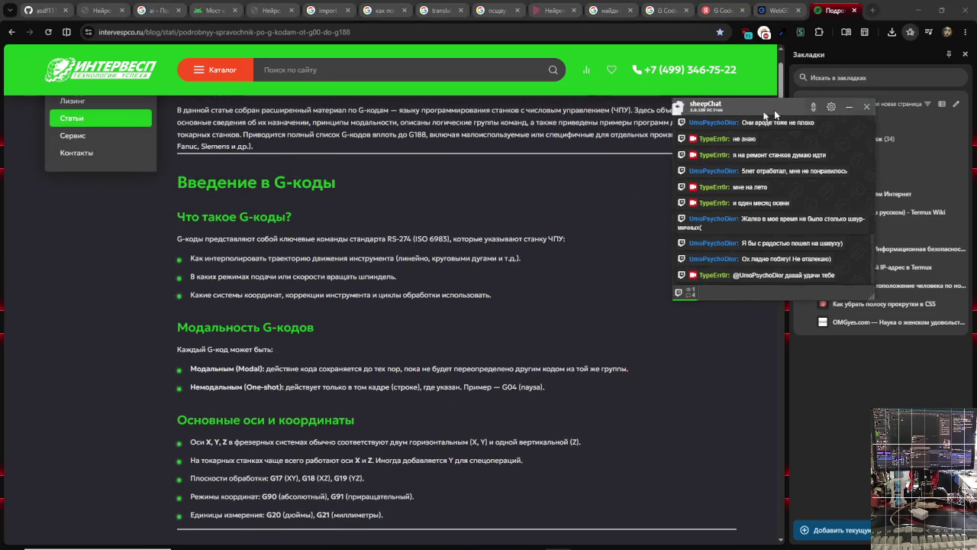
left_click_drag(706, 104, 569, 166)
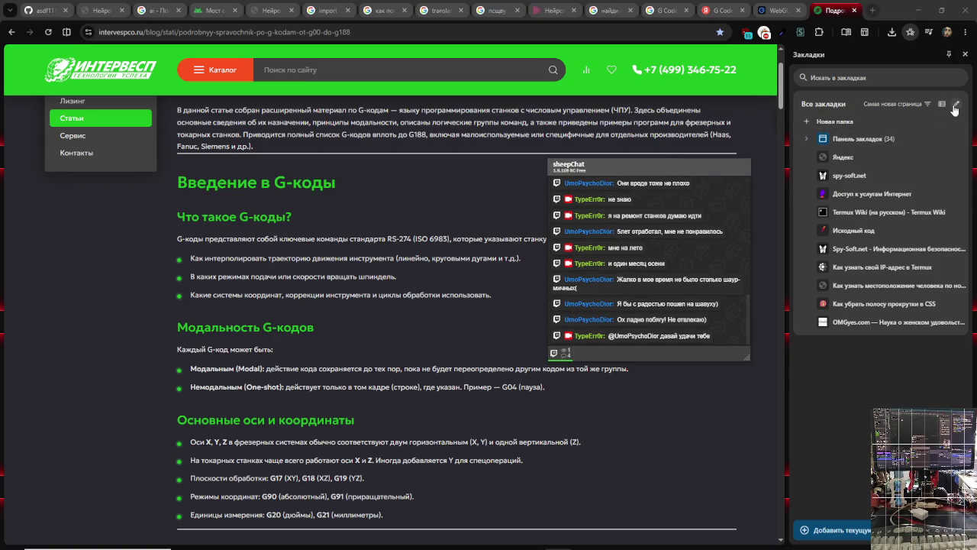
- Search the bookmarks side panel and open the 'прочитать' folder
left_click(871, 78)
type("с")
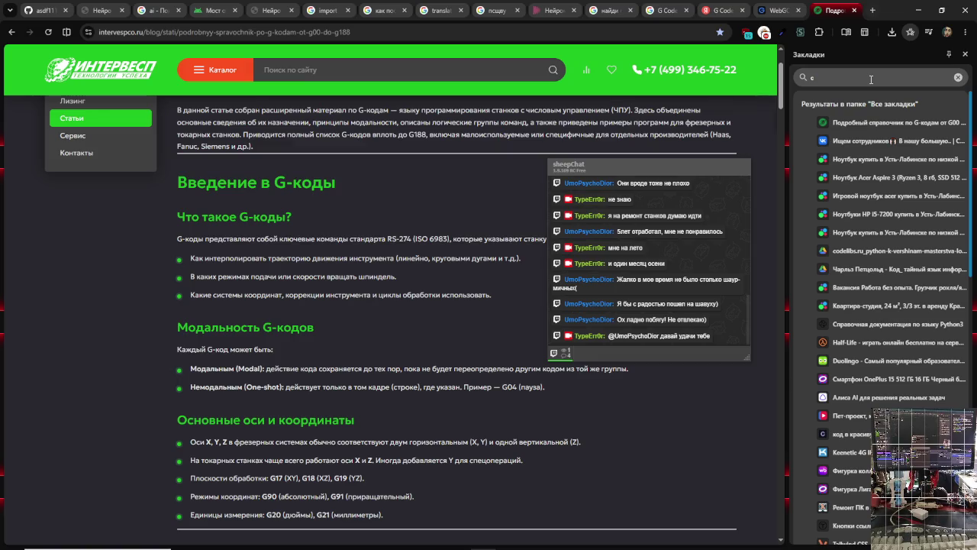
left_click(876, 74)
key("BackSpace")
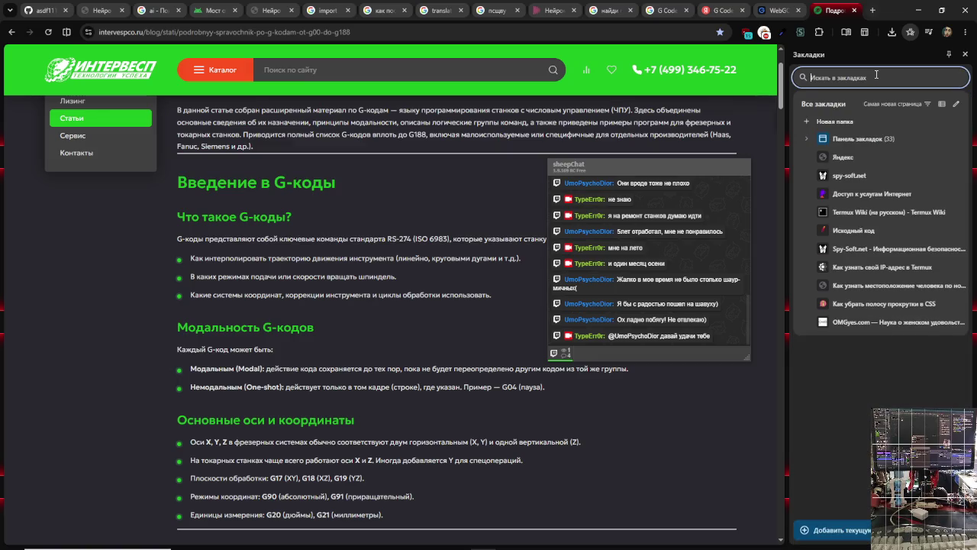
type("читт")
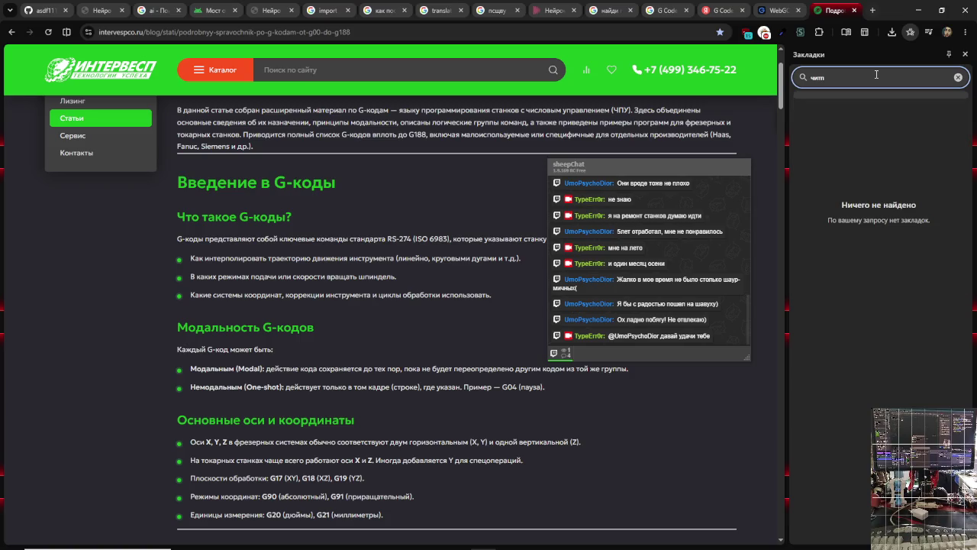
key("BackSpace")
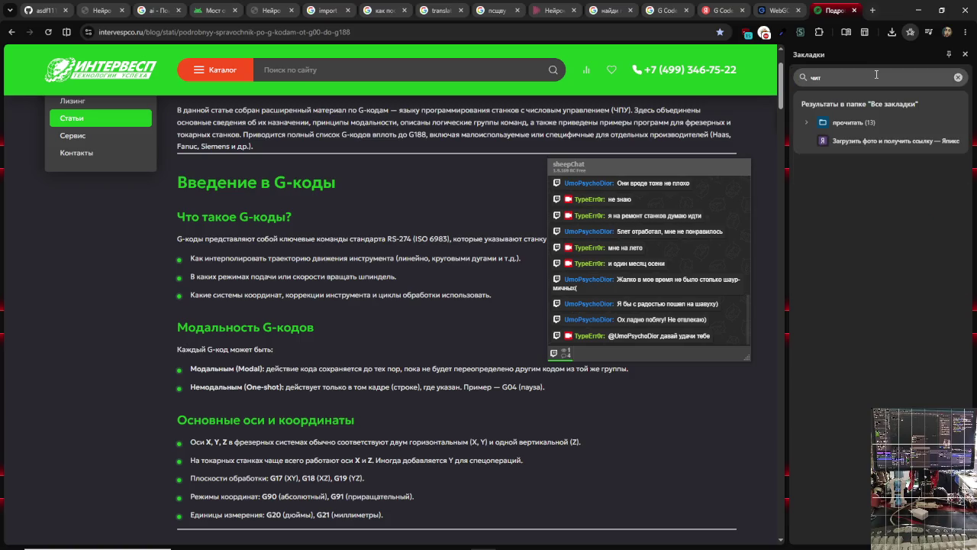
left_click(844, 122)
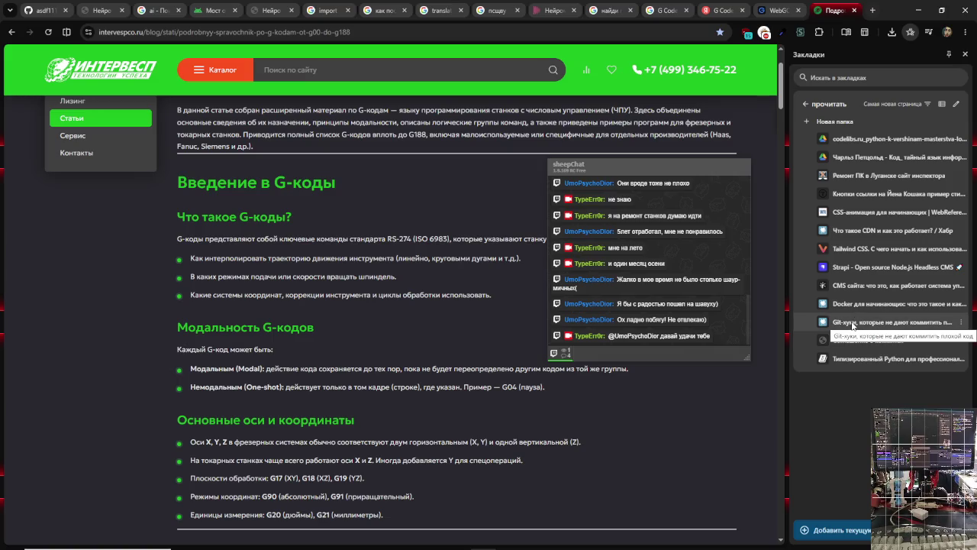
key("alt+Tab")
key("alt+Tab")
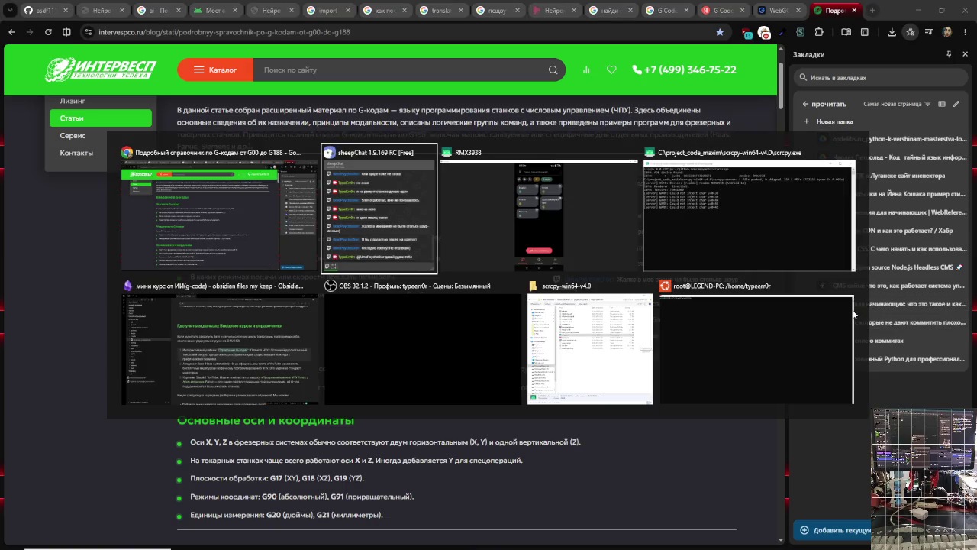
- Return to the mirrored phone and go back to its list of flashcard collections
key("alt+Tab")
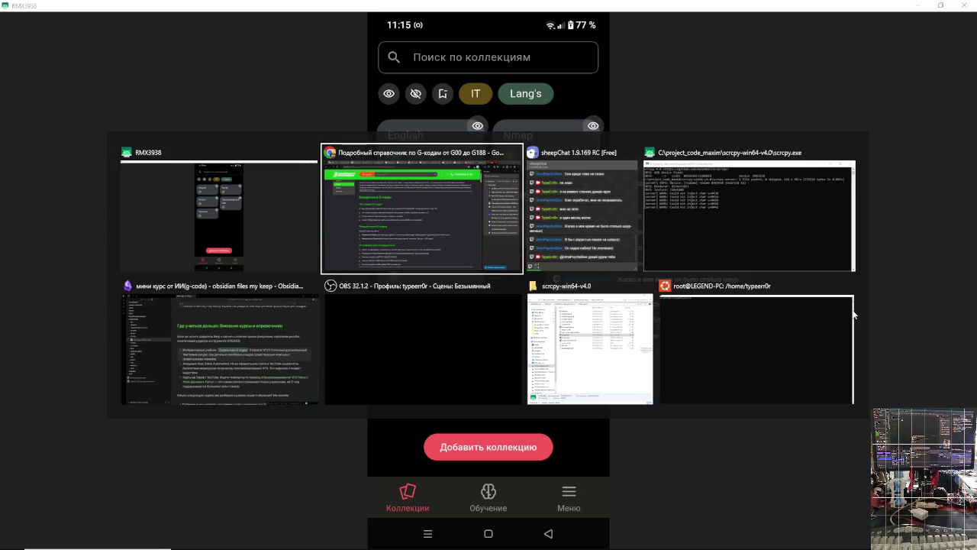
key("Escape")
left_click(490, 498)
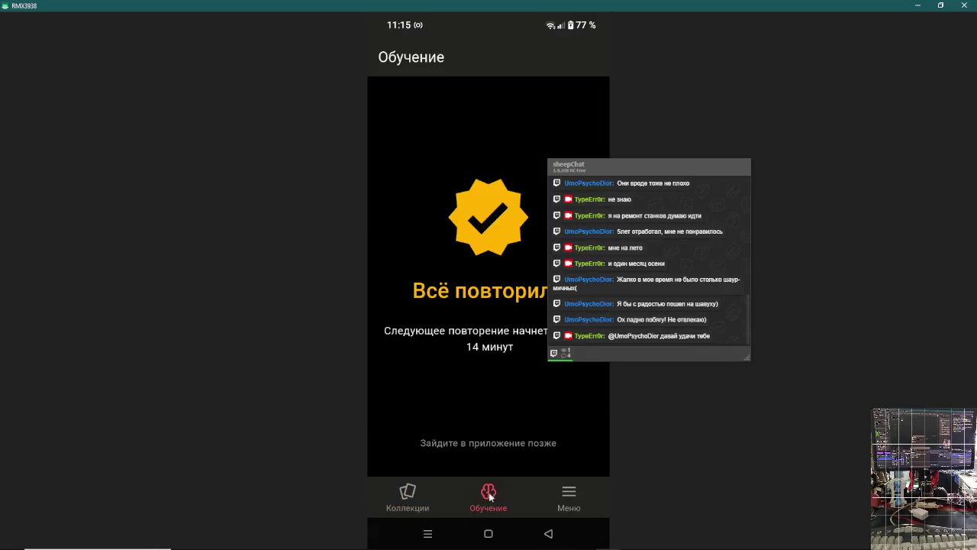
left_click(422, 498)
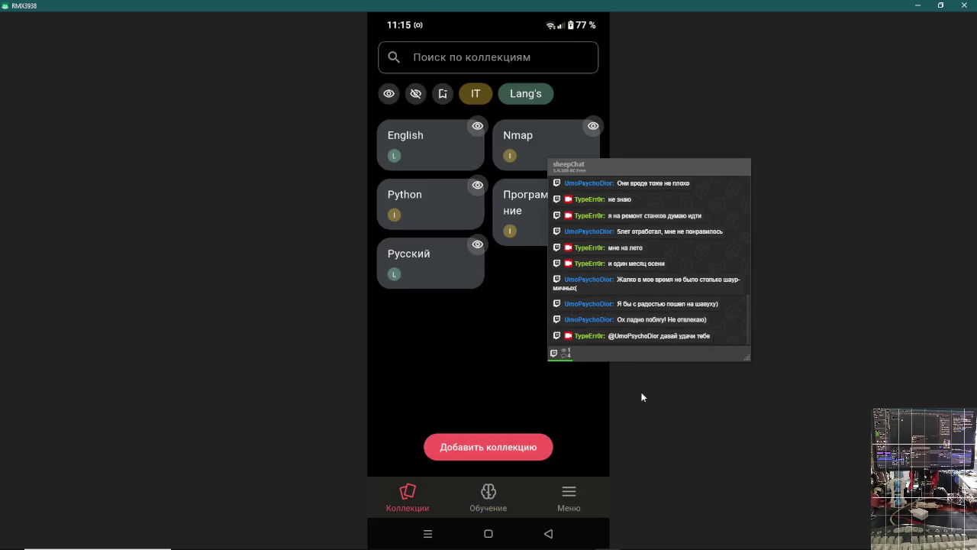
- Restore the sheepChat overlay and move it to the upper right, off the phone screen
double_click(649, 170)
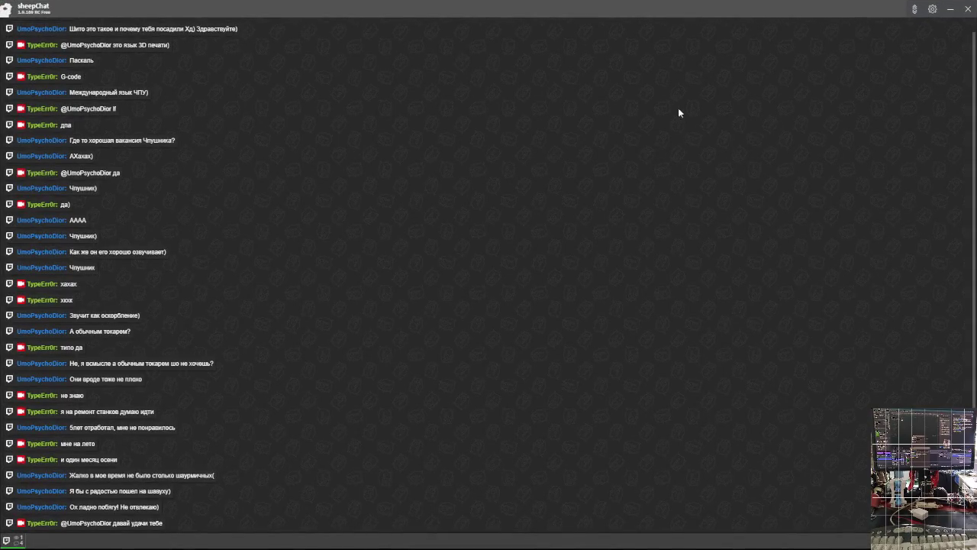
left_click(948, 7)
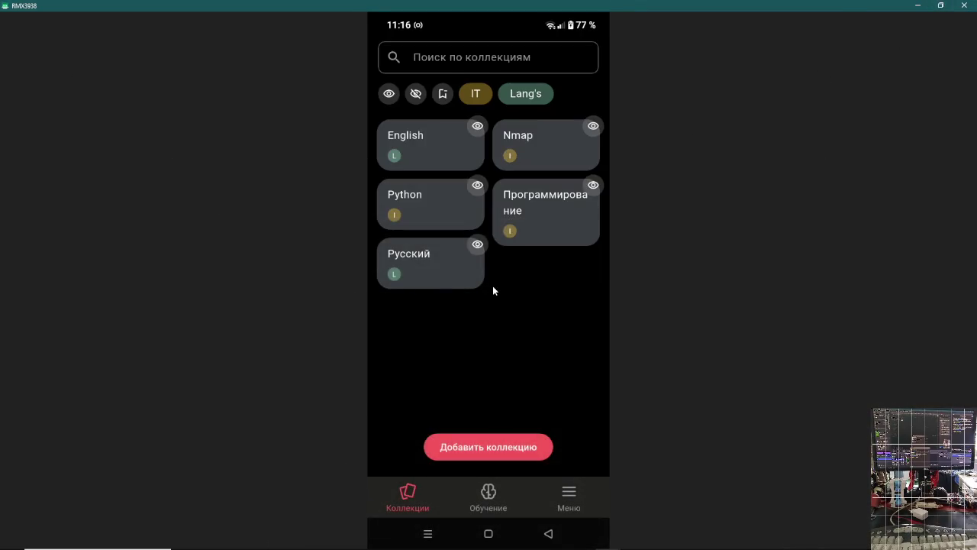
key("alt+Tab")
double_click(879, 11)
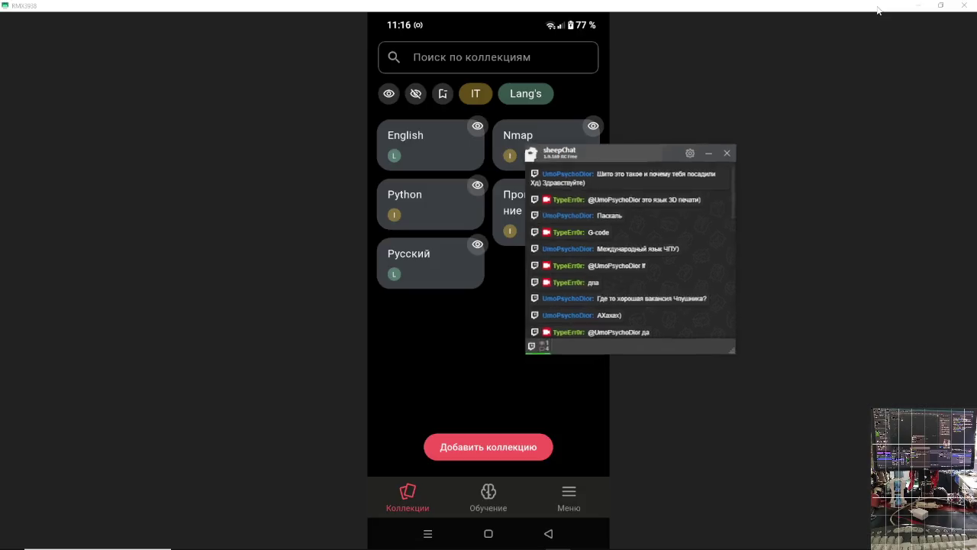
left_click_drag(621, 165, 808, 81)
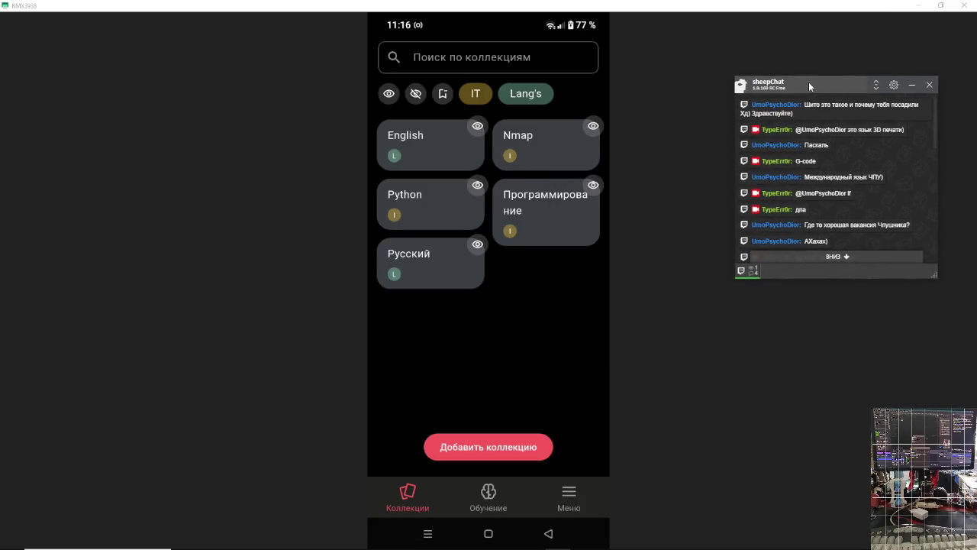
left_click(830, 257)
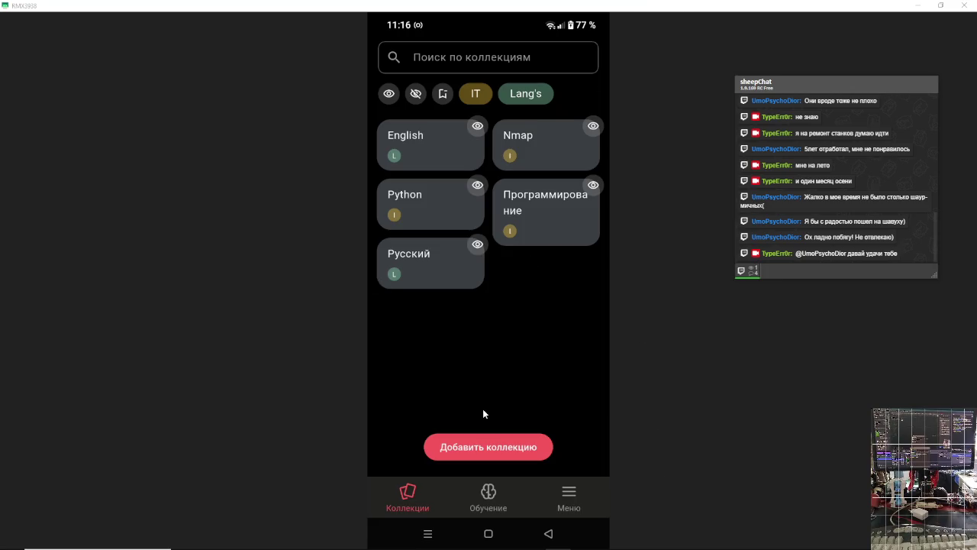
- Open the English collection's 'Добавить карточку' form and select its question field
left_click(450, 165)
scroll(516, 329, "down", 10)
left_click(500, 450)
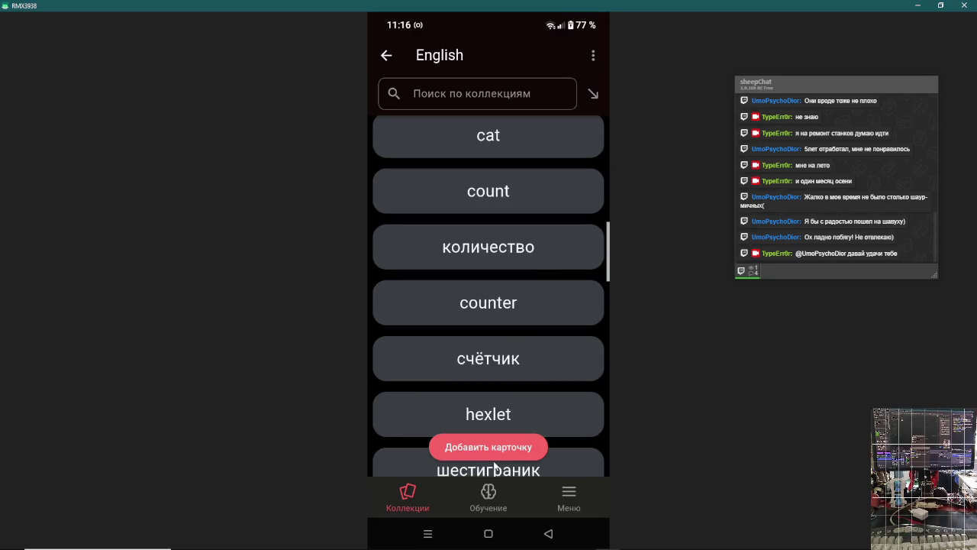
left_click(493, 294)
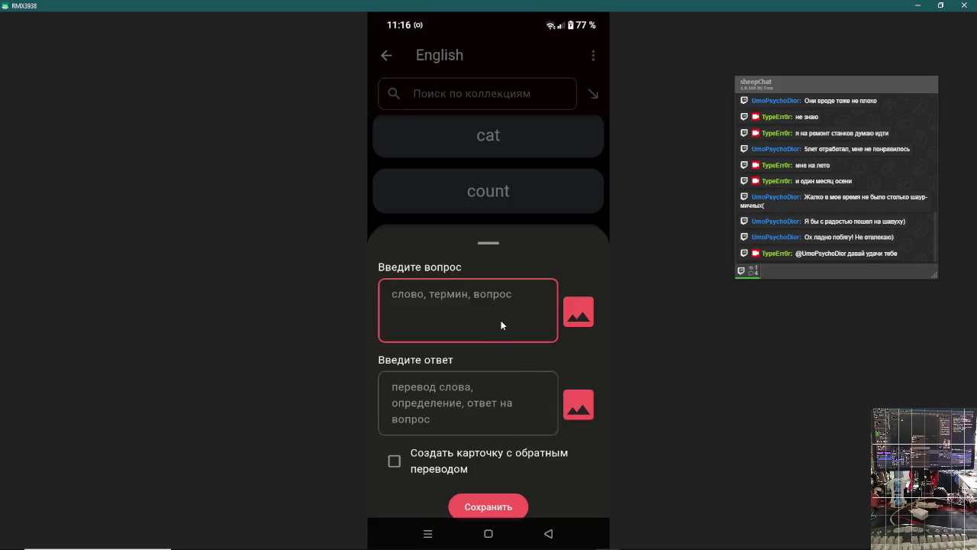
key("alt+Tab")
key("alt+Tab")
key("alt+Tab")
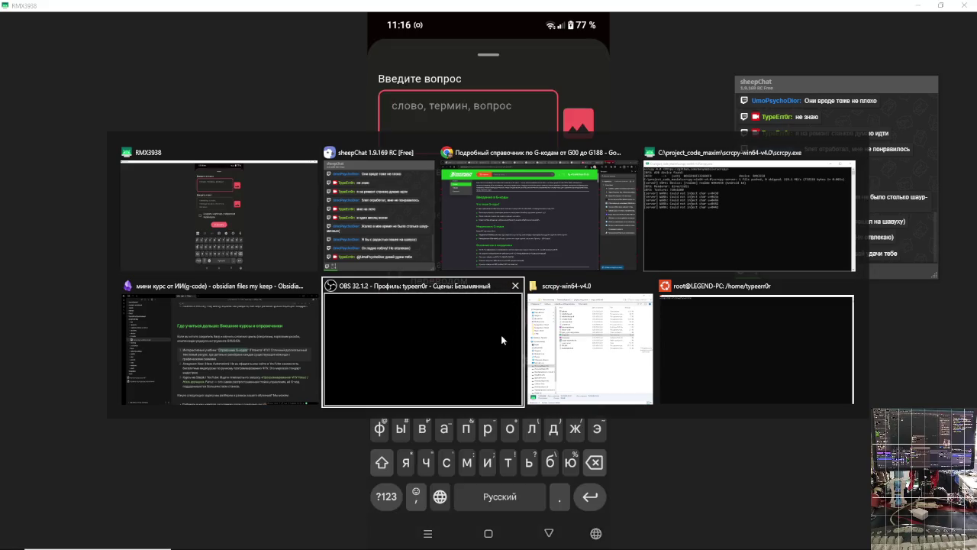
key("alt+Tab")
key("alt+Tab")
key("alt+Tab")
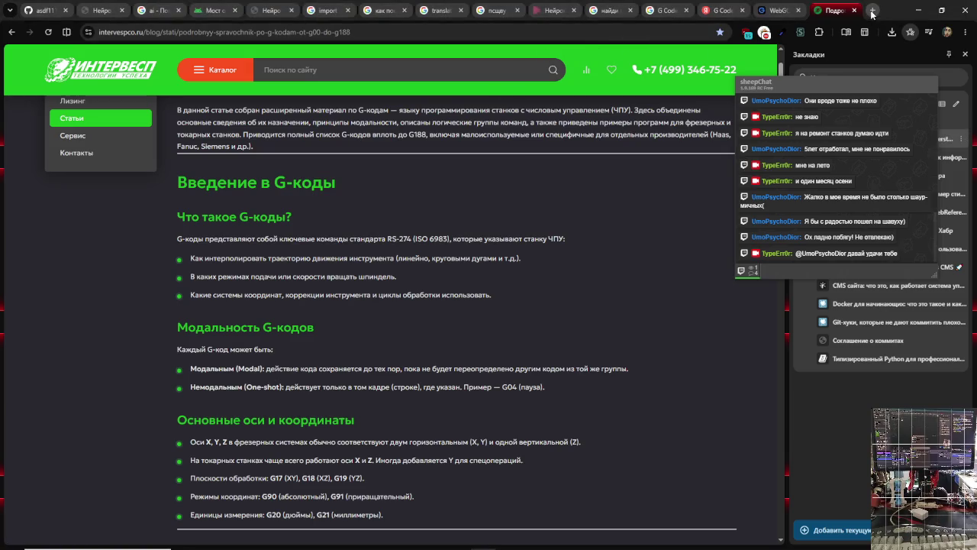
- In a new tab, type 'bussu' and go to the busuu.com/dashboard suggestion
left_click(870, 13)
type("игыг")
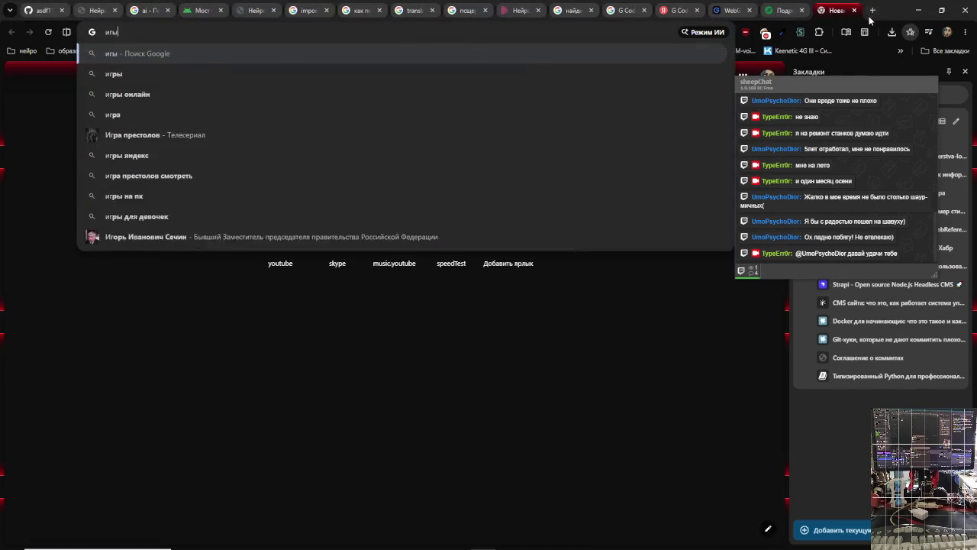
key("BackSpace")
key("BackSpace")
key("BackSpace")
type("bussu")
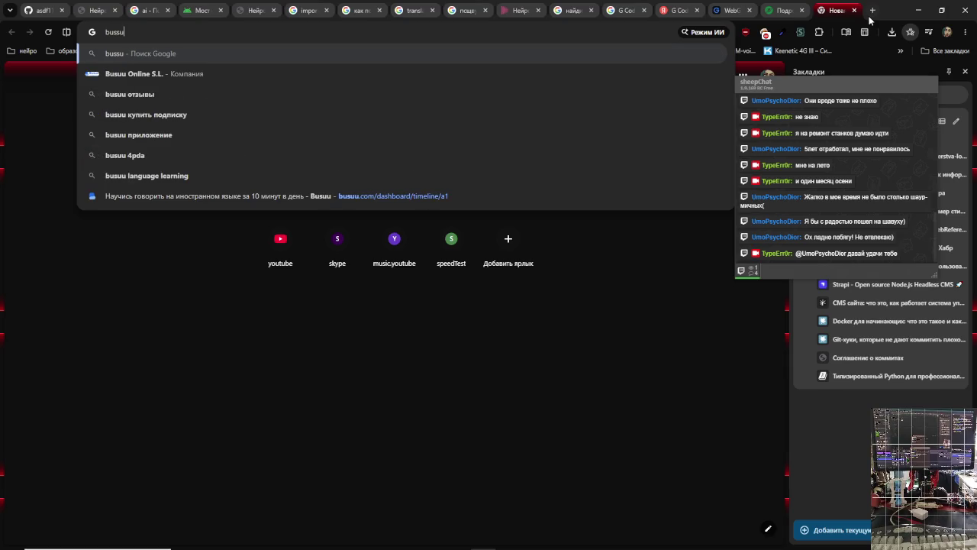
key("Down")
key("Up")
key("Up")
key("Up")
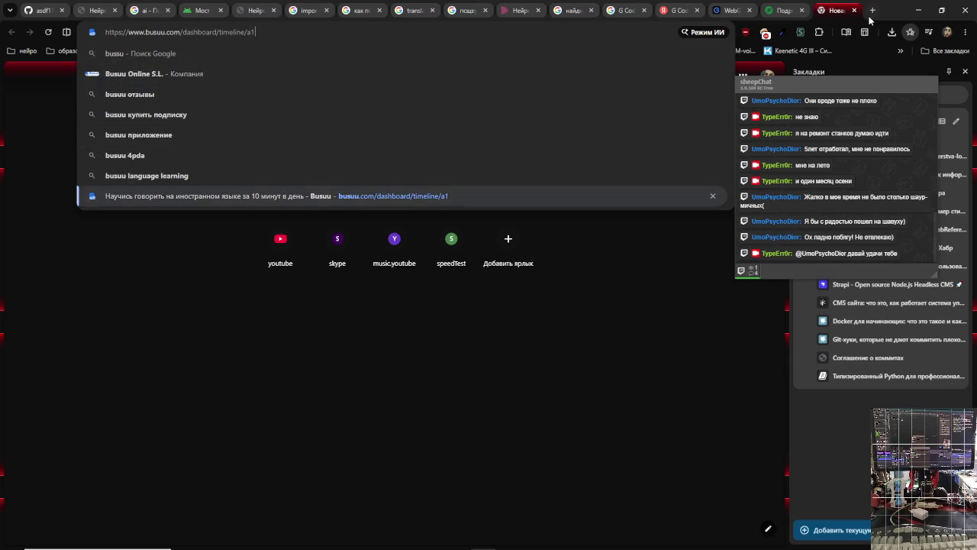
key("Return")
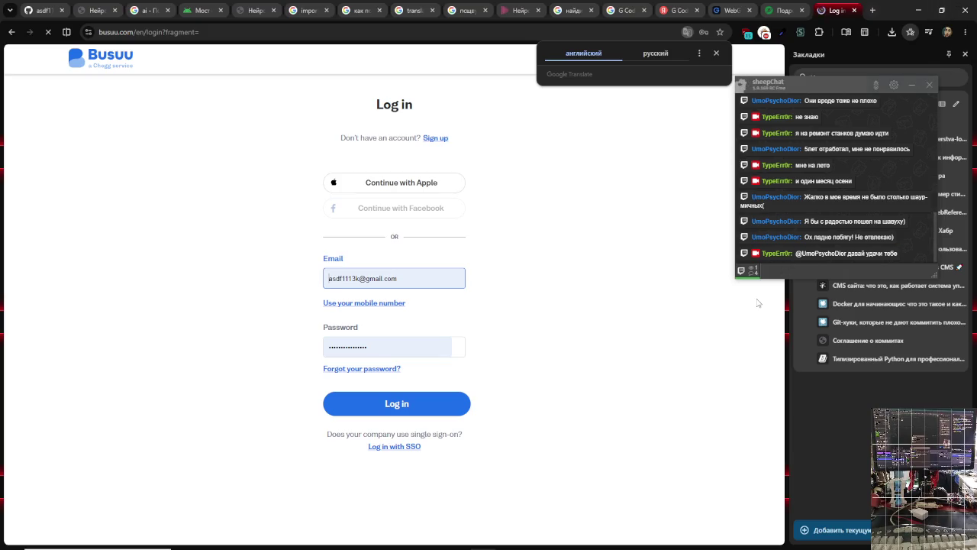
- Submit the Busuu login, which returns an unrecognised email or password error
left_click(405, 405)
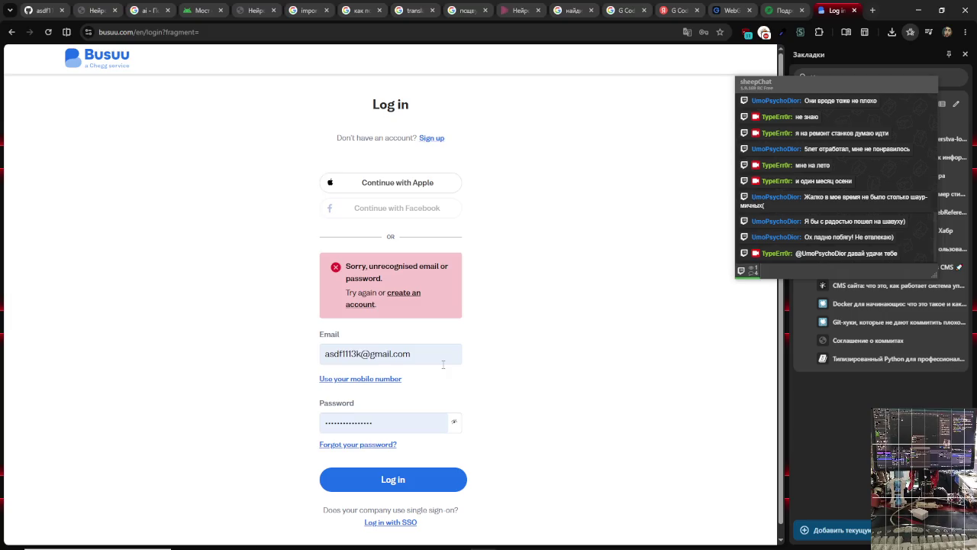
scroll(429, 386, "down", 1)
scroll(430, 383, "up", 1)
- Return to Chrome, where the busuu.com dashboard is loading after sign-in
key("alt+Tab")
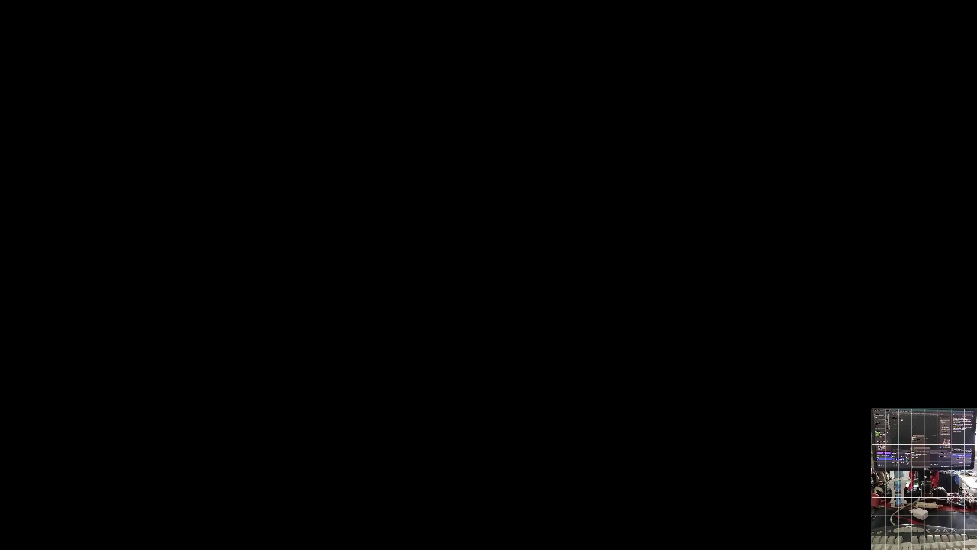
key("alt+Tab")
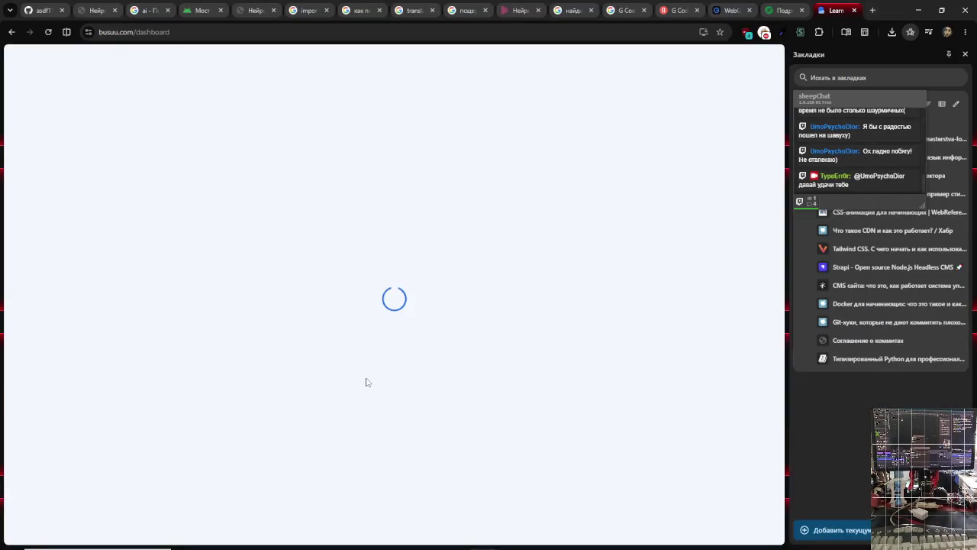